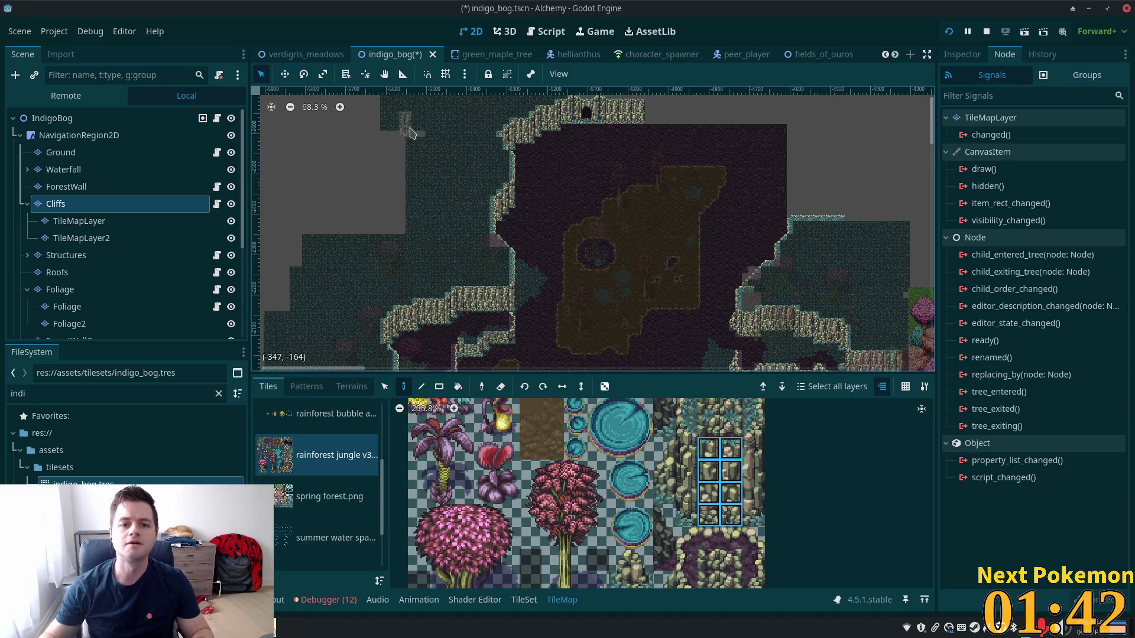
# Paint grassy edge tiles in a diagonal rising up-right from the low ledge
pyautogui.scroll(5, 673, 181)
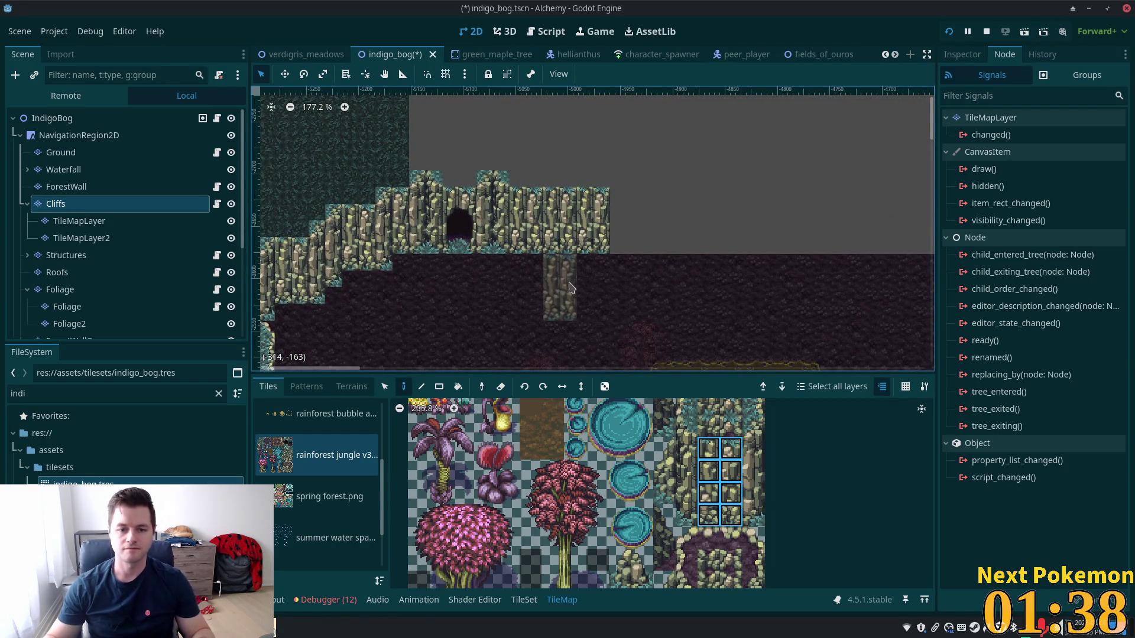
pyautogui.moveTo(456, 221)
pyautogui.mouseDown()
pyautogui.moveTo(455, 296)
pyautogui.moveTo(329, 177)
pyautogui.moveTo(342, 342)
pyautogui.moveTo(275, 327)
pyautogui.mouseUp()
pyautogui.moveTo(780, 233); pyautogui.dragTo(606, 263)
pyautogui.moveTo(722, 420); pyautogui.dragTo(701, 489)
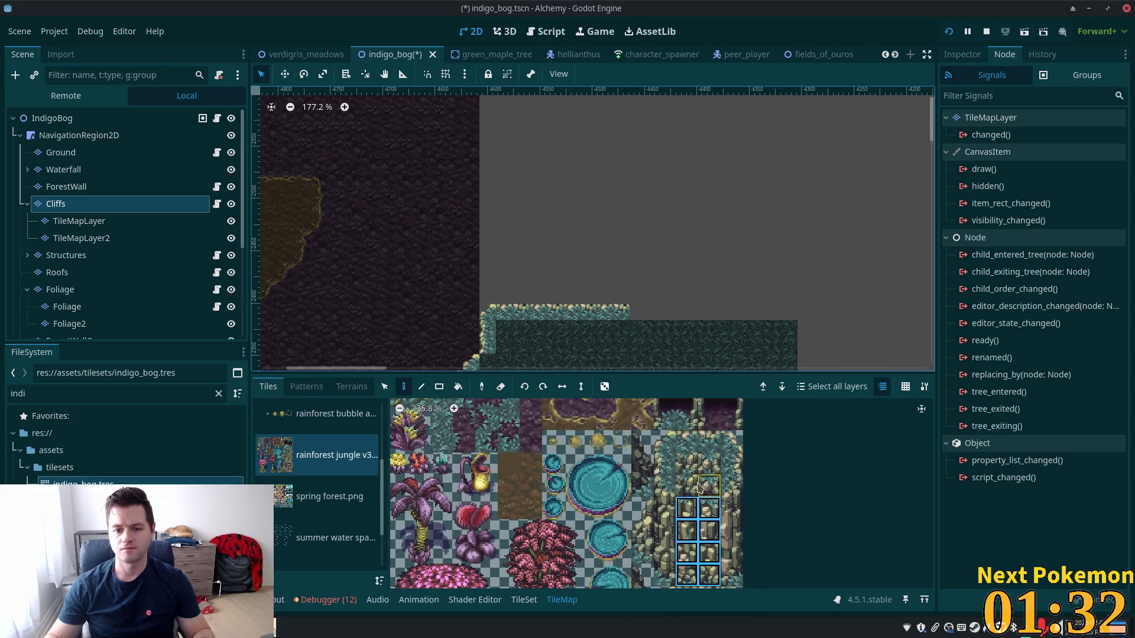
pyautogui.click(668, 443)
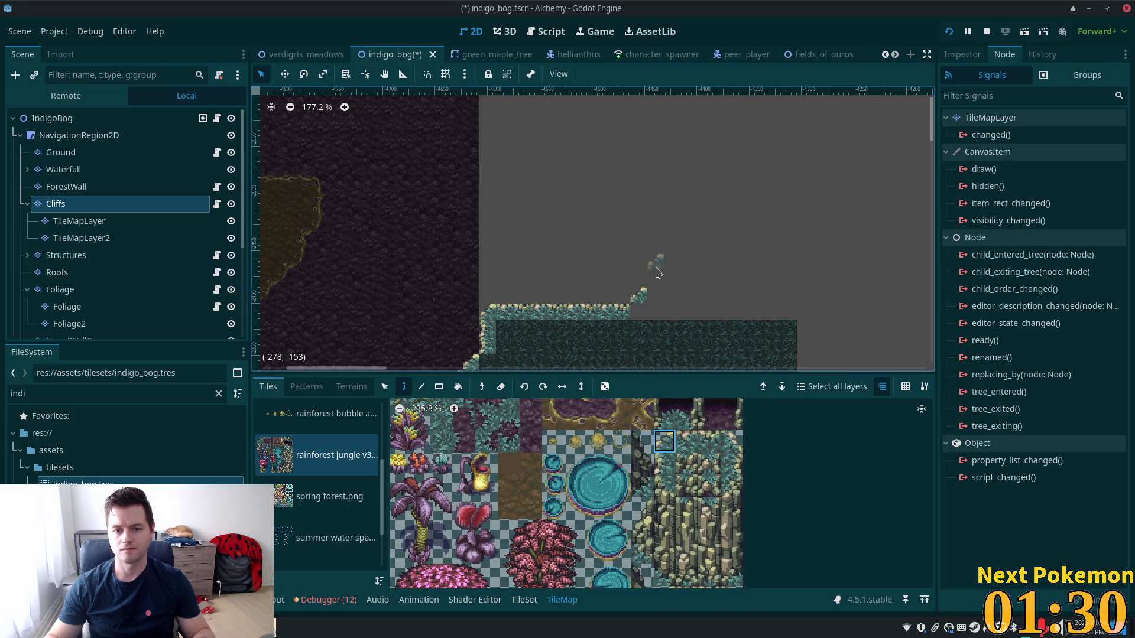
pyautogui.click(659, 285)
pyautogui.click(673, 264)
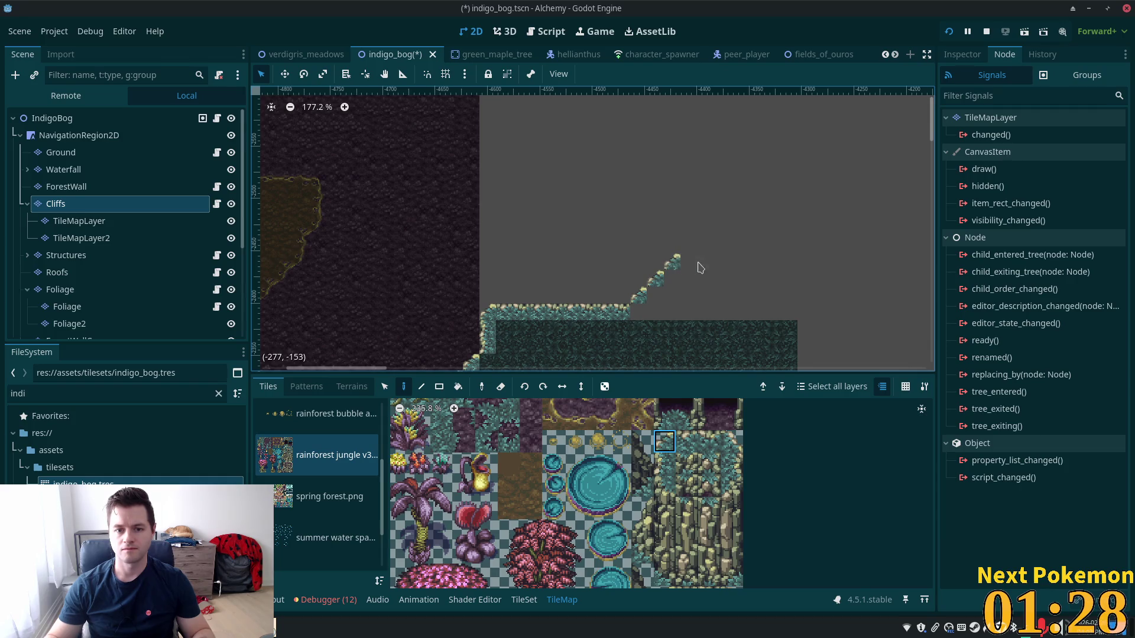
pyautogui.click(664, 459)
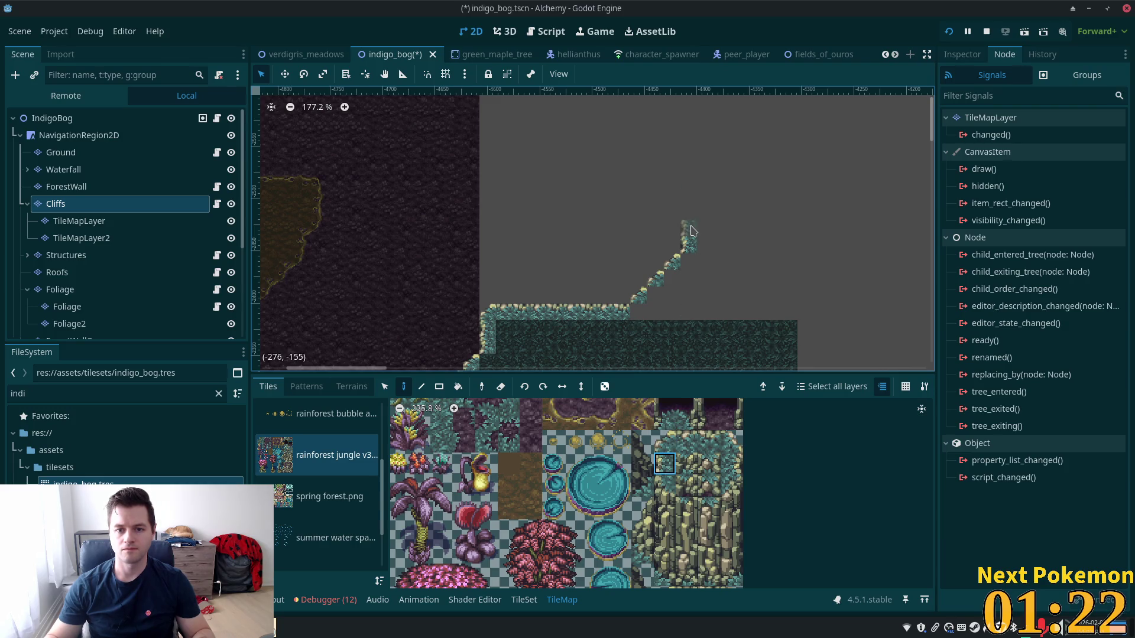
pyautogui.moveTo(743, 190)
pyautogui.mouseDown()
pyautogui.moveTo(816, 309)
pyautogui.moveTo(666, 241)
pyautogui.moveTo(716, 245)
pyautogui.moveTo(591, 207)
pyautogui.mouseUp()
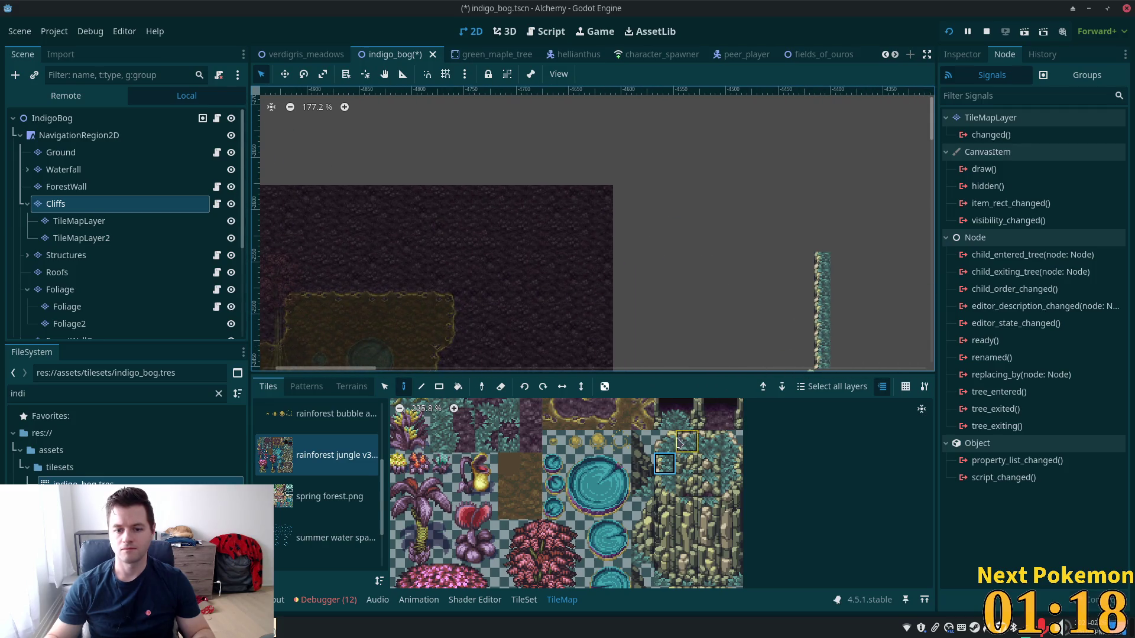
# Stamp two five-tile cliff columns beside the diagonal edge and cap them with edge tiles
pyautogui.click(663, 487)
pyautogui.click(664, 509)
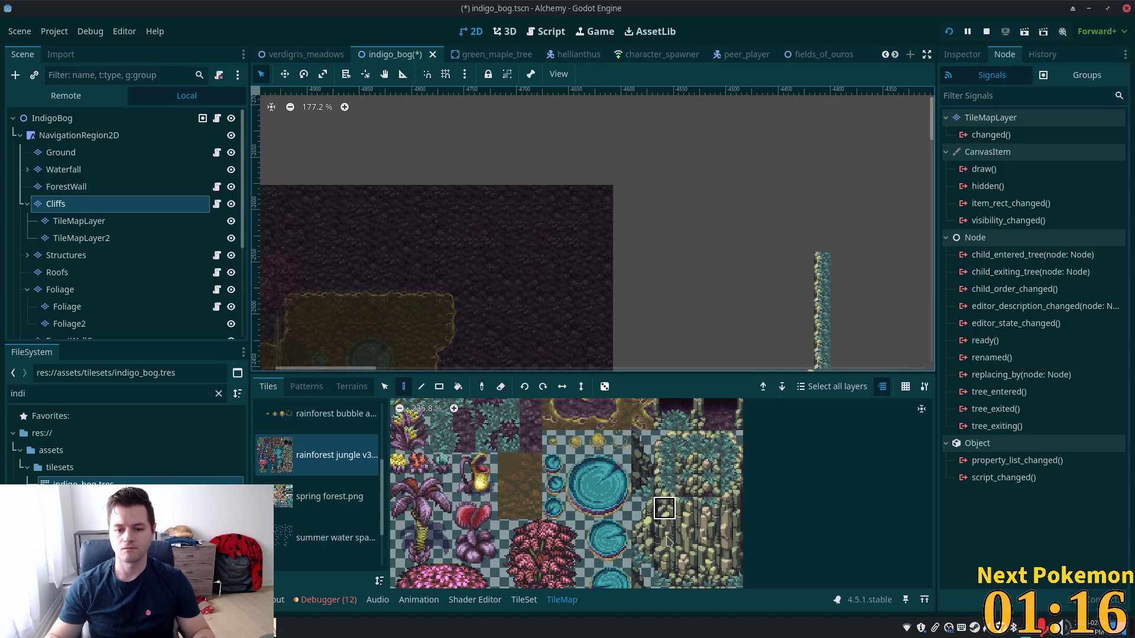
pyautogui.moveTo(664, 485); pyautogui.dragTo(664, 576)
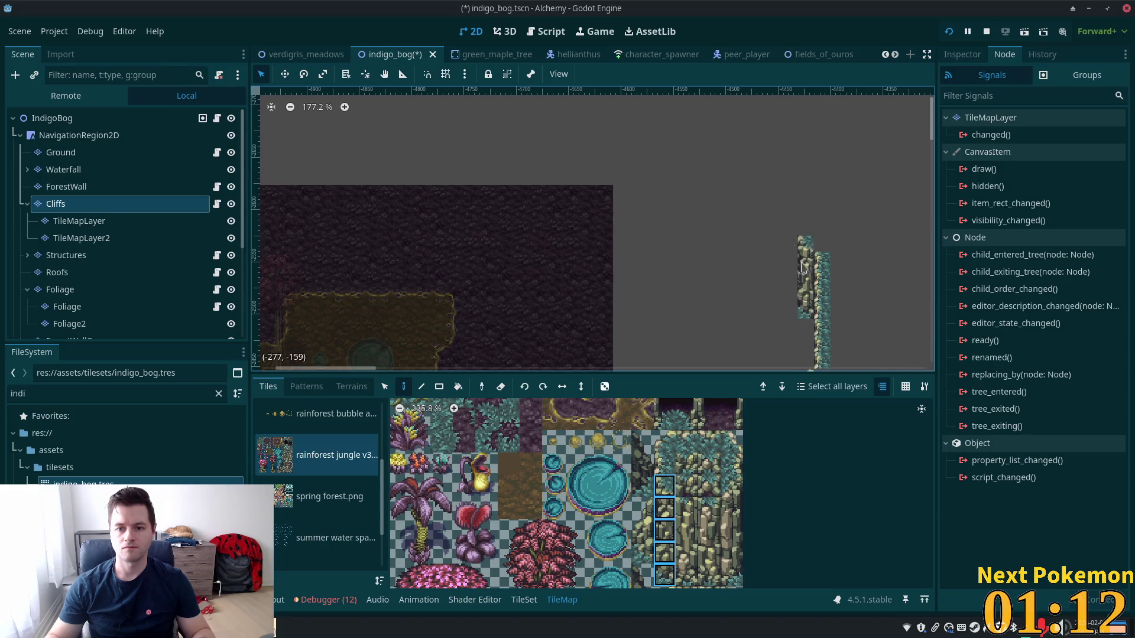
pyautogui.click(788, 263)
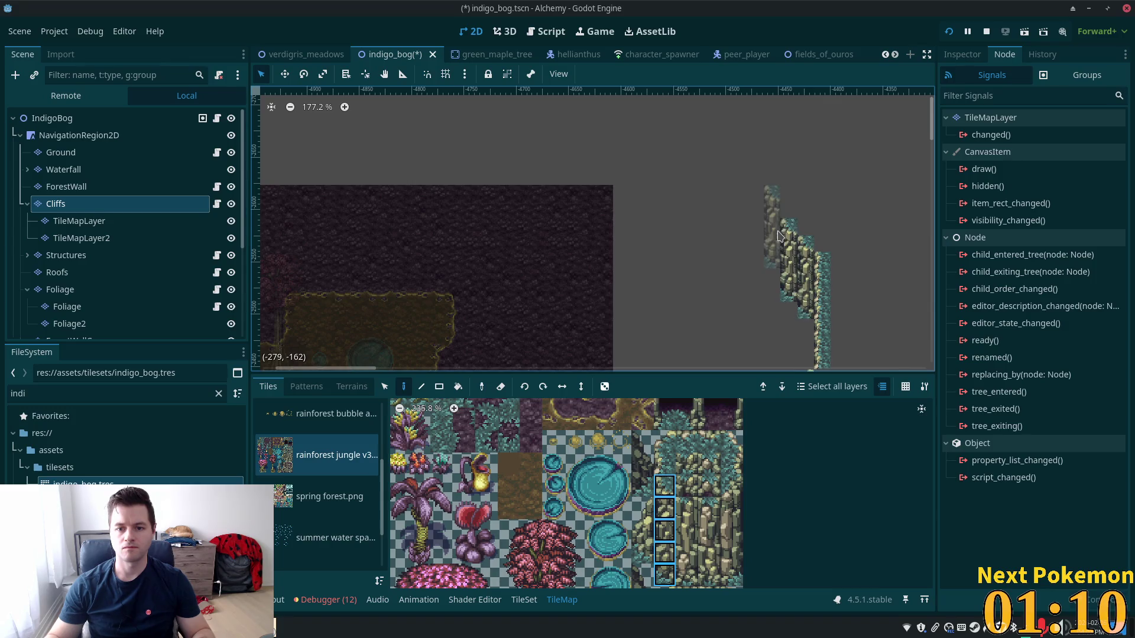
pyautogui.click(774, 242)
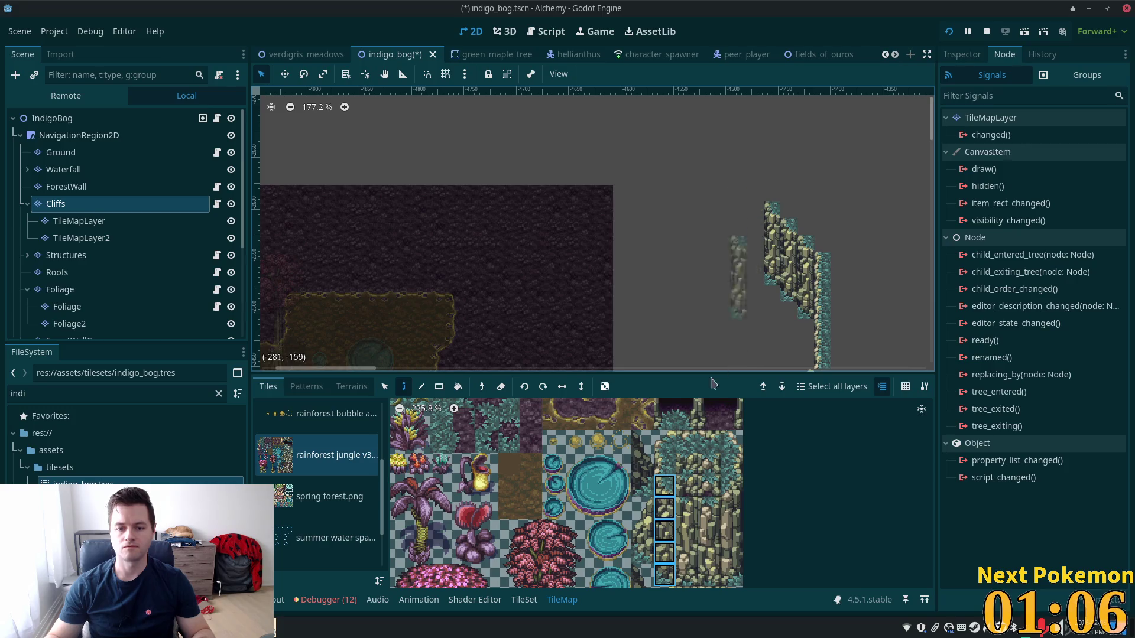
pyautogui.click(663, 465)
pyautogui.click(770, 203)
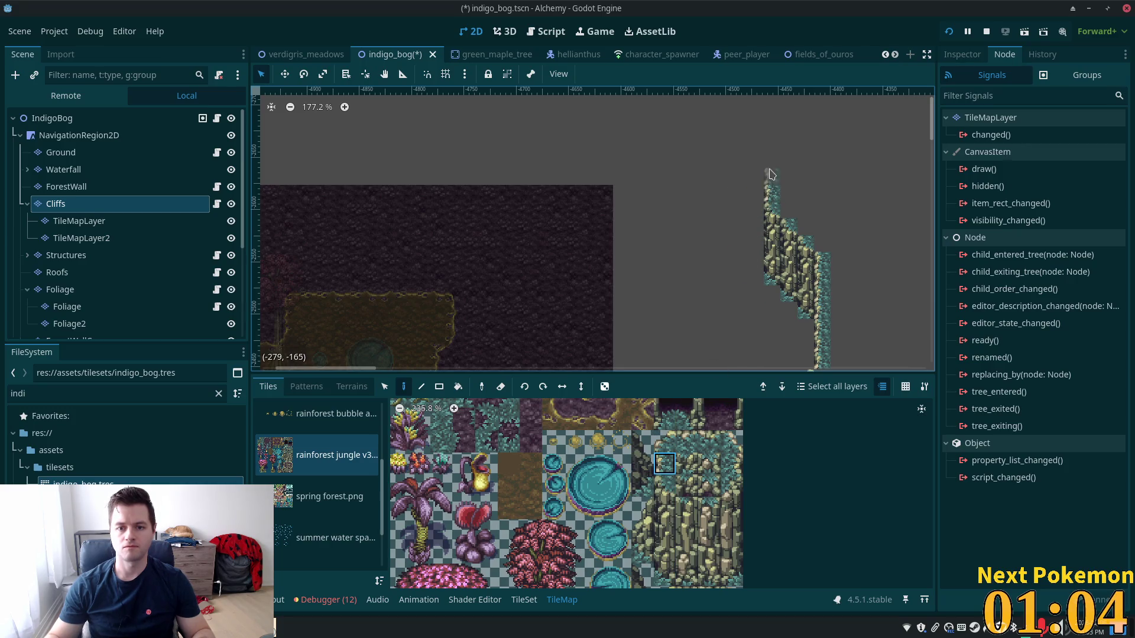
pyautogui.scroll(2, 795, 334)
pyautogui.click(758, 250)
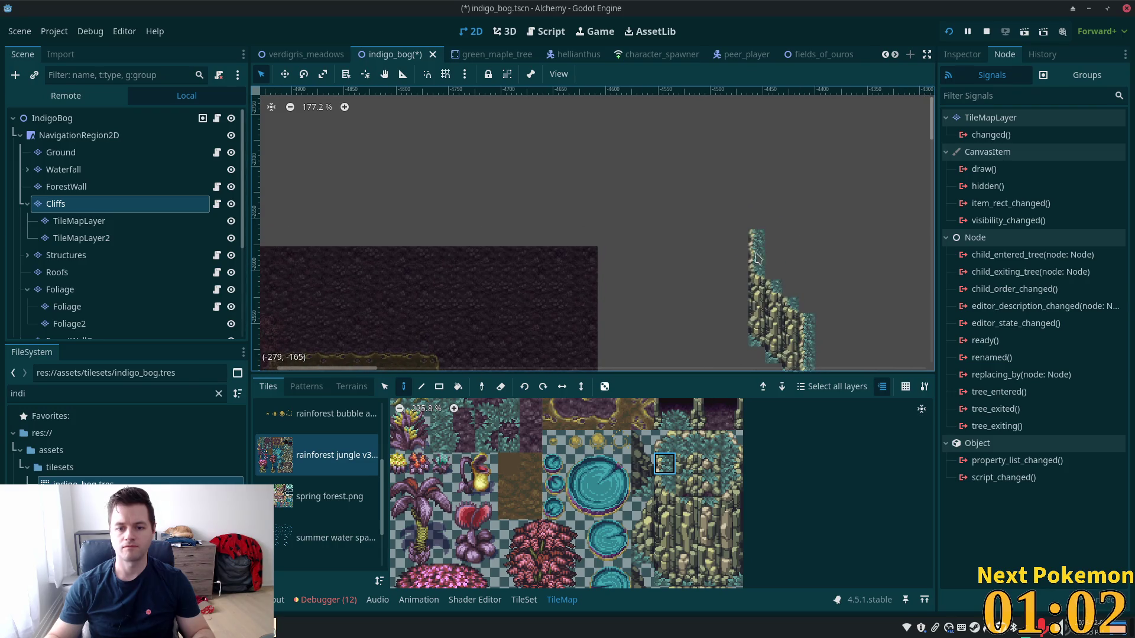
# Paint more cliff columns along the rock face and stamp a 2x4 cliff block onto it
pyautogui.click(663, 487)
pyautogui.moveTo(662, 571); pyautogui.dragTo(662, 571)
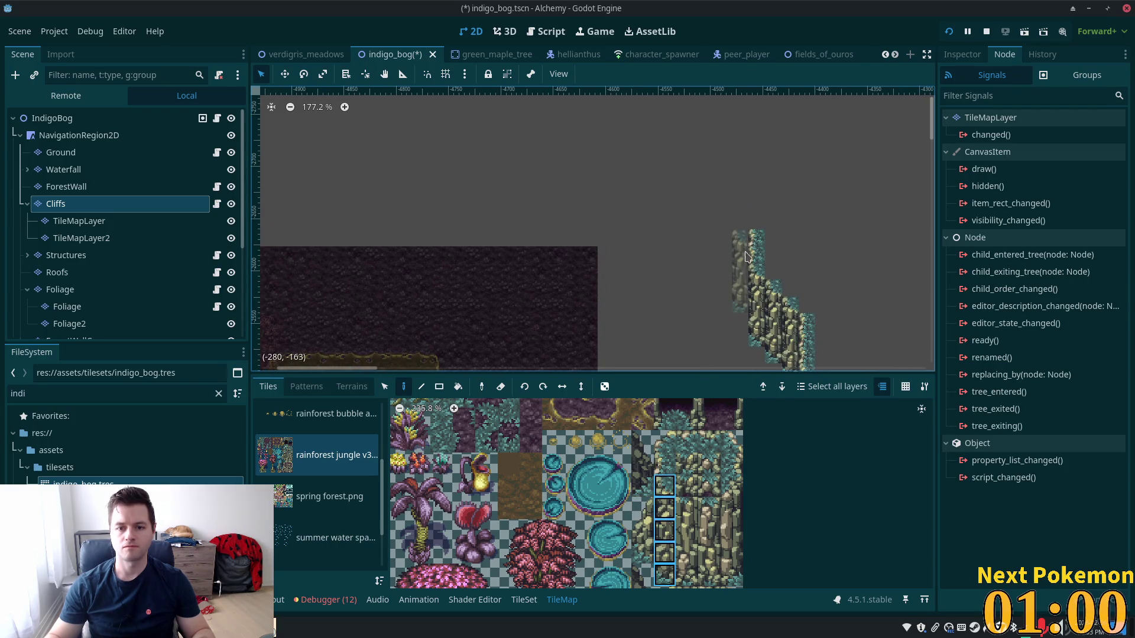
pyautogui.click(771, 260)
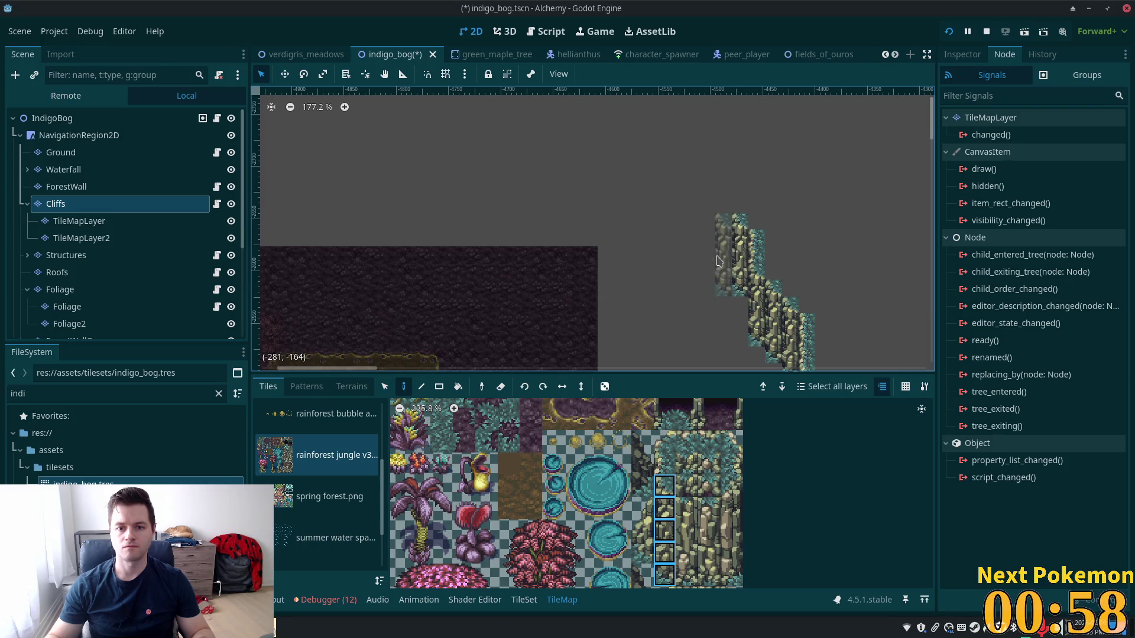
pyautogui.click(719, 248)
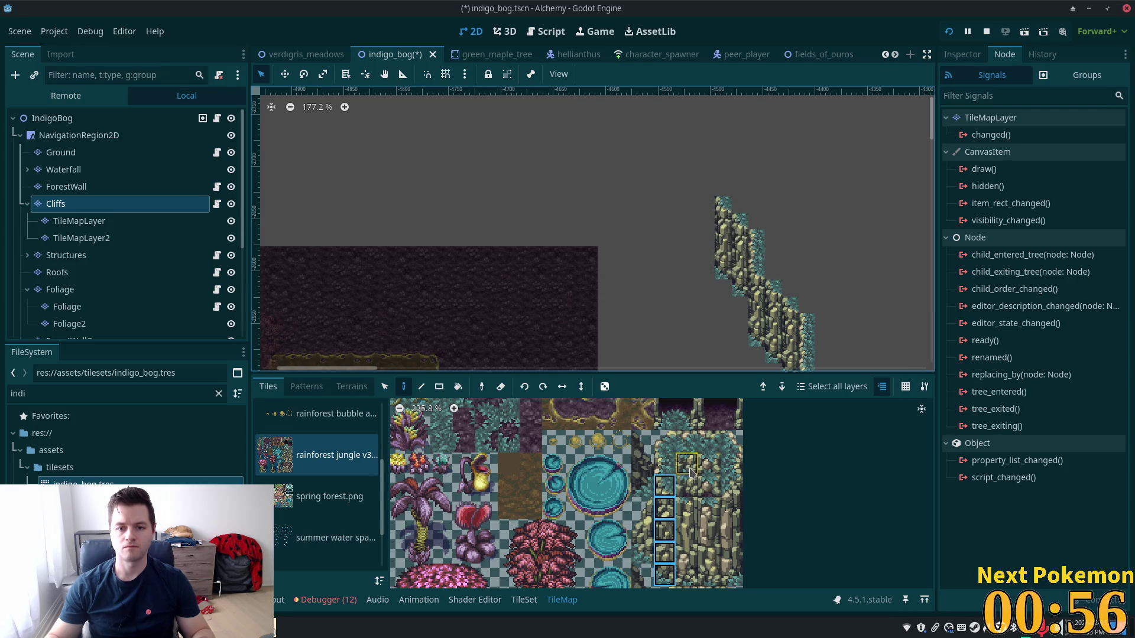
pyautogui.moveTo(615, 256)
pyautogui.mouseDown()
pyautogui.moveTo(752, 296)
pyautogui.moveTo(652, 263)
pyautogui.mouseUp()
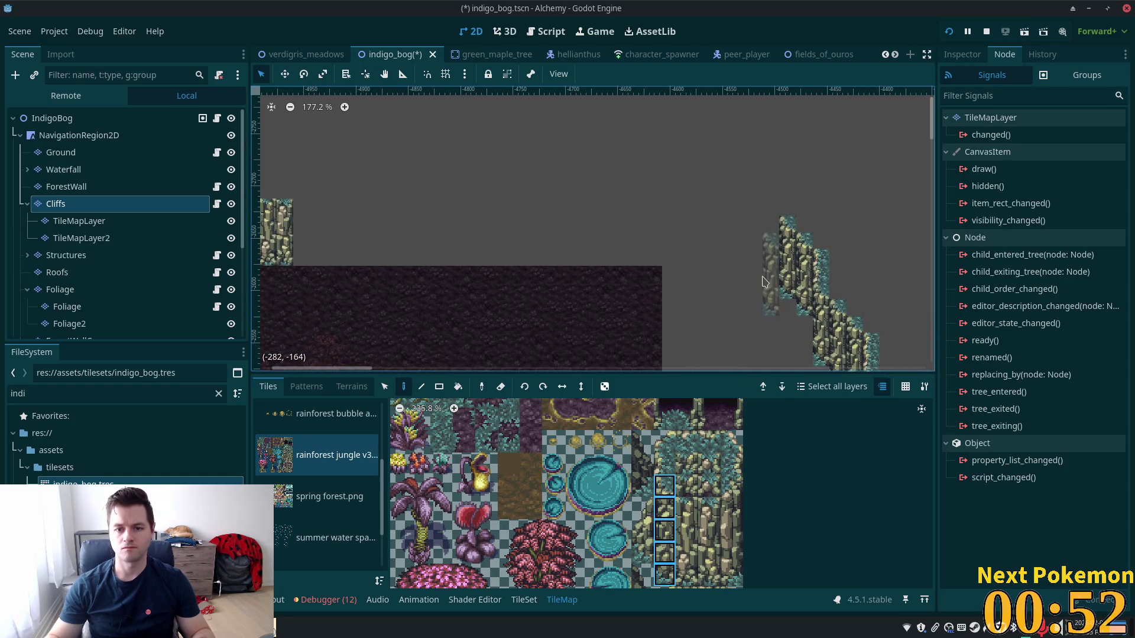
pyautogui.moveTo(685, 507); pyautogui.dragTo(711, 579)
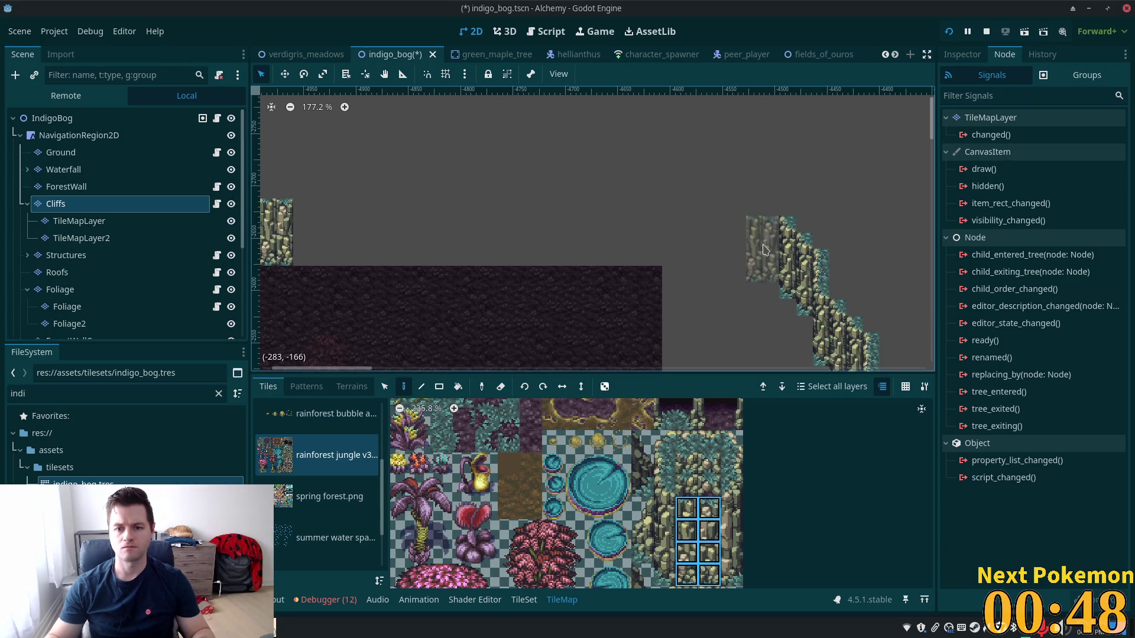
pyautogui.click(767, 249)
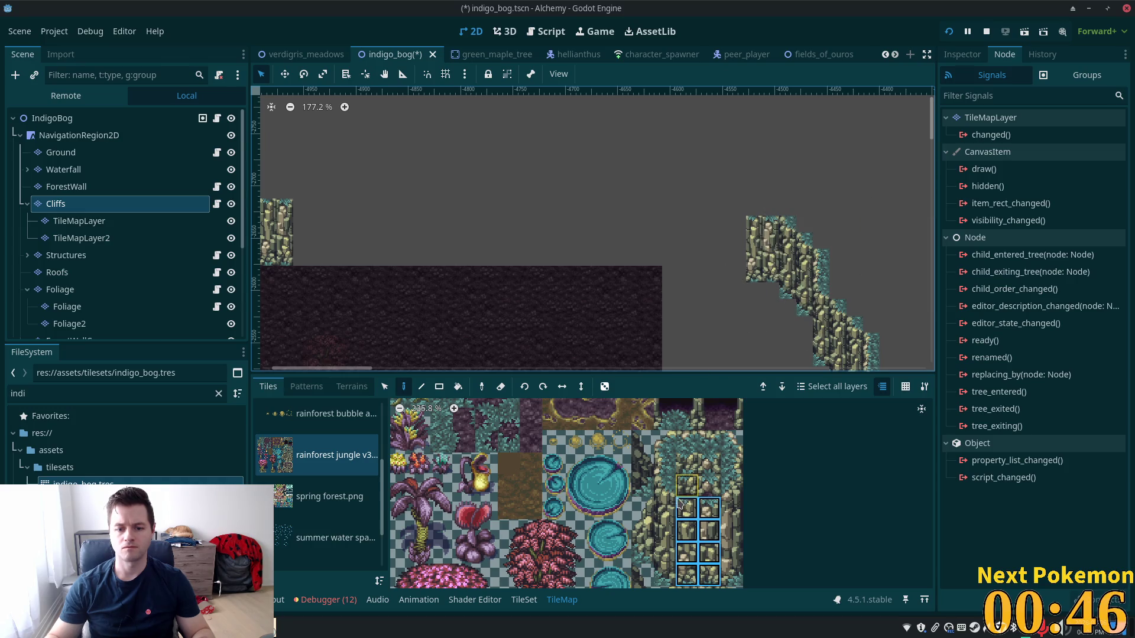
# Add a column and 2x4 block at the face top, then paint a long cliff row leftward one row lower
pyautogui.moveTo(665, 485); pyautogui.dragTo(664, 576)
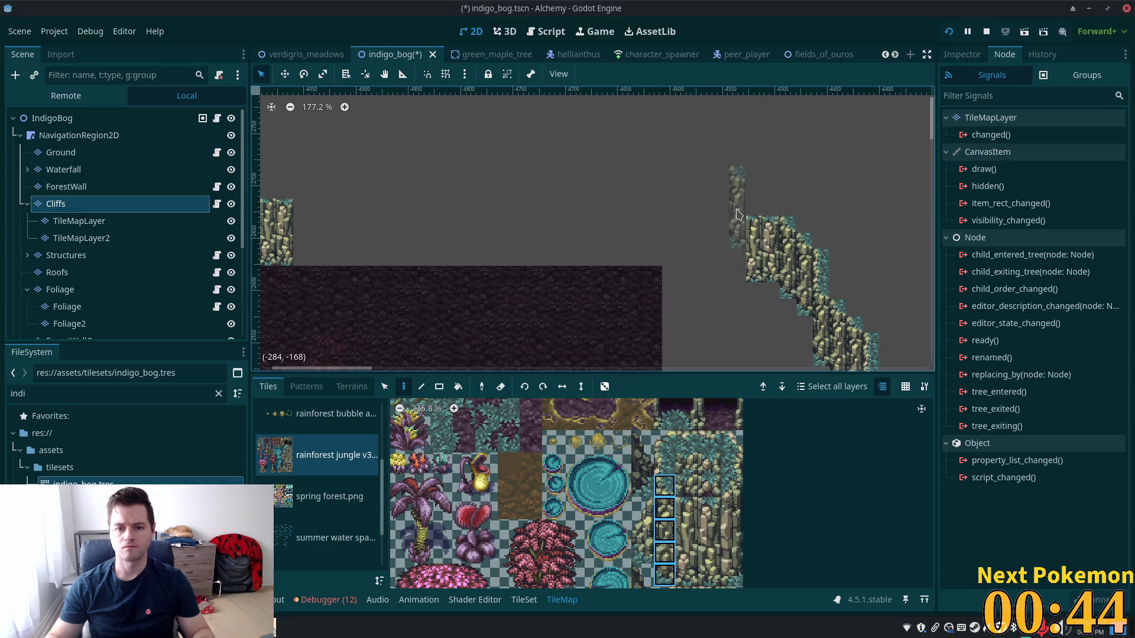
pyautogui.click(721, 225)
pyautogui.moveTo(708, 516); pyautogui.dragTo(688, 576)
pyautogui.click(699, 219)
pyautogui.moveTo(701, 219); pyautogui.dragTo(381, 217)
pyautogui.hotkey('ctrl', 'z')
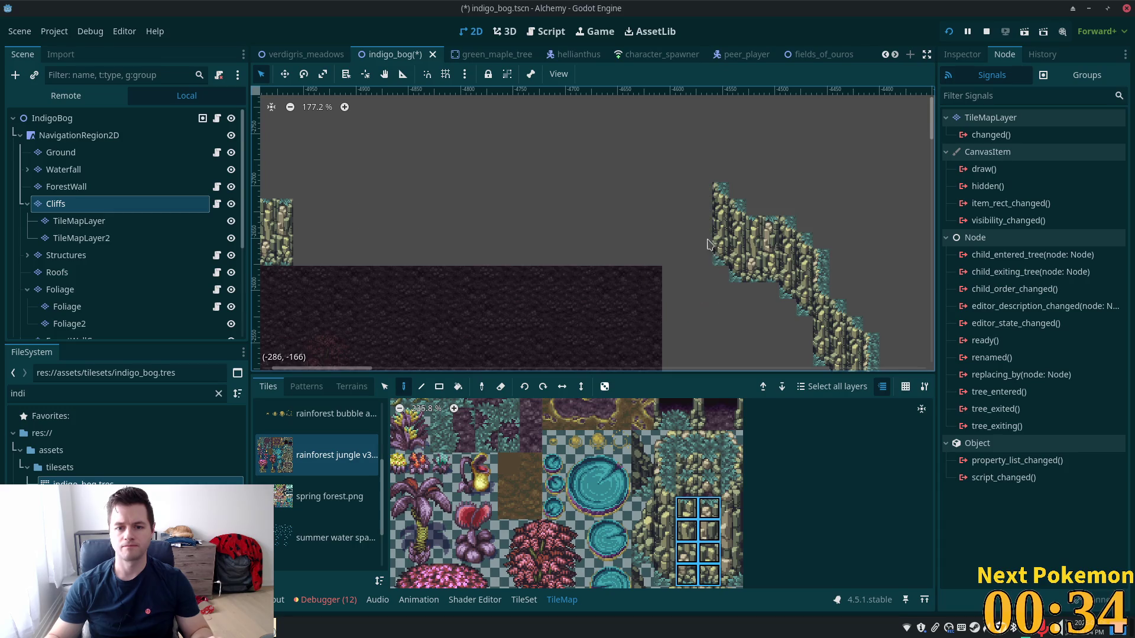
pyautogui.moveTo(701, 236); pyautogui.dragTo(307, 241)
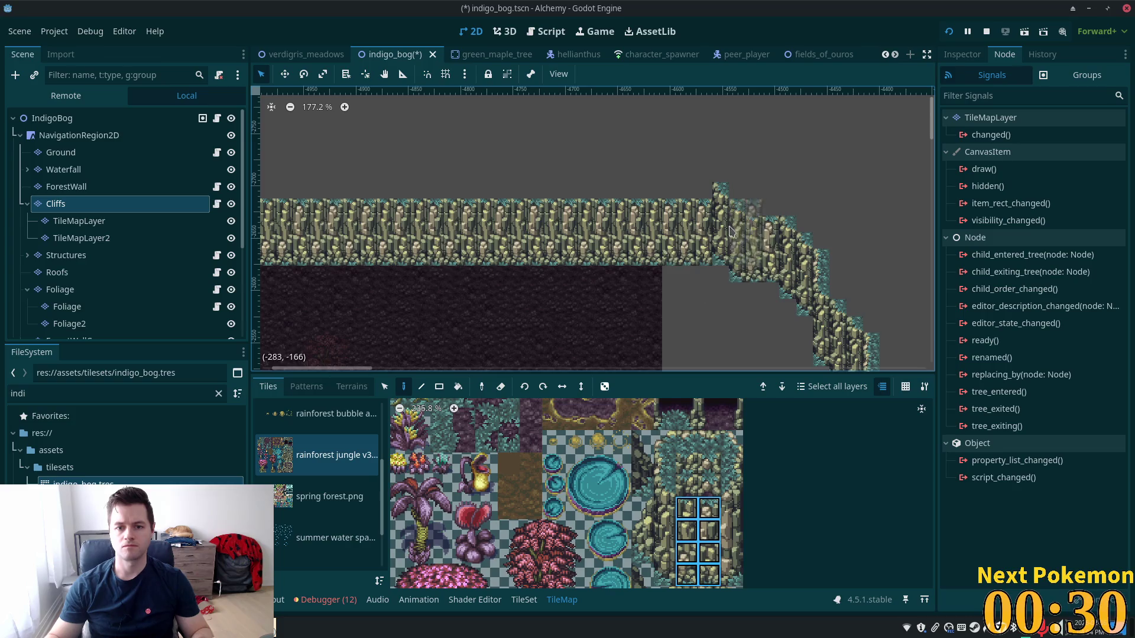
pyautogui.moveTo(522, 248); pyautogui.dragTo(739, 231)
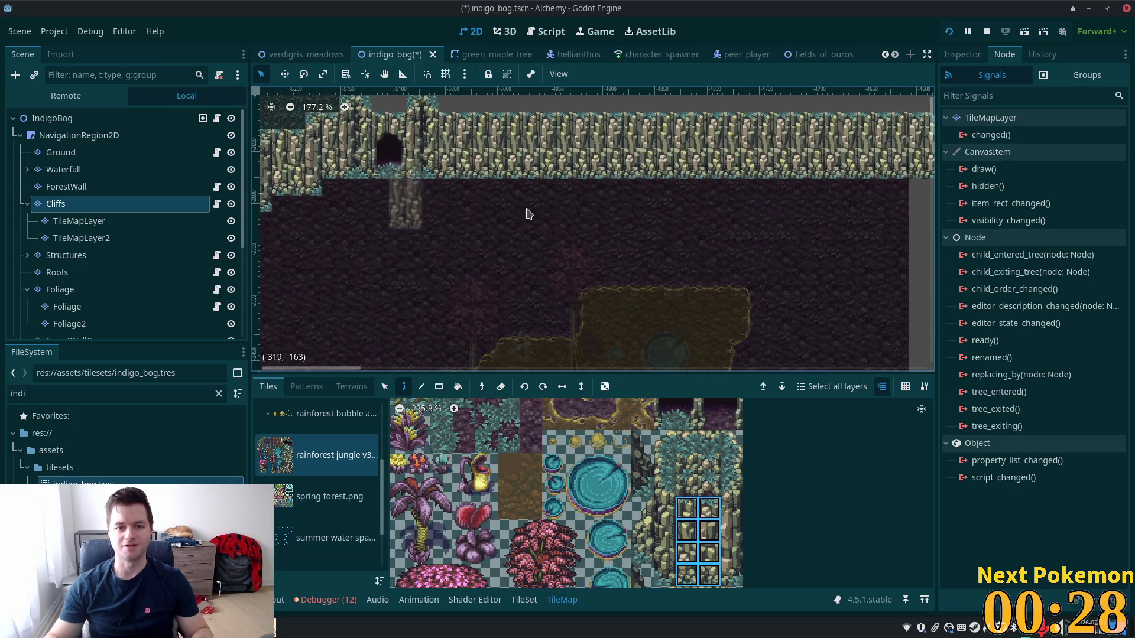
pyautogui.scroll(-2, 802, 223)
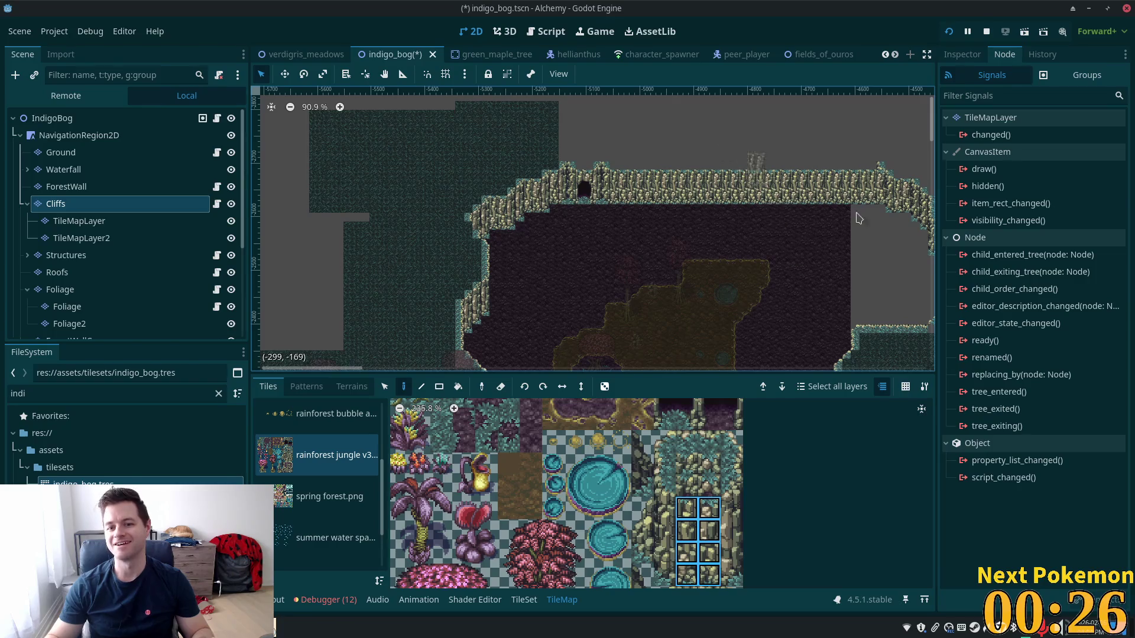
pyautogui.scroll(-1, 687, 191)
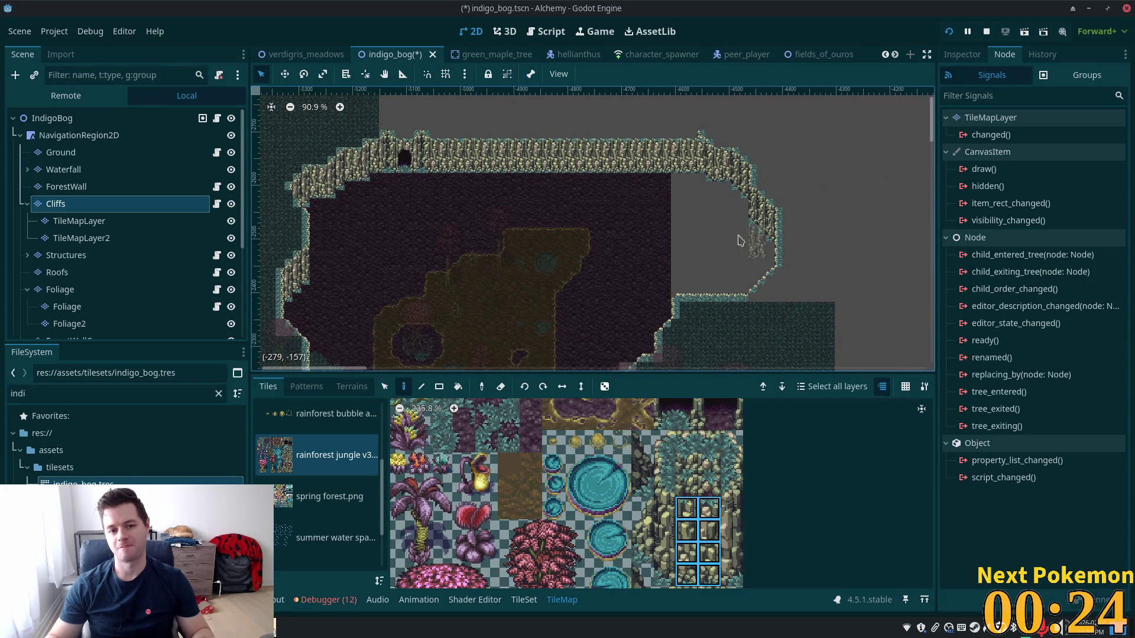
pyautogui.scroll(4, 483, 158)
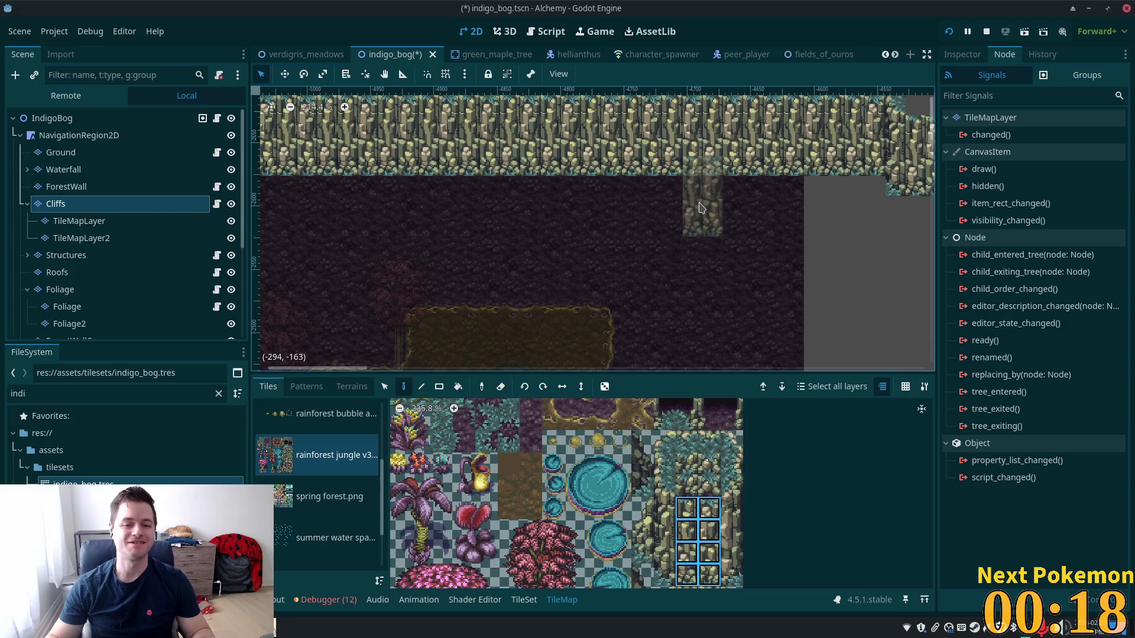
pyautogui.scroll(-6, 727, 210)
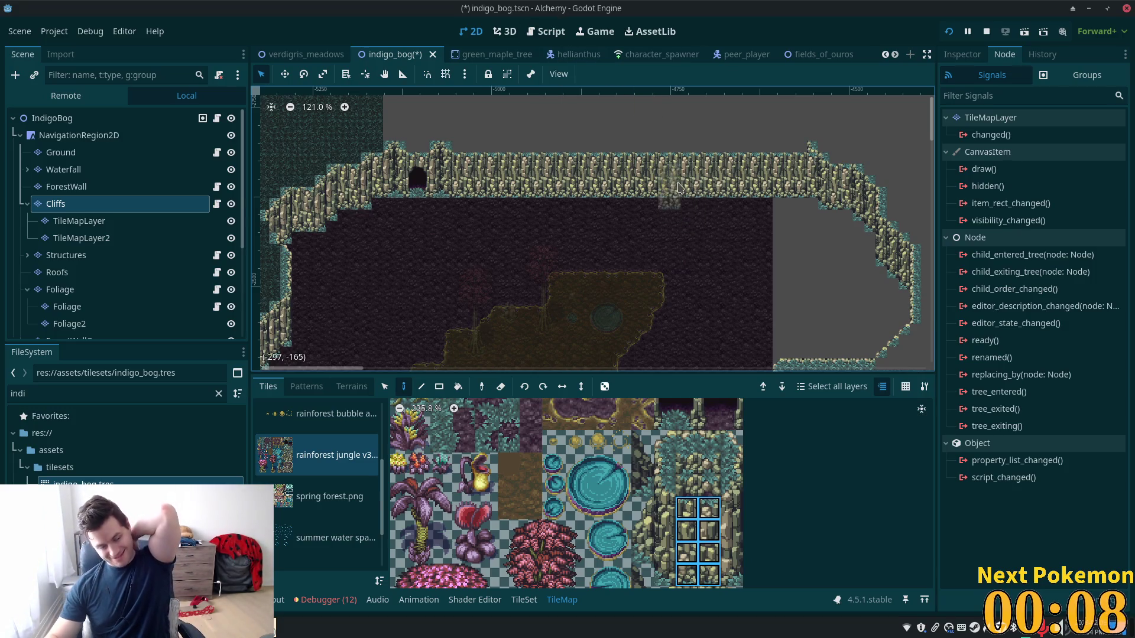
pyautogui.scroll(-1, 712, 219)
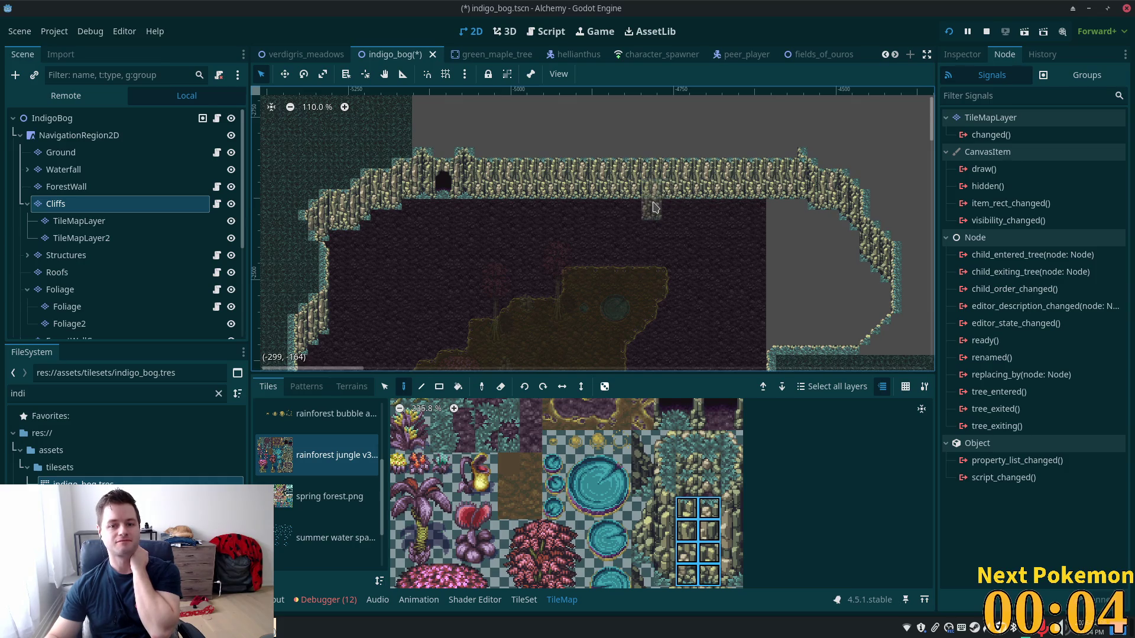
pyautogui.moveTo(791, 144)
pyautogui.mouseDown()
pyautogui.moveTo(797, 266)
pyautogui.moveTo(813, 182)
pyautogui.mouseUp()
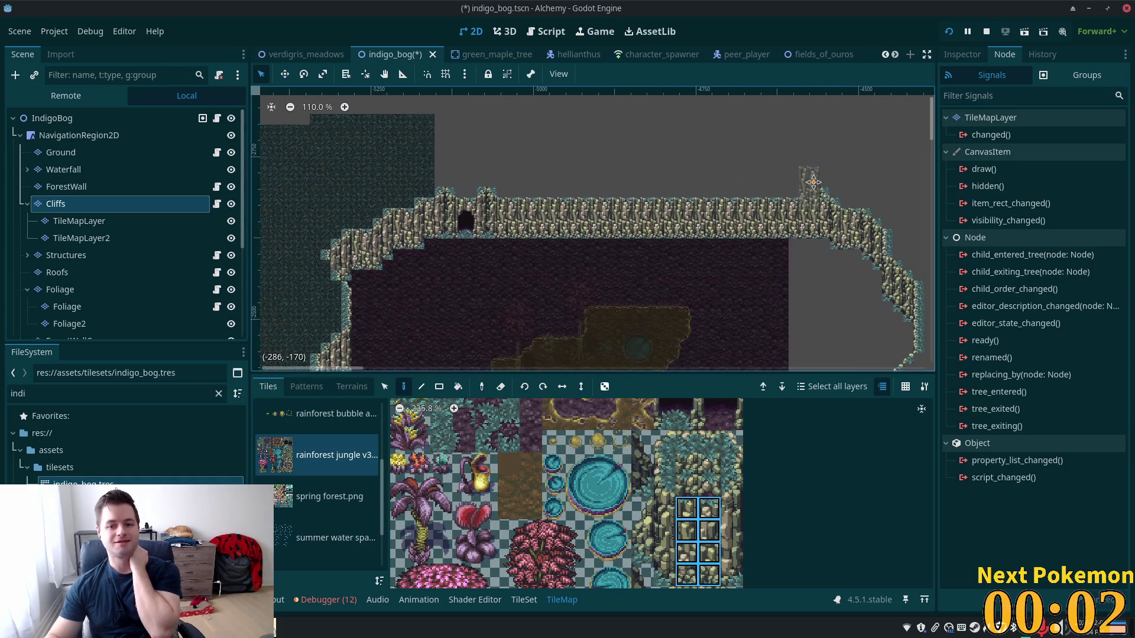
pyautogui.scroll(8, 748, 235)
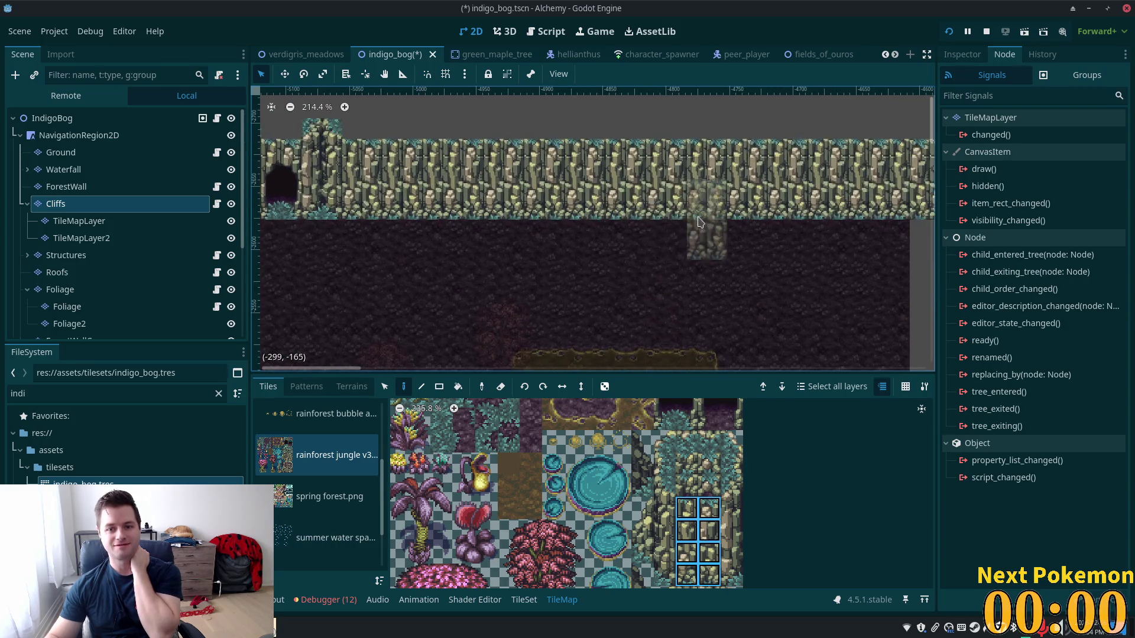
pyautogui.moveTo(721, 219); pyautogui.dragTo(591, 195)
# Fill a 15 by 4 tile rectangle of cliff tiles with the Rect tool
pyautogui.click(437, 388)
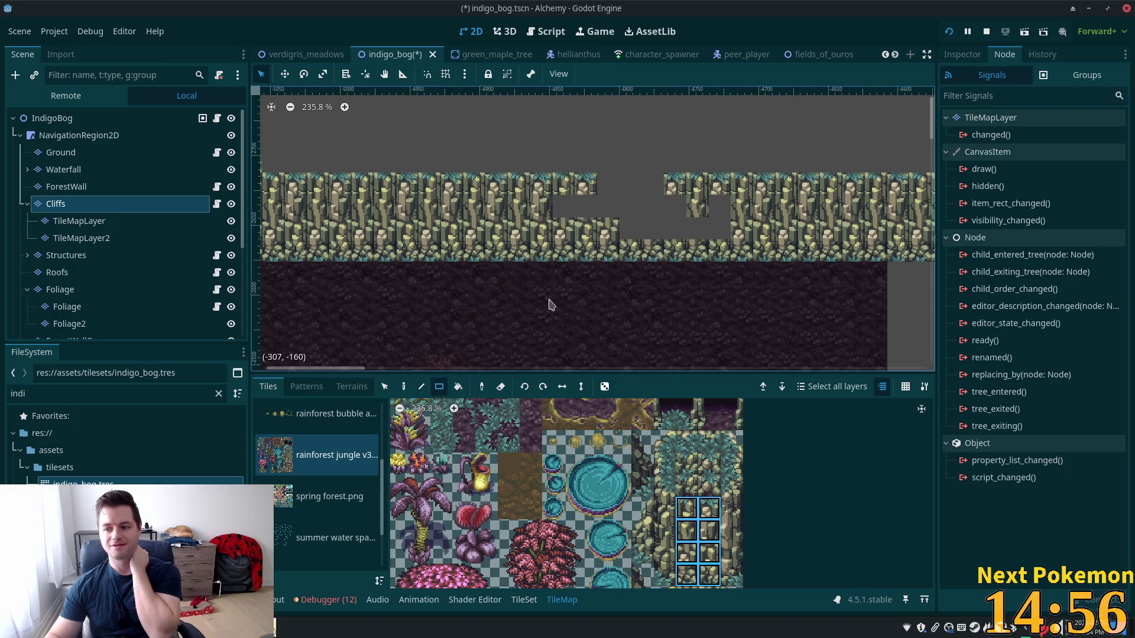
pyautogui.scroll(-3, 644, 255)
pyautogui.moveTo(709, 188)
pyautogui.mouseDown()
pyautogui.moveTo(612, 260)
pyautogui.moveTo(472, 262)
pyautogui.moveTo(496, 264)
pyautogui.mouseUp()
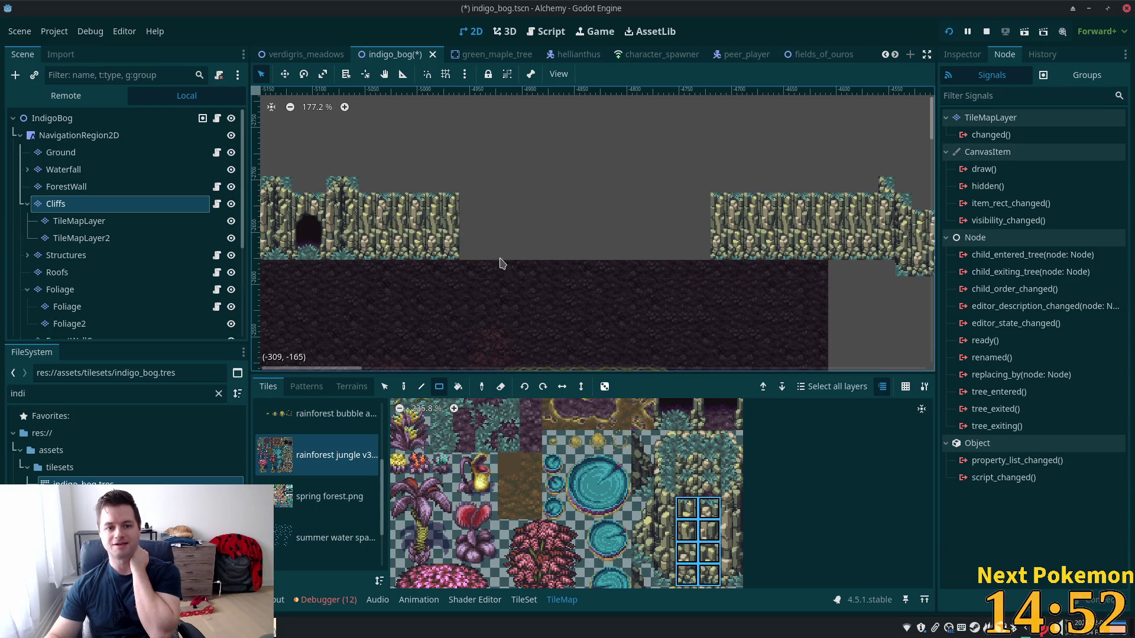
# Replace the right cliff's leftmost column with a five-tile cliff column painted with the pencil
pyautogui.moveTo(725, 191)
pyautogui.mouseDown()
pyautogui.moveTo(701, 252)
pyautogui.moveTo(727, 254)
pyautogui.moveTo(730, 219)
pyautogui.moveTo(729, 260)
pyautogui.mouseUp()
pyautogui.moveTo(665, 484); pyautogui.dragTo(661, 571)
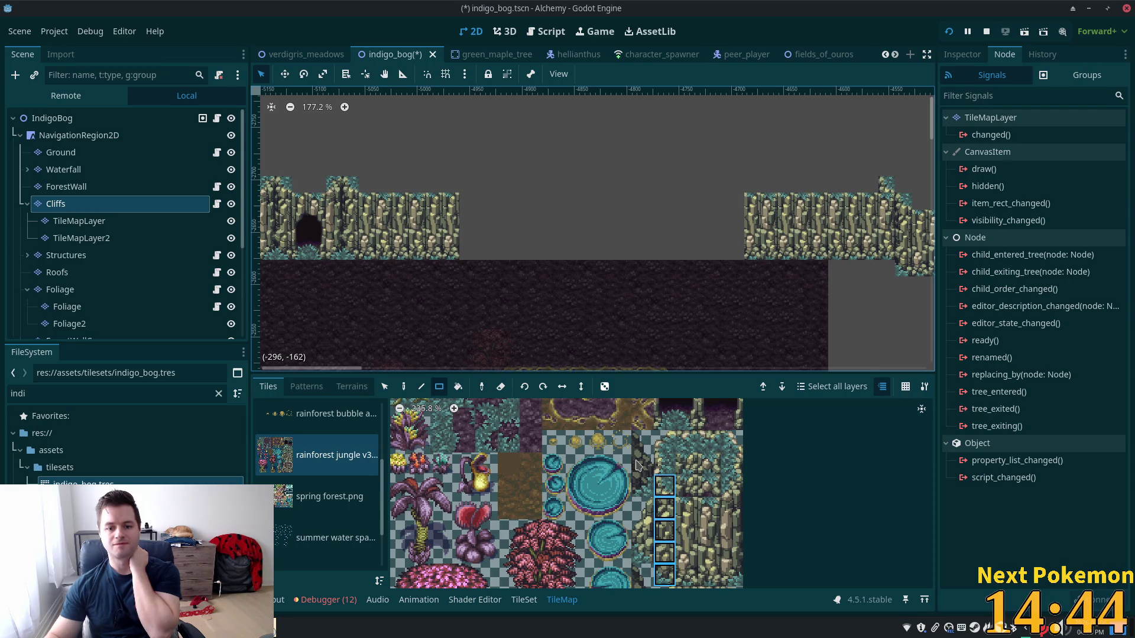
pyautogui.click(404, 387)
pyautogui.click(737, 223)
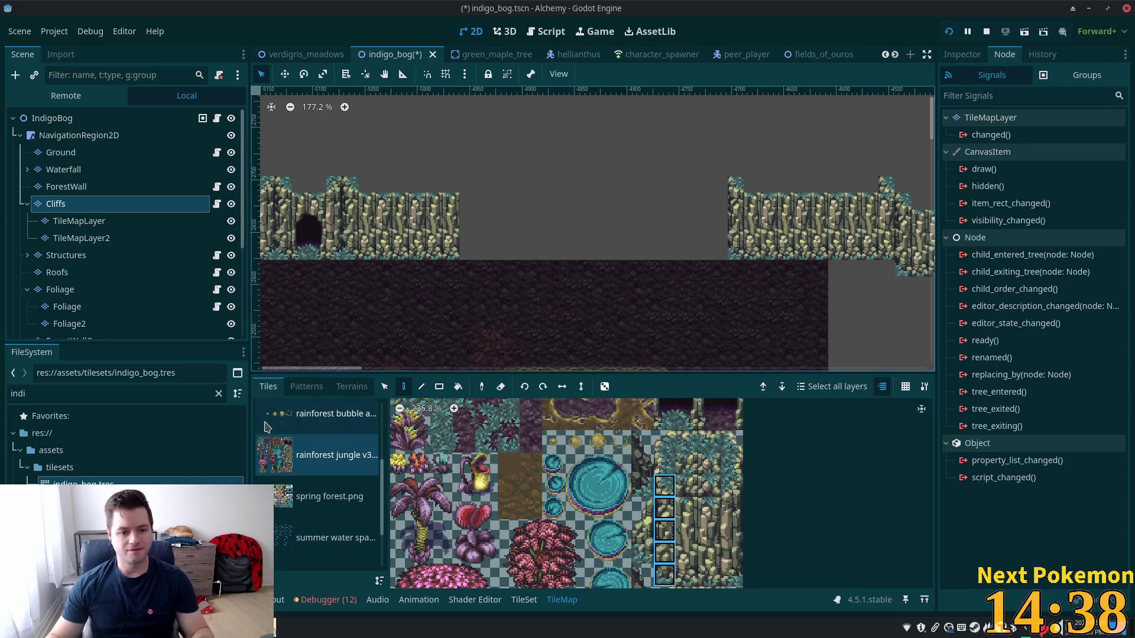
# Search the PokemonCommunityGame Pokémon list in Brave's Twitch popup for yamask, then return to Godot
pyautogui.moveTo(277, 627)
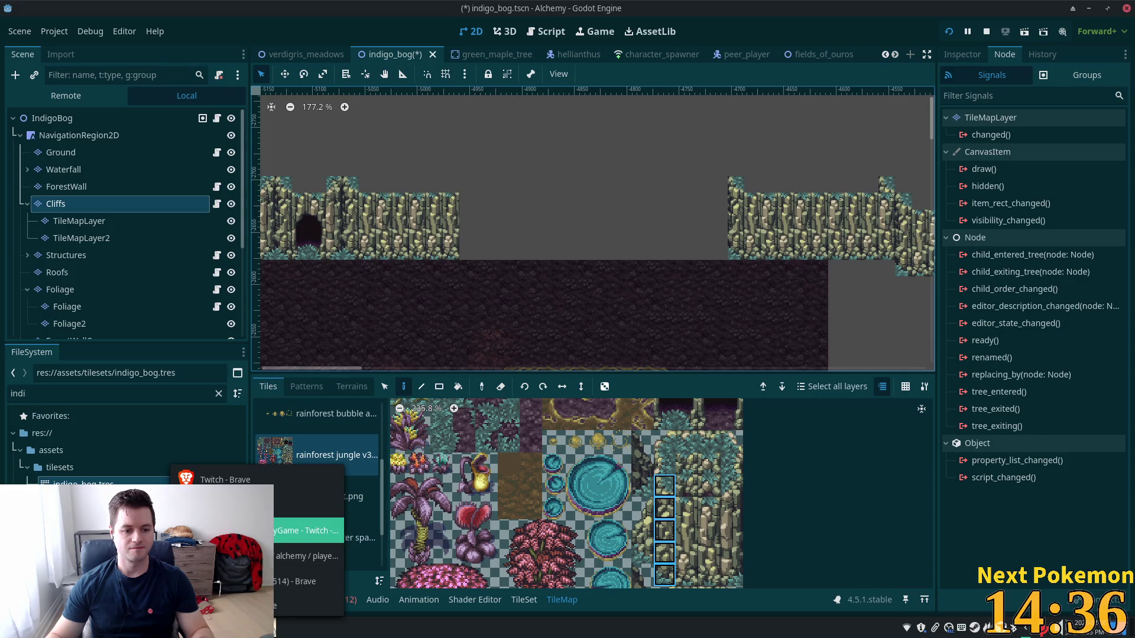
pyautogui.click(283, 496)
pyautogui.click(281, 147)
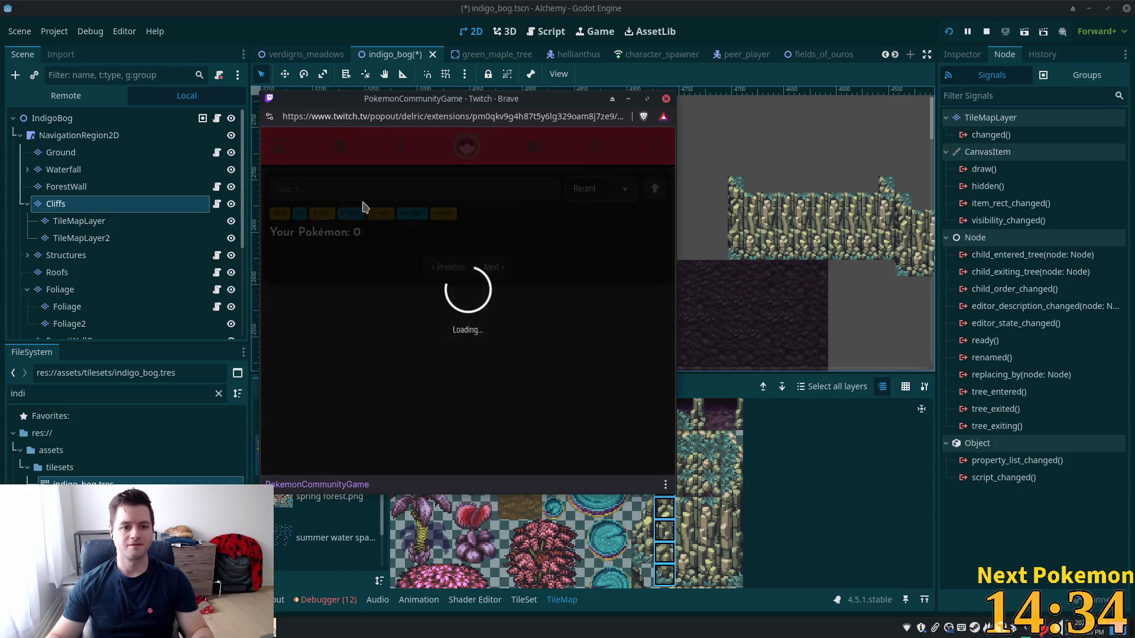
pyautogui.click(329, 184)
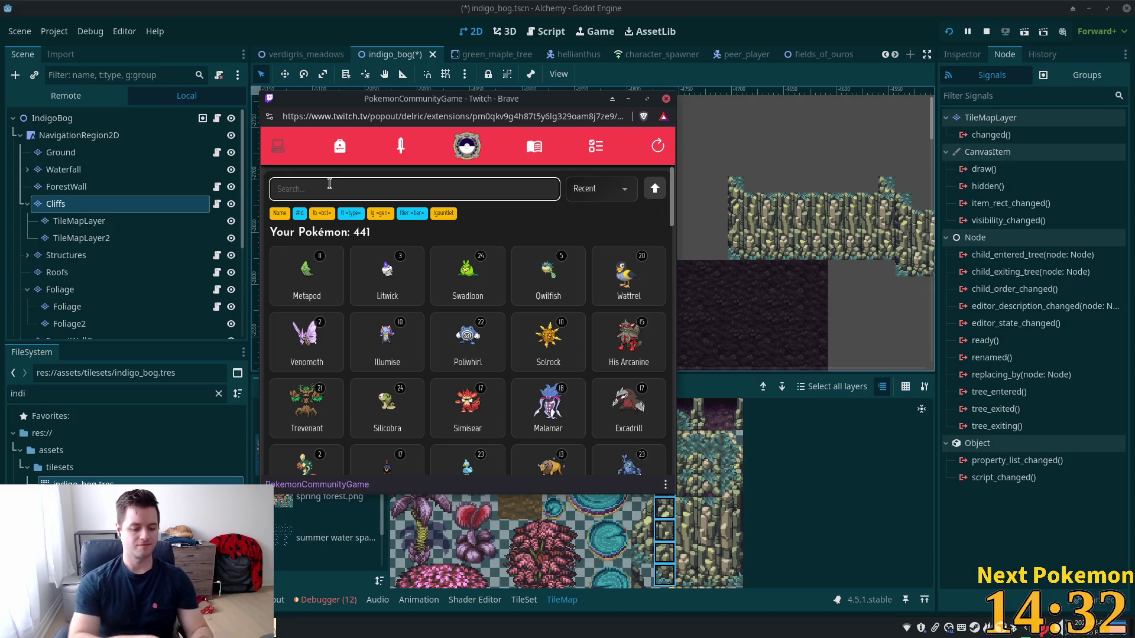
pyautogui.write('yamask')
pyautogui.press('Return')
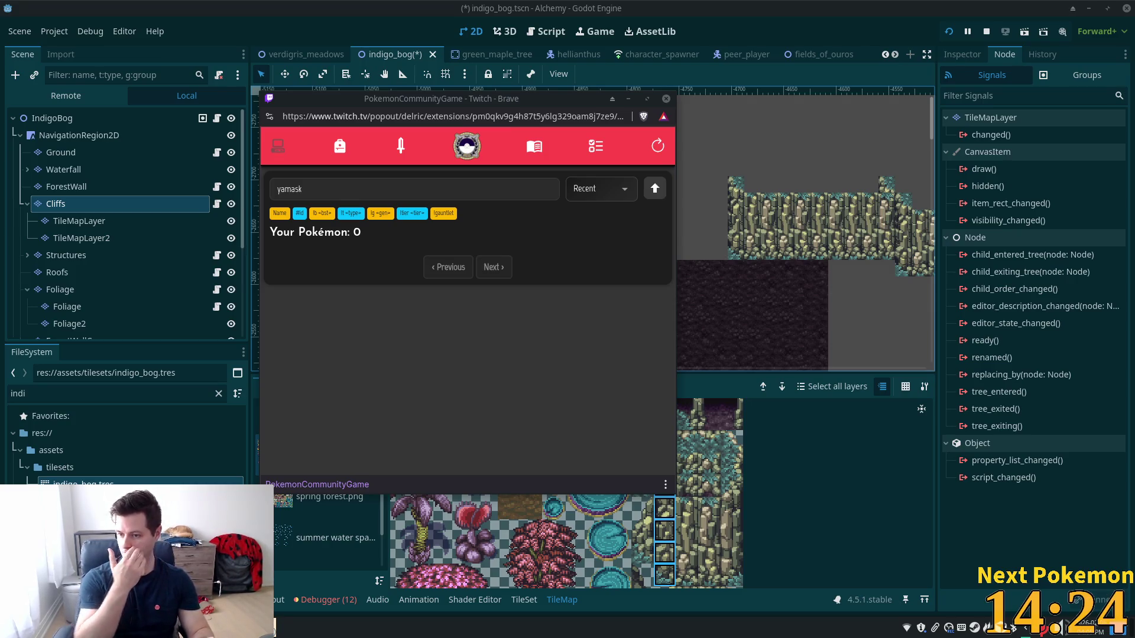
pyautogui.click(753, 29)
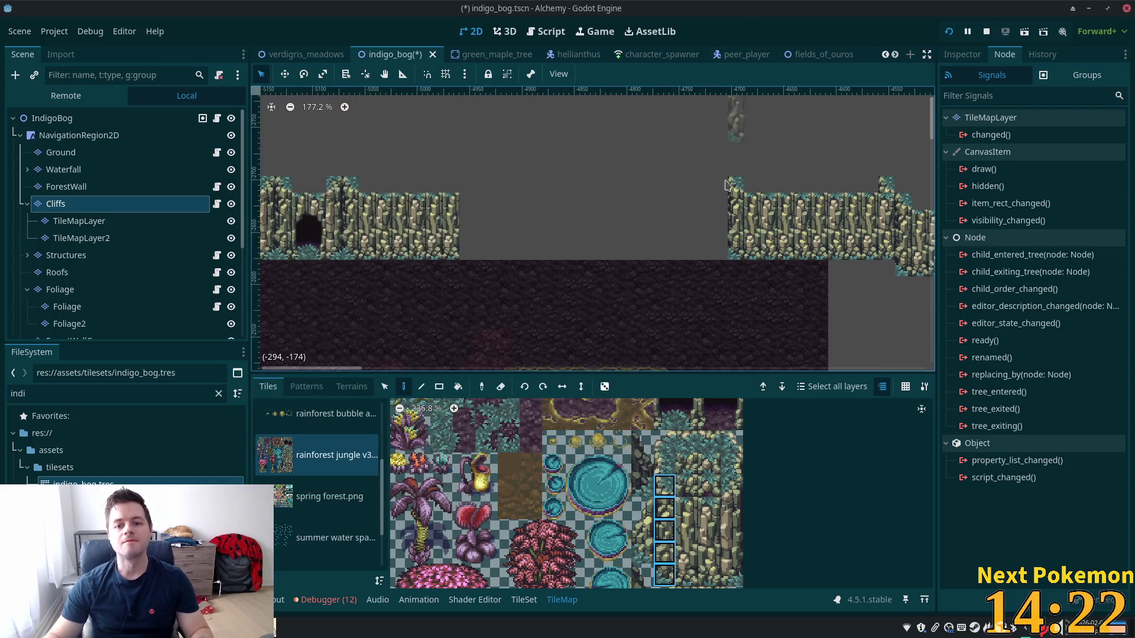
# Stamp two stacked-tile cliff steps to the left of the right cliff
pyautogui.scroll(5, 804, 260)
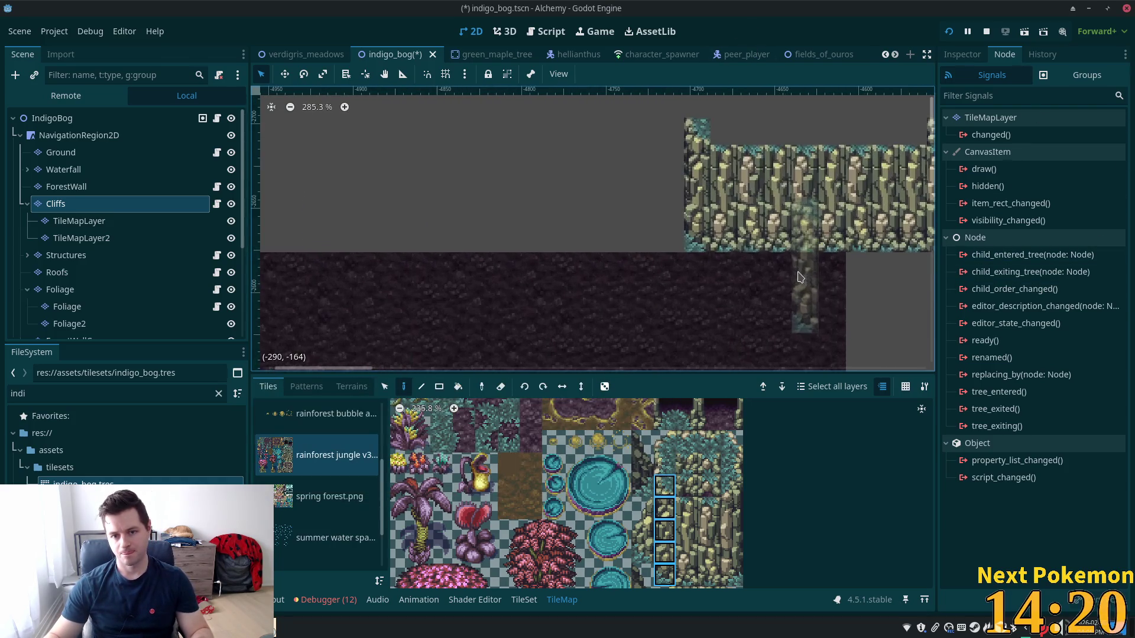
pyautogui.scroll(1, 730, 541)
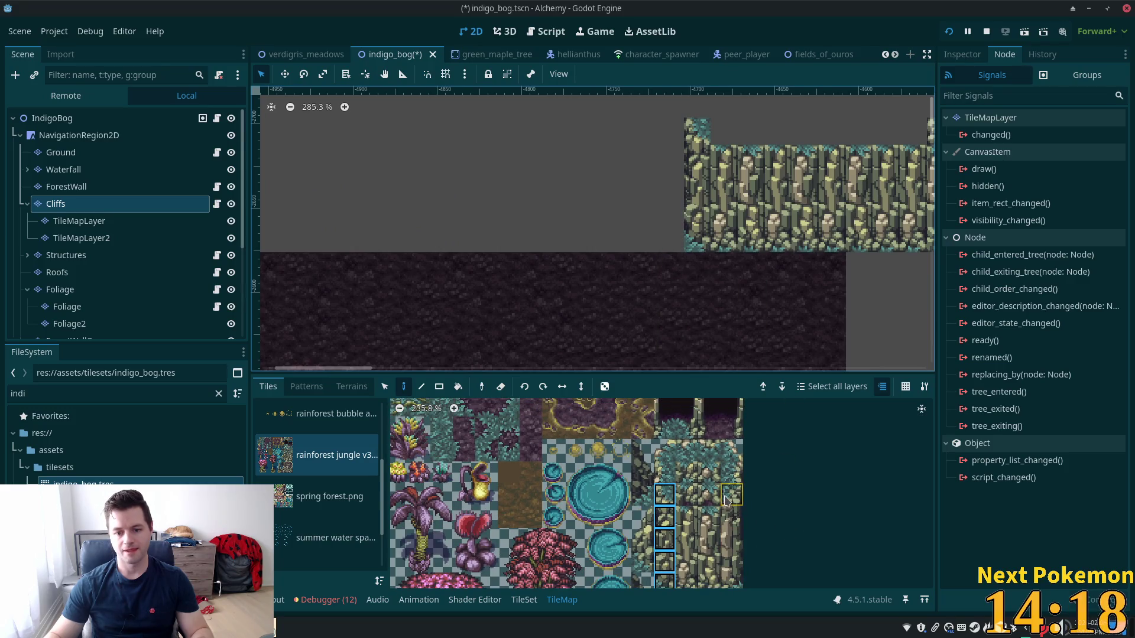
pyautogui.click(730, 501)
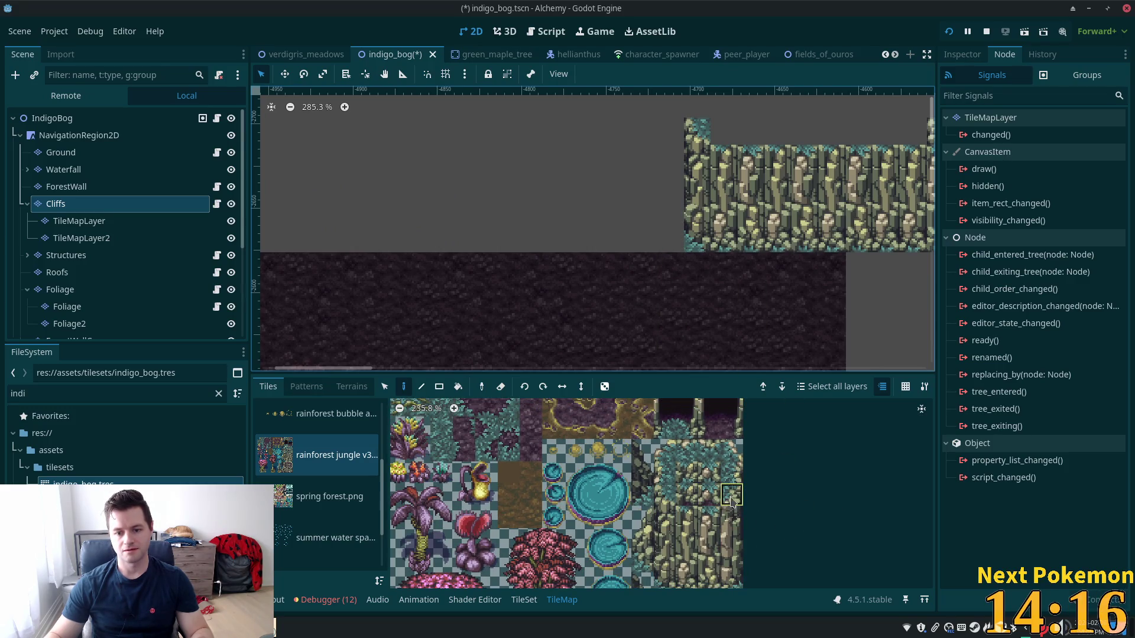
pyautogui.scroll(-3, 826, 542)
pyautogui.moveTo(730, 483); pyautogui.dragTo(729, 502)
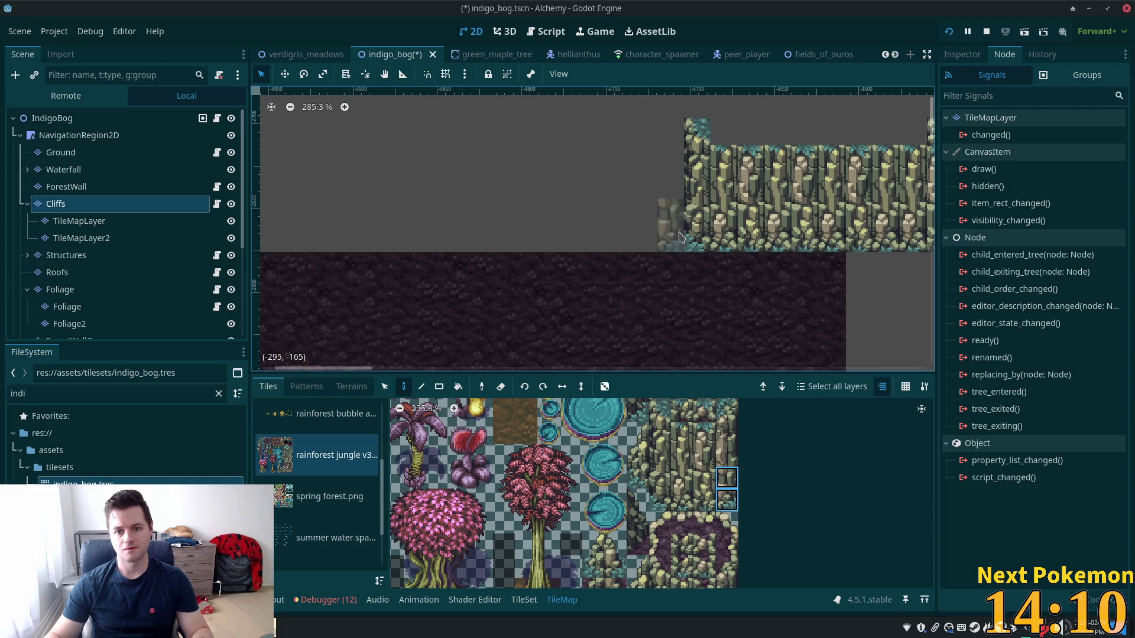
pyautogui.click(678, 237)
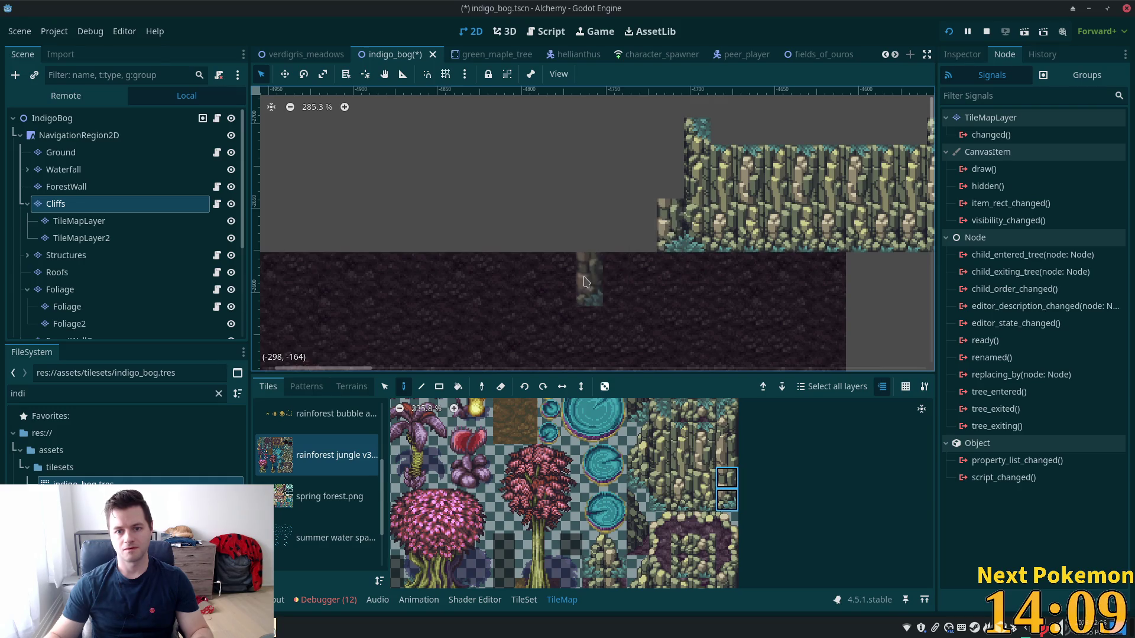
pyautogui.click(644, 247)
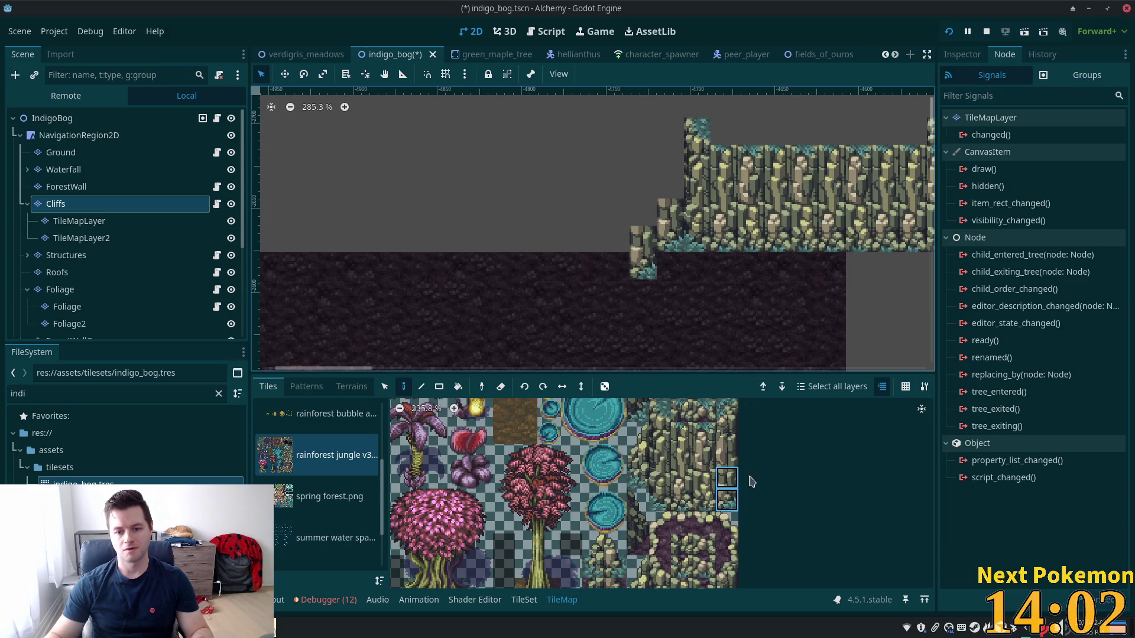
# Cap the left cliff step with cliff-top tiles
pyautogui.click(728, 410)
pyautogui.click(644, 212)
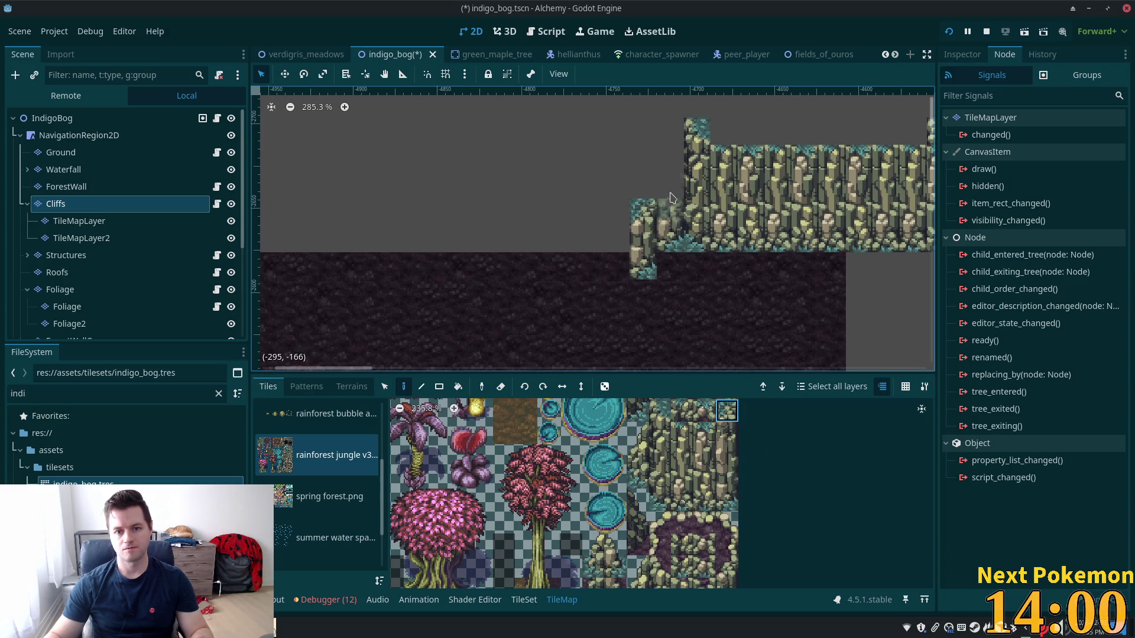
pyautogui.click(674, 195)
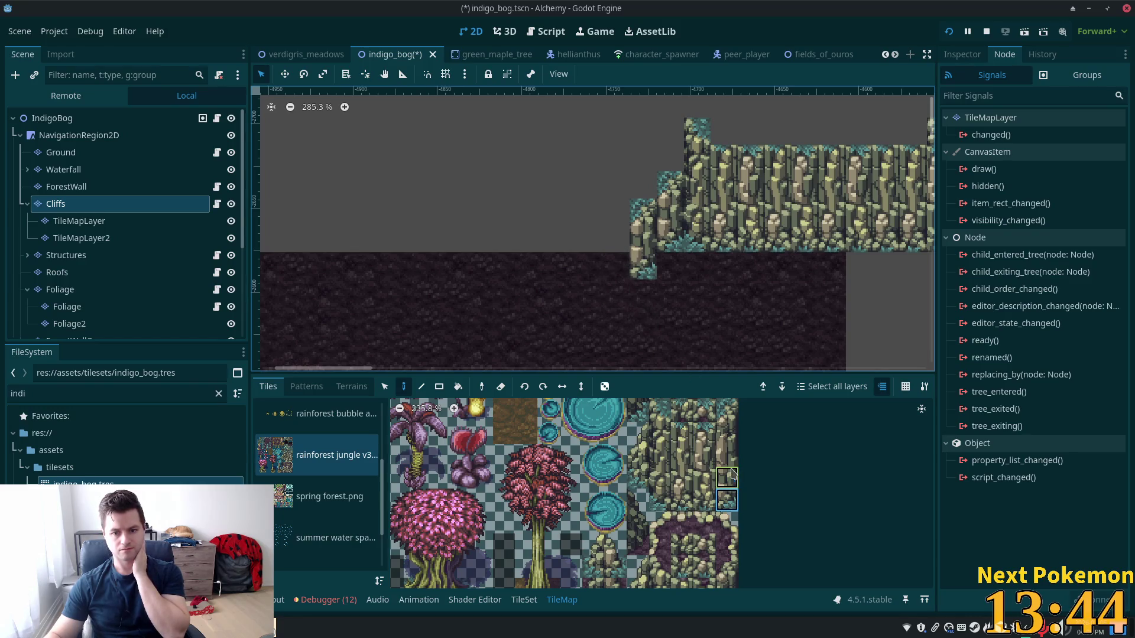
# Place a 2x2 cliff block as a lower step and choose the next cliff tile
pyautogui.moveTo(707, 484); pyautogui.dragTo(688, 498)
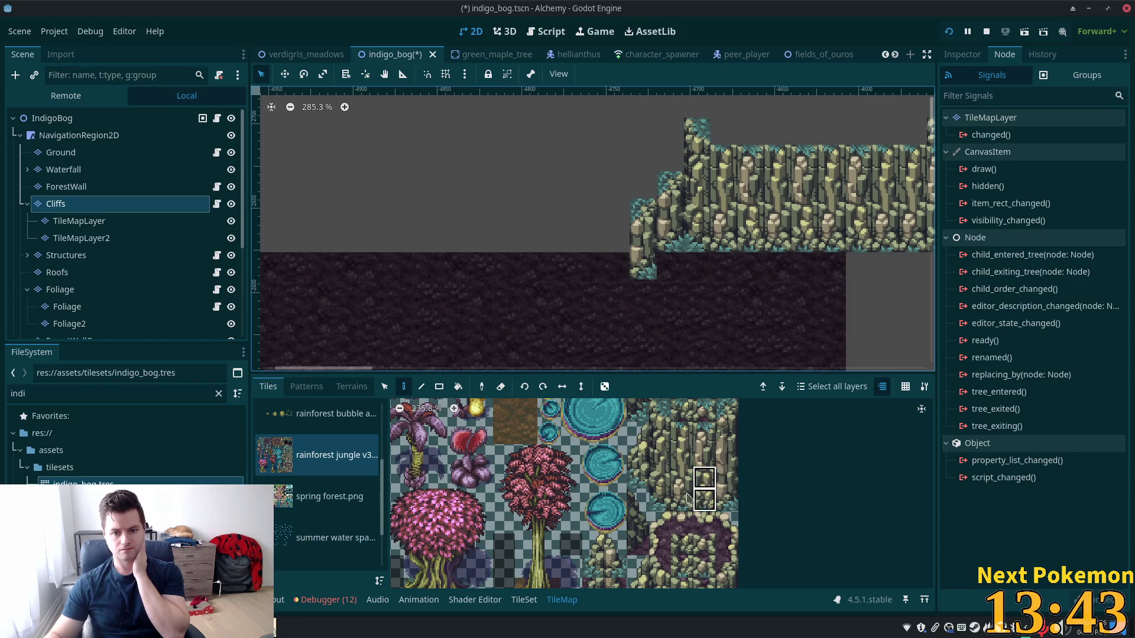
pyautogui.click(597, 255)
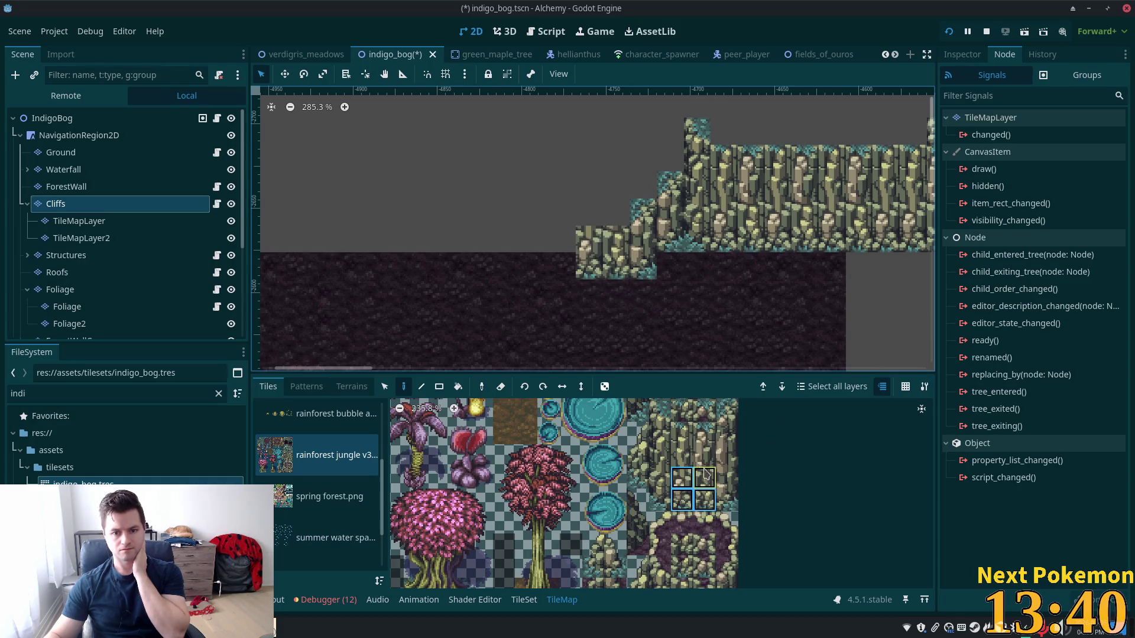
pyautogui.moveTo(728, 434); pyautogui.dragTo(732, 402)
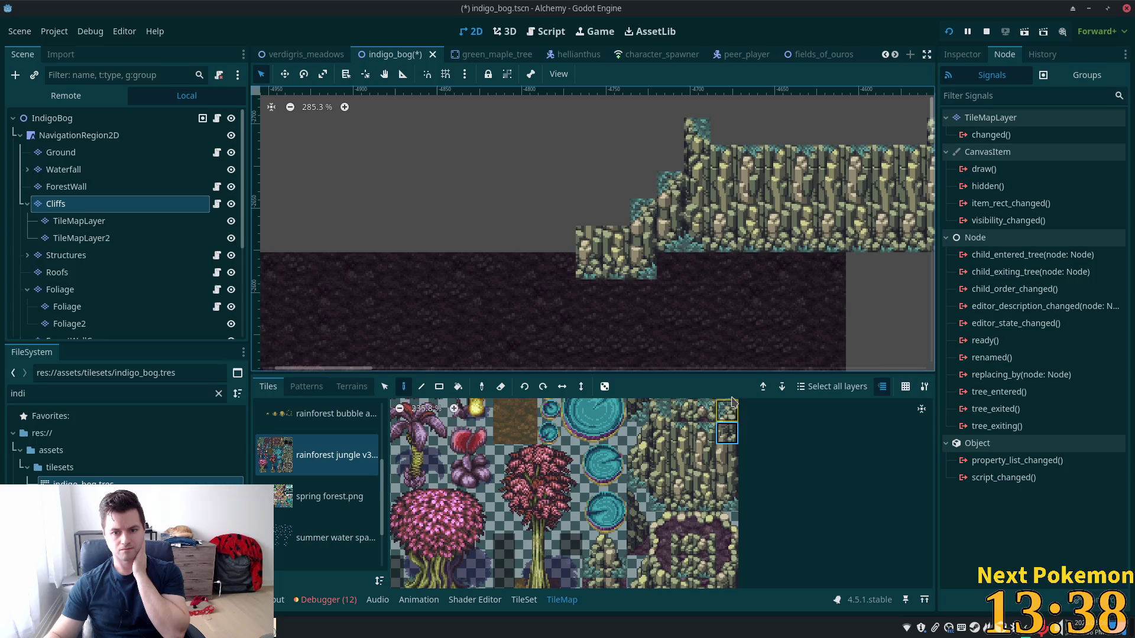
pyautogui.click(730, 418)
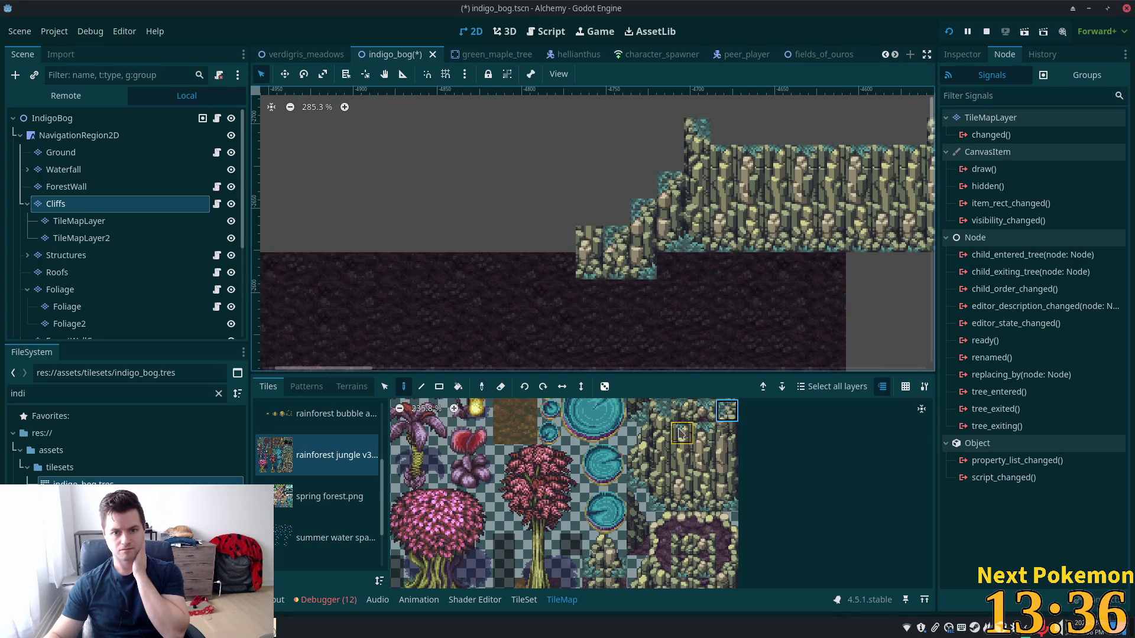
pyautogui.click(703, 432)
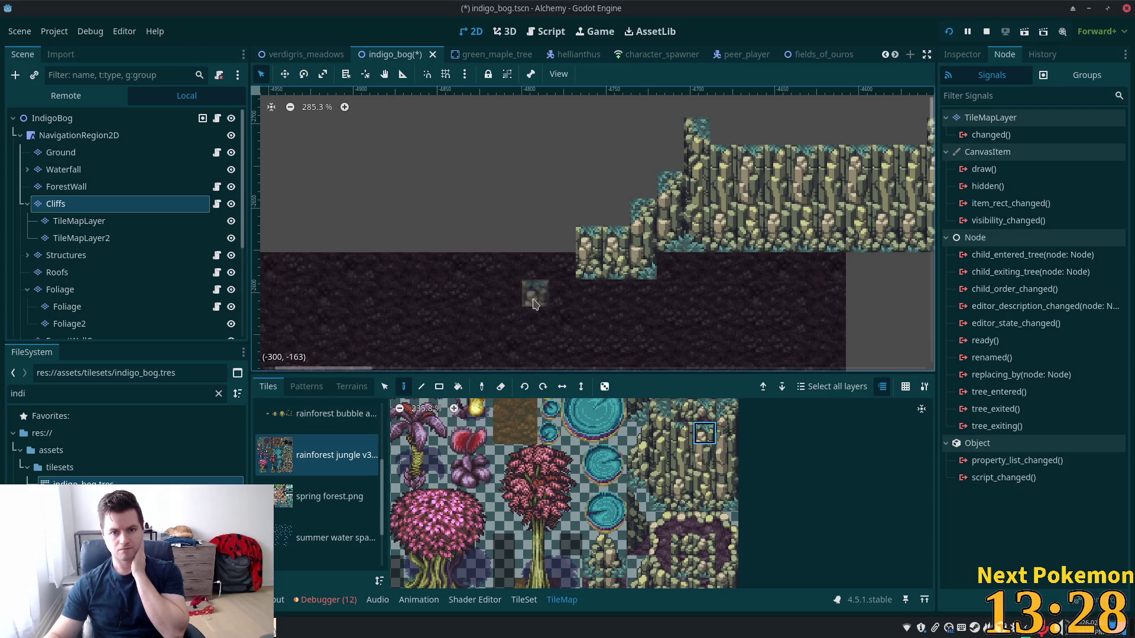
pyautogui.scroll(-3, 591, 319)
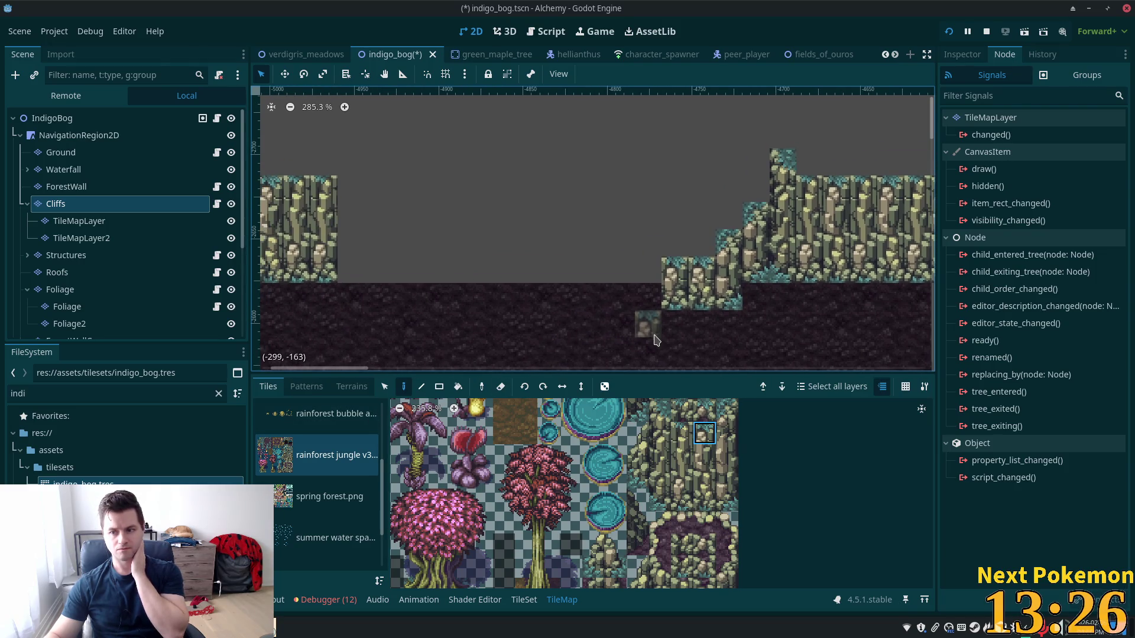
pyautogui.scroll(-2, 626, 330)
pyautogui.hscroll(-3, 626, 329)
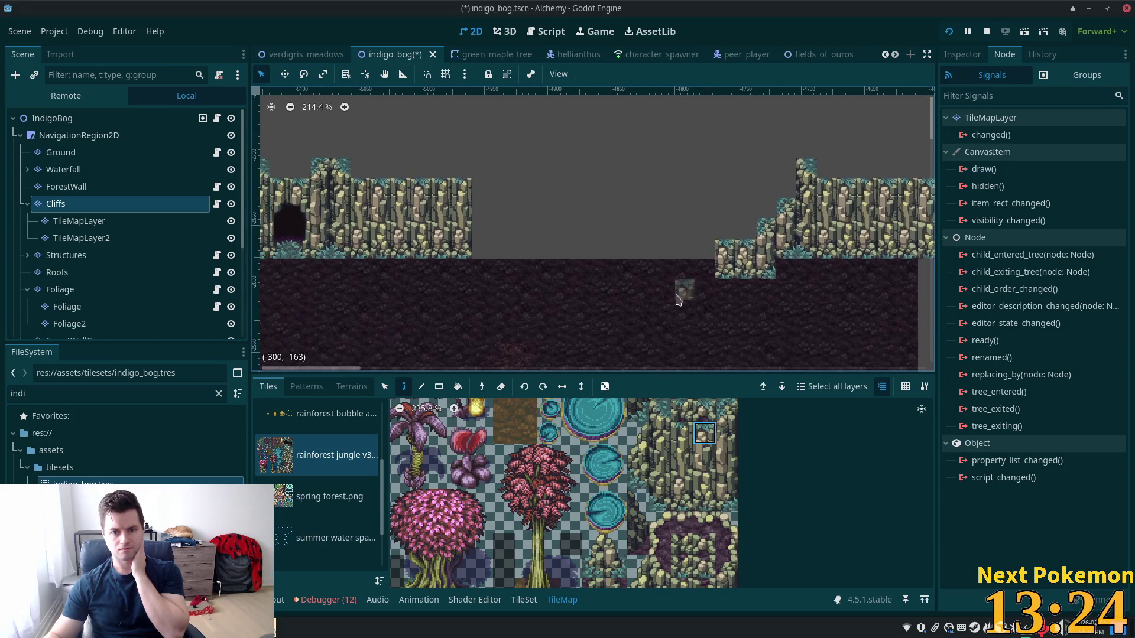
pyautogui.scroll(5, 669, 556)
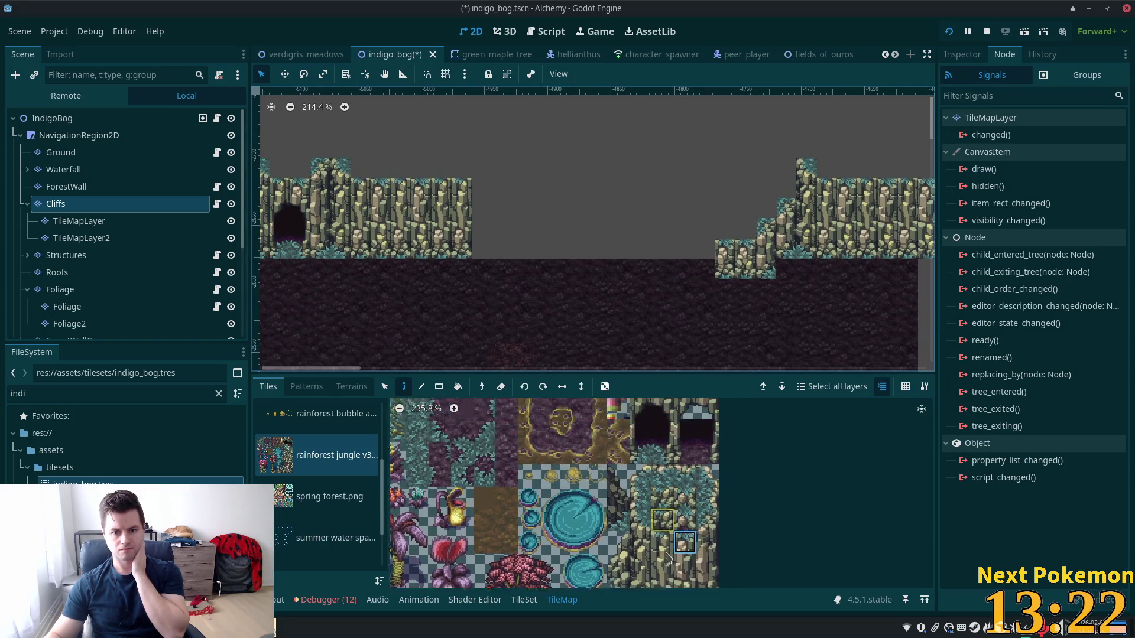
# Place the two purple Base Tiles rock tiles at ground level beside the lowest cliff step
pyautogui.click(686, 555)
pyautogui.click(687, 443)
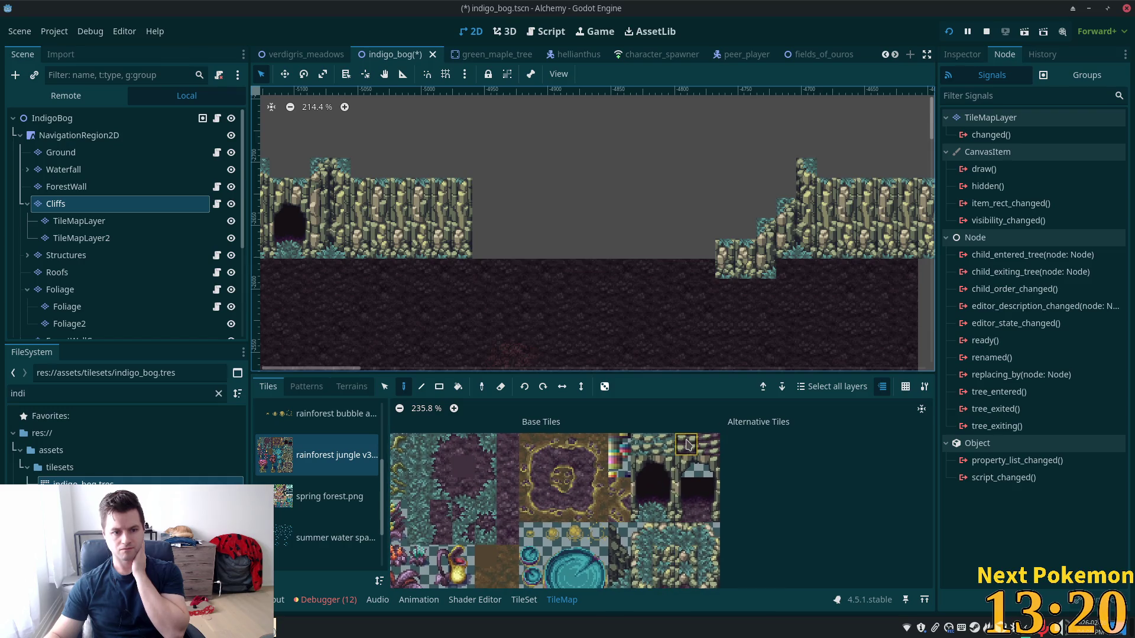
pyautogui.click(668, 447)
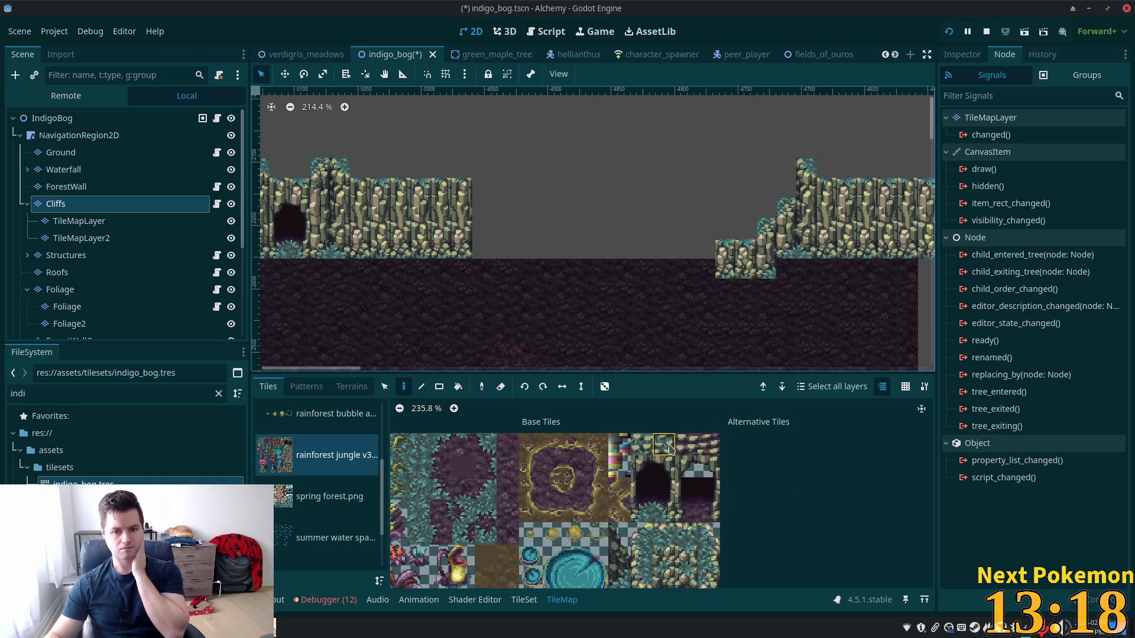
pyautogui.click(700, 449)
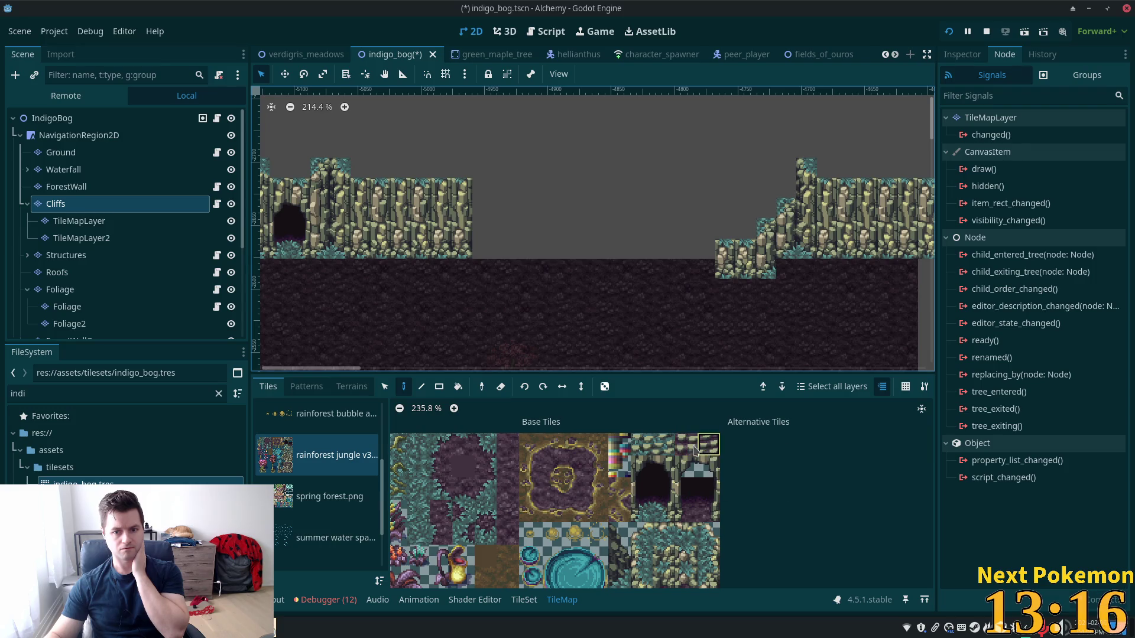
pyautogui.moveTo(708, 451); pyautogui.dragTo(709, 451)
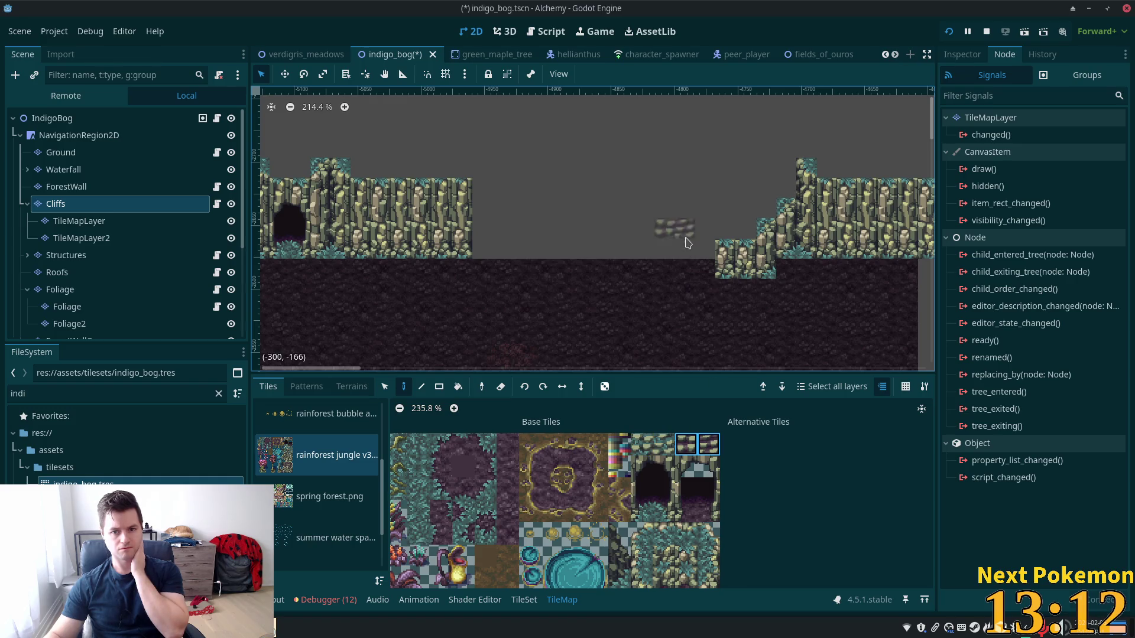
pyautogui.click(697, 254)
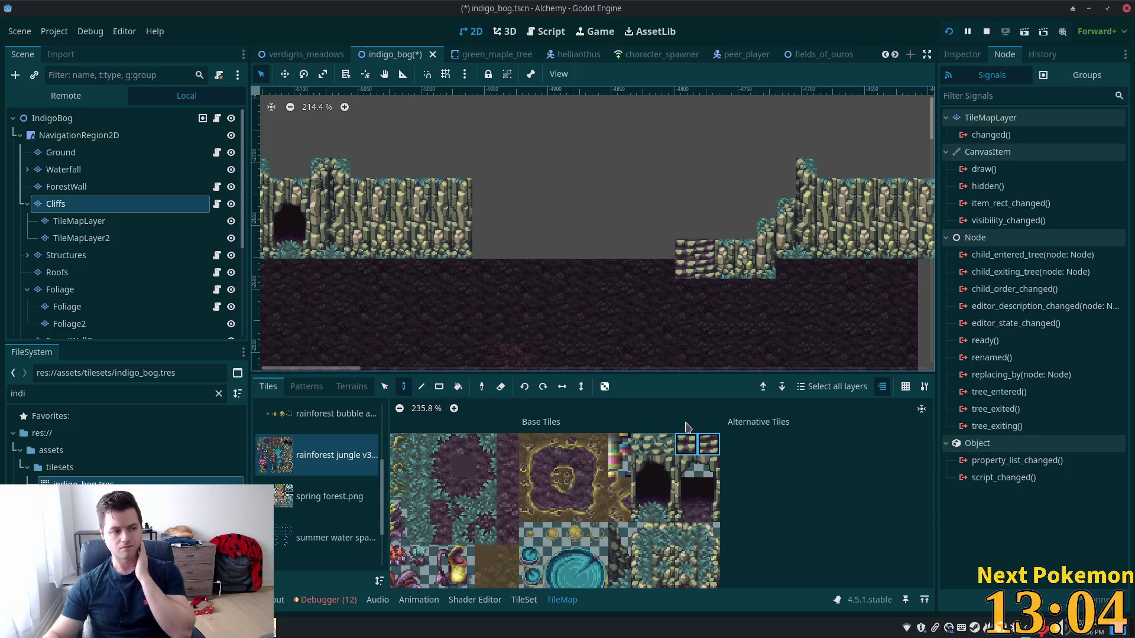
pyautogui.scroll(-5, 679, 223)
pyautogui.scroll(6, 717, 152)
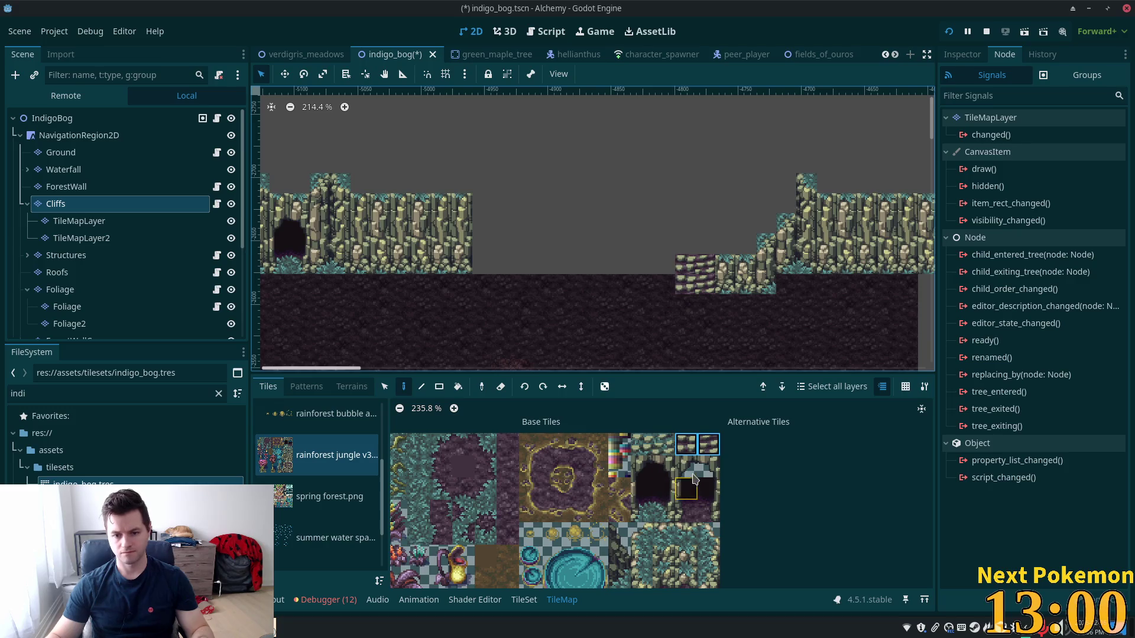
# Place a dark ground tile at the slope corner left of the stone steps
pyautogui.scroll(-5, 738, 472)
pyautogui.click(739, 471)
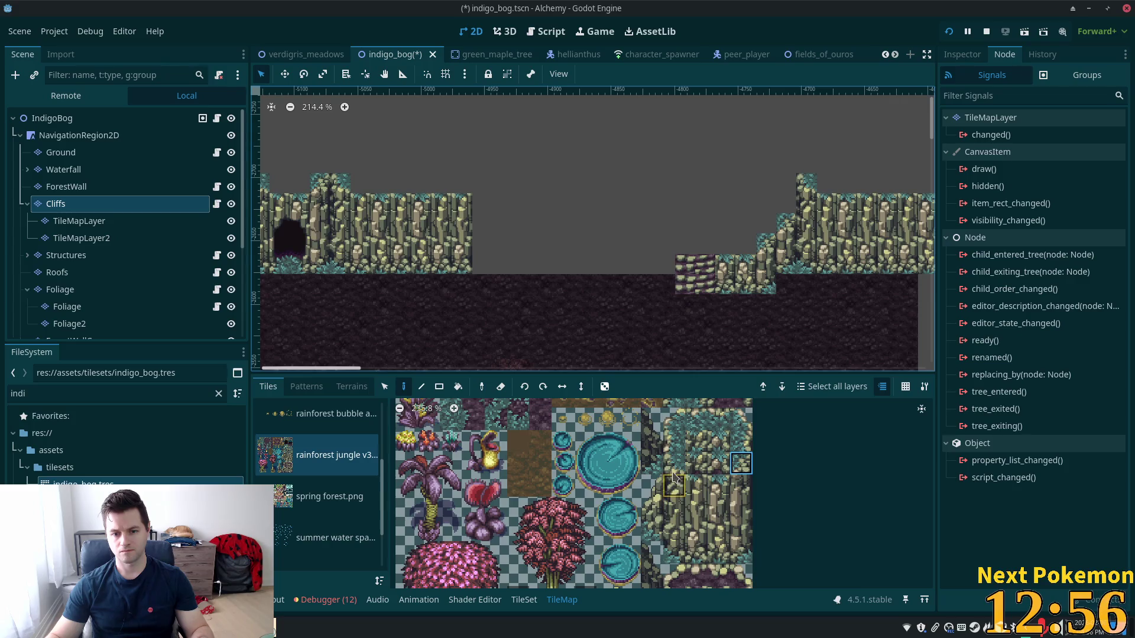
pyautogui.click(674, 552)
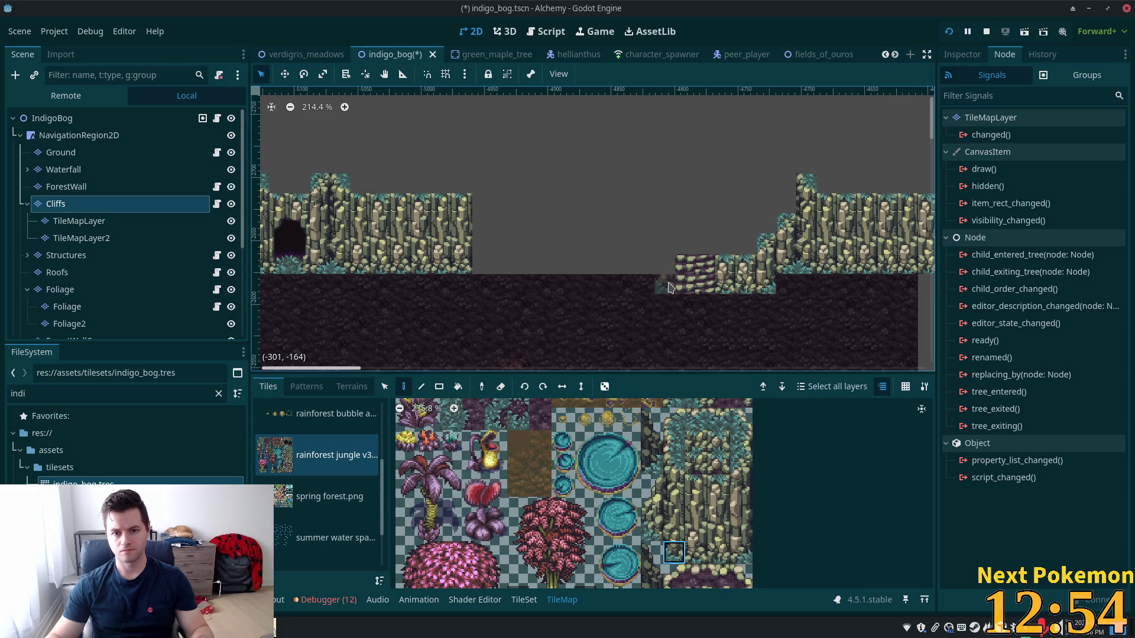
pyautogui.scroll(-5, 727, 508)
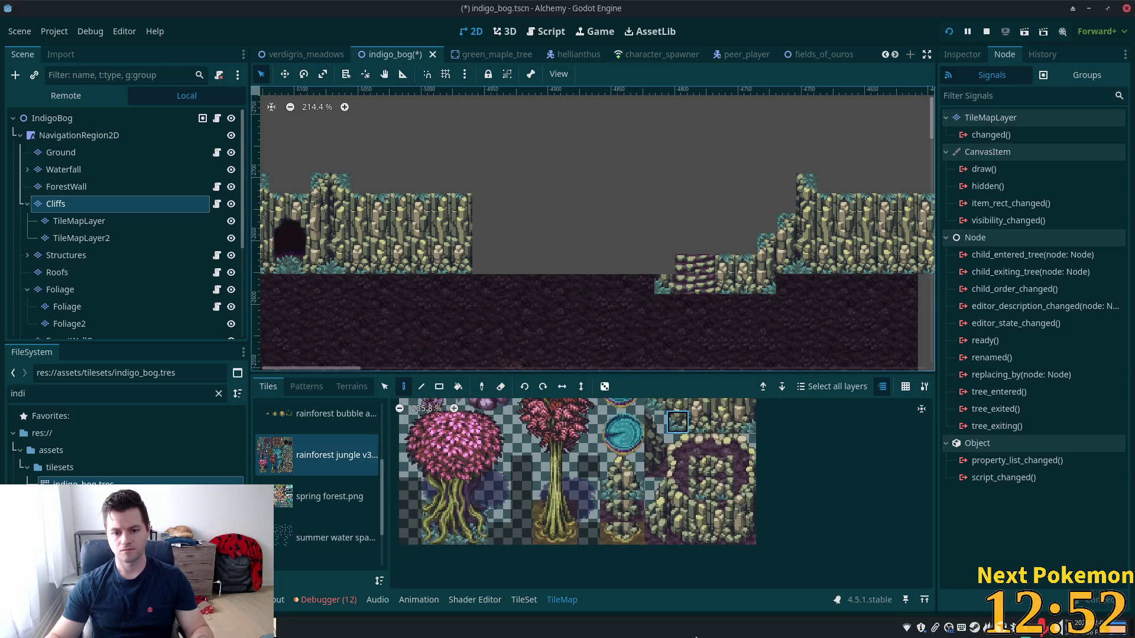
pyautogui.click(685, 541)
pyautogui.click(660, 292)
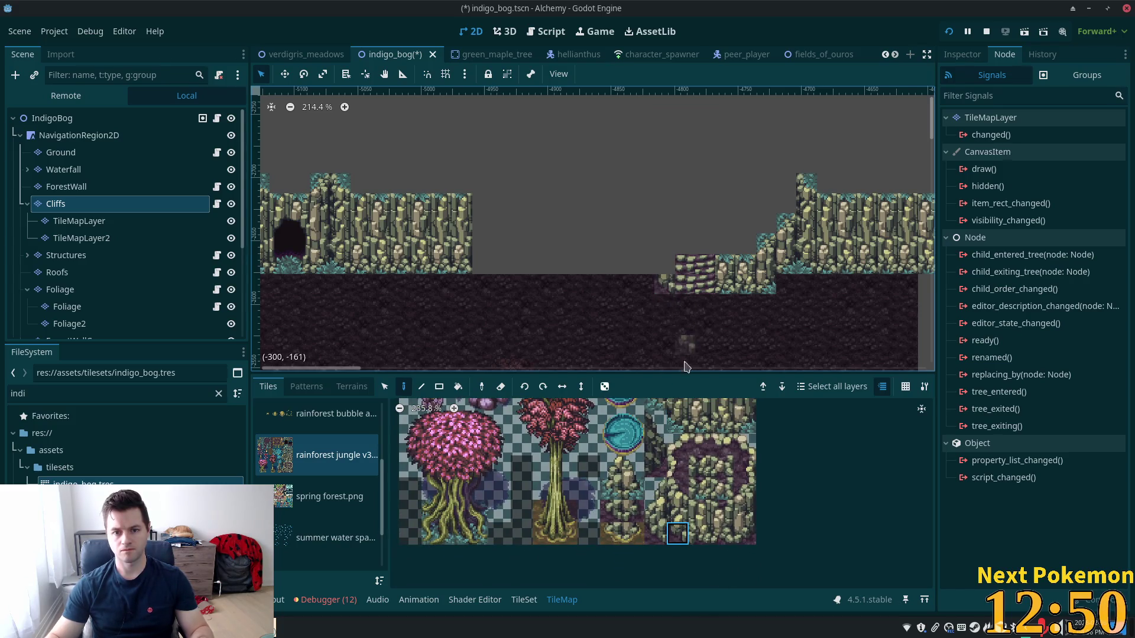
# Paint a two-tile cliff piece left of the steps with a single cliff tile above it
pyautogui.click(678, 495)
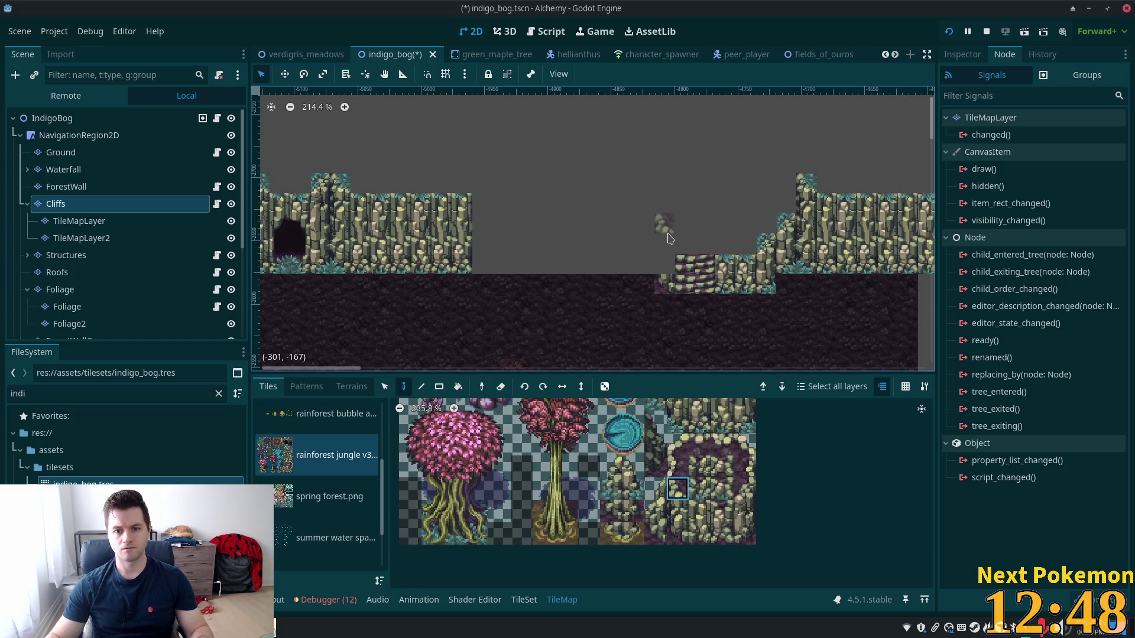
pyautogui.click(700, 512)
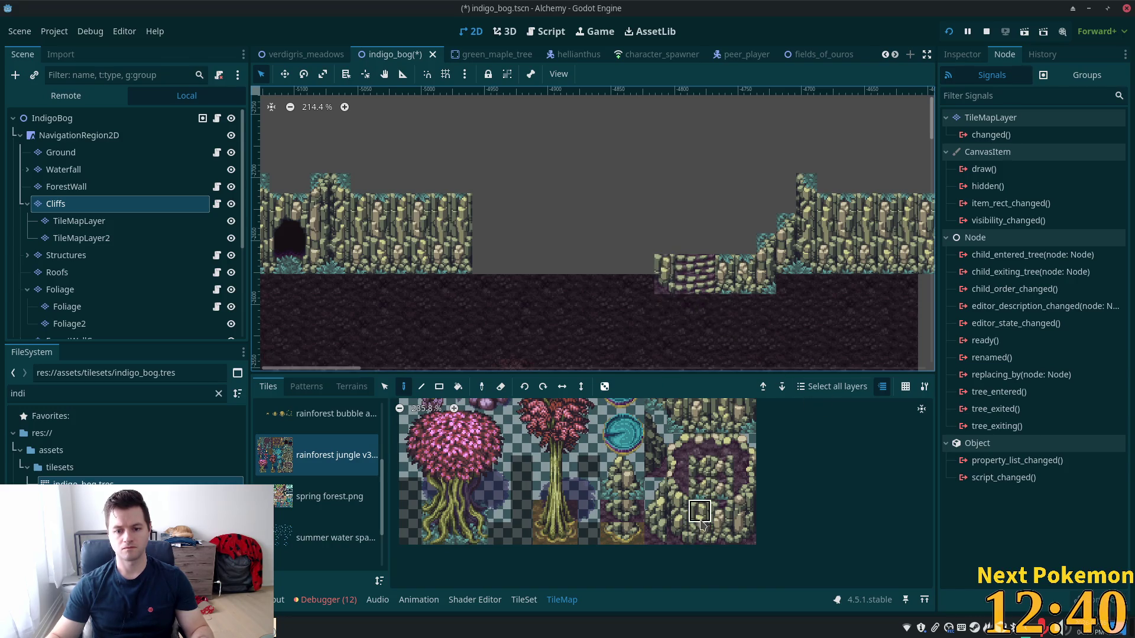
pyautogui.moveTo(719, 536); pyautogui.dragTo(719, 536)
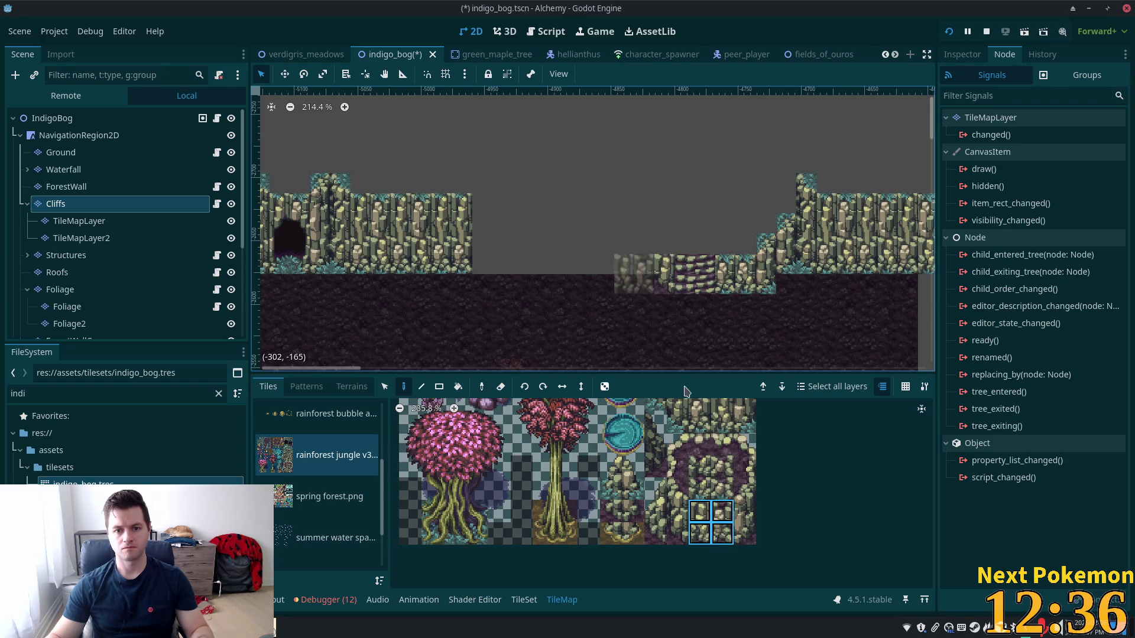
pyautogui.moveTo(722, 533); pyautogui.dragTo(703, 535)
pyautogui.click(644, 264)
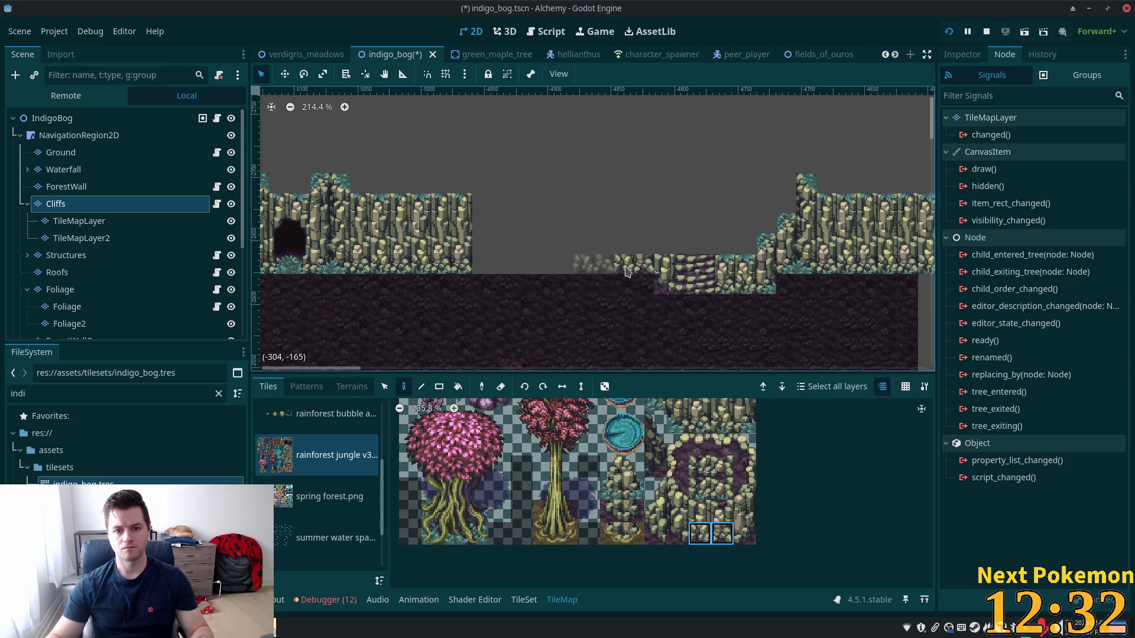
pyautogui.click(677, 488)
pyautogui.click(644, 244)
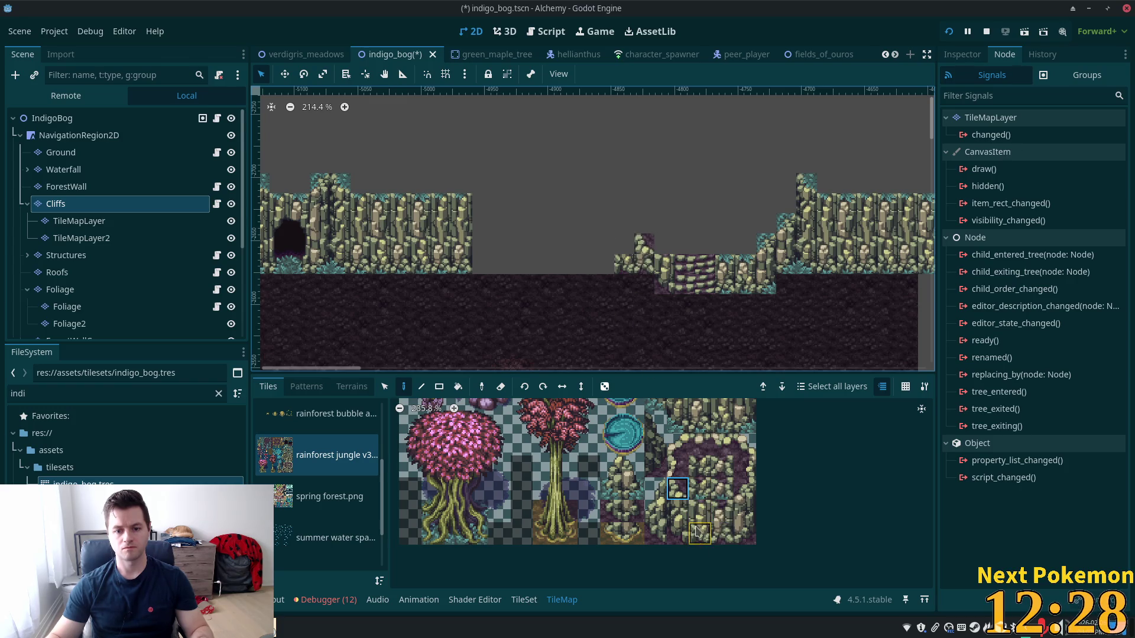
# Extend the ledge left with two cliff tiles and top it with a cliff-top pair
pyautogui.click(745, 488)
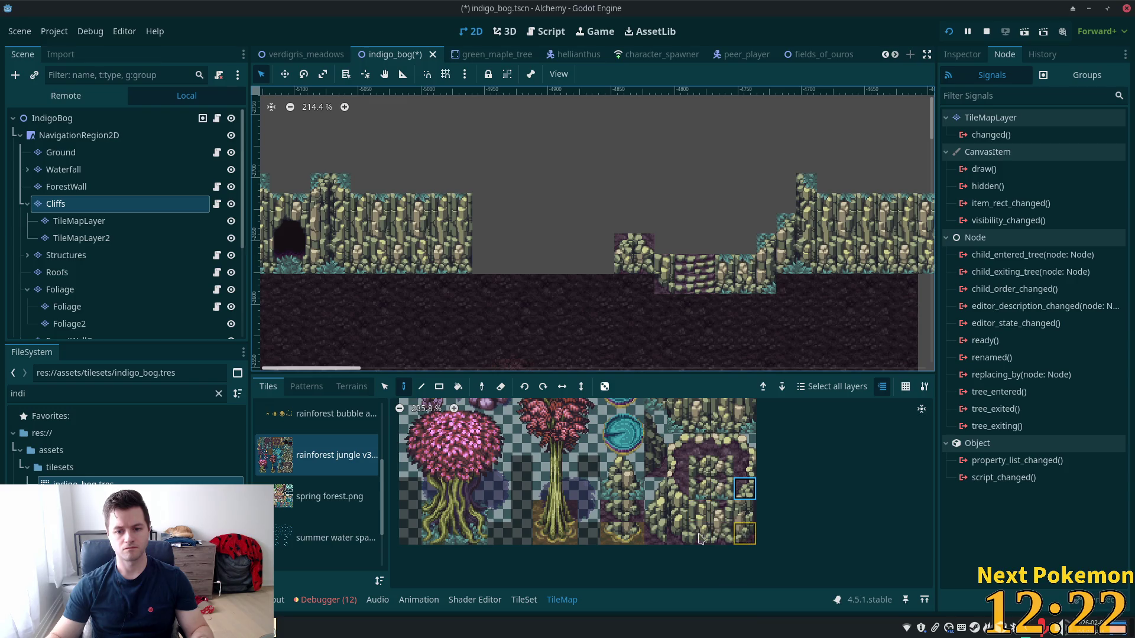
pyautogui.click(605, 270)
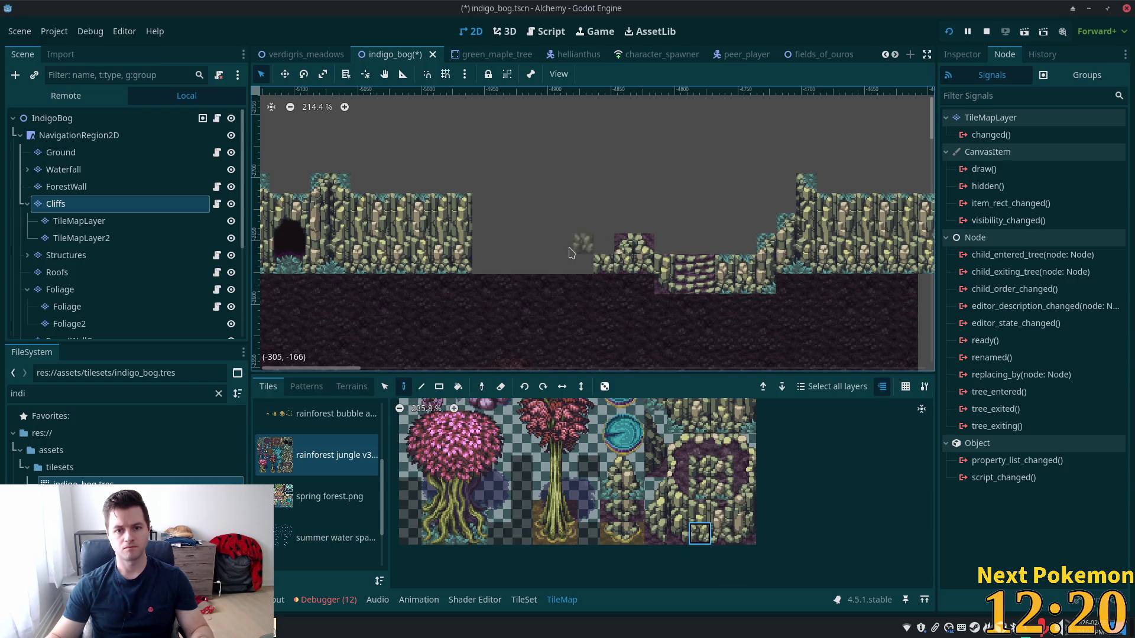
pyautogui.click(587, 269)
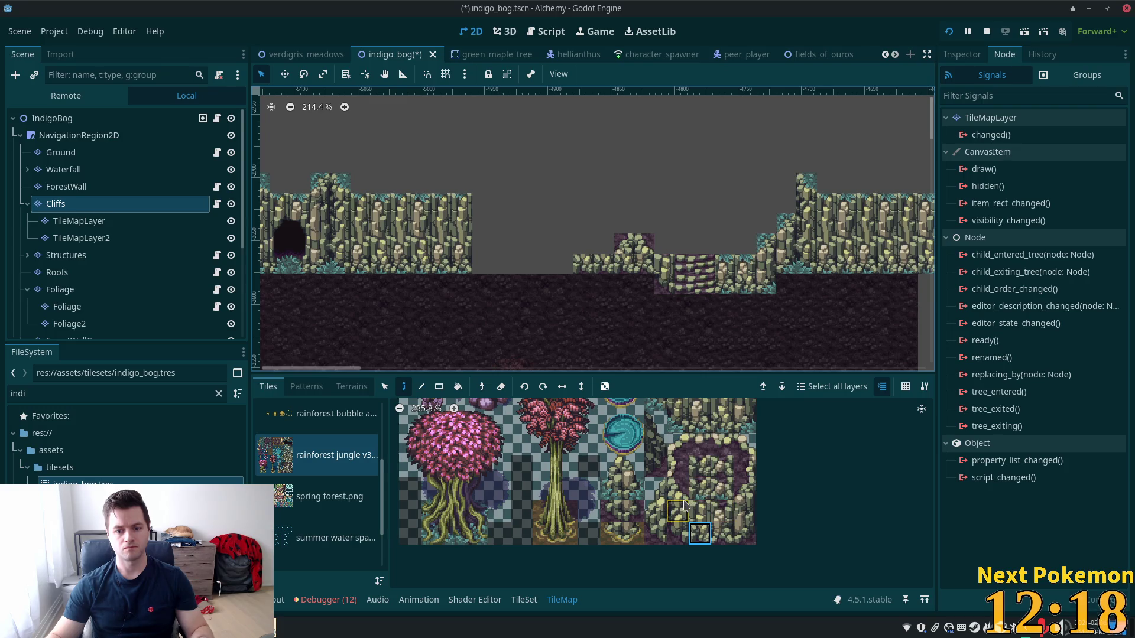
pyautogui.click(703, 446)
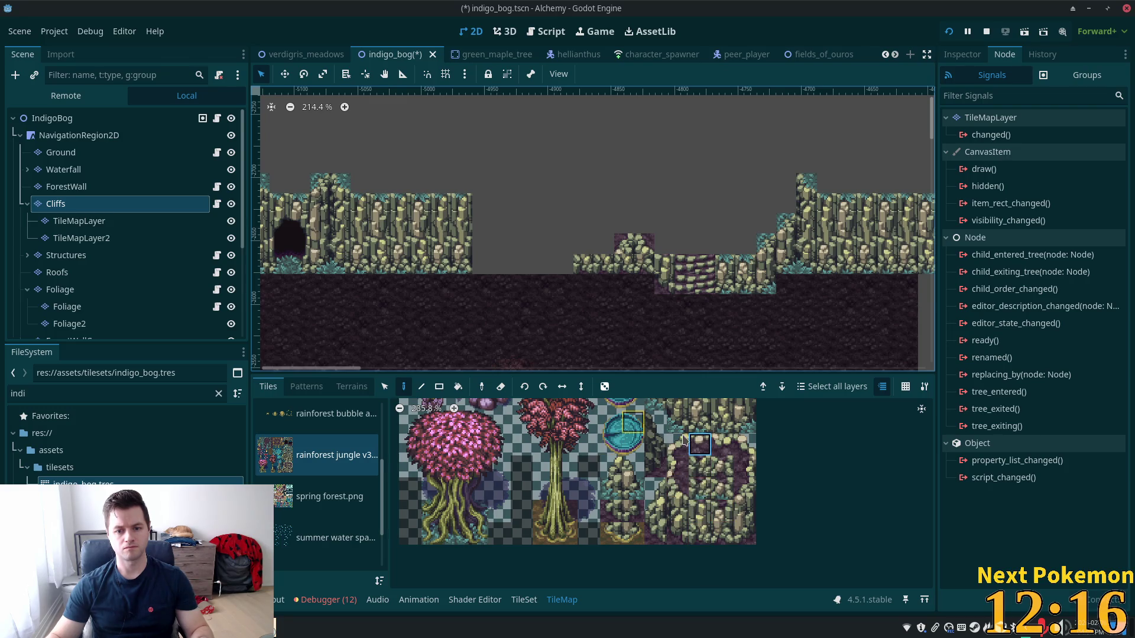
pyautogui.moveTo(699, 445); pyautogui.dragTo(723, 445)
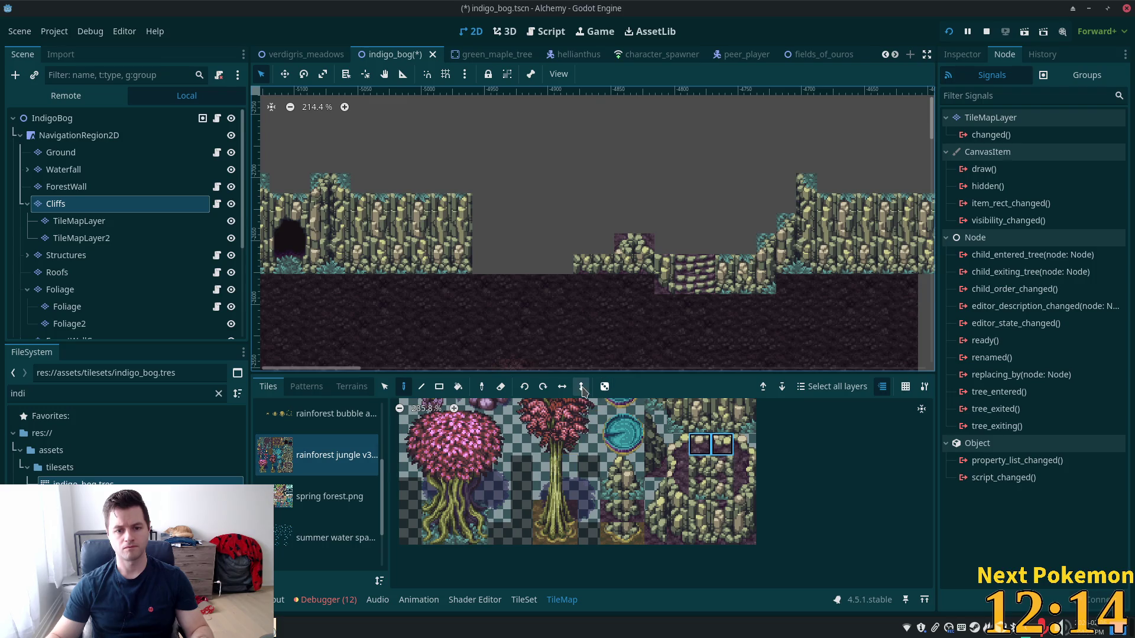
pyautogui.click(594, 244)
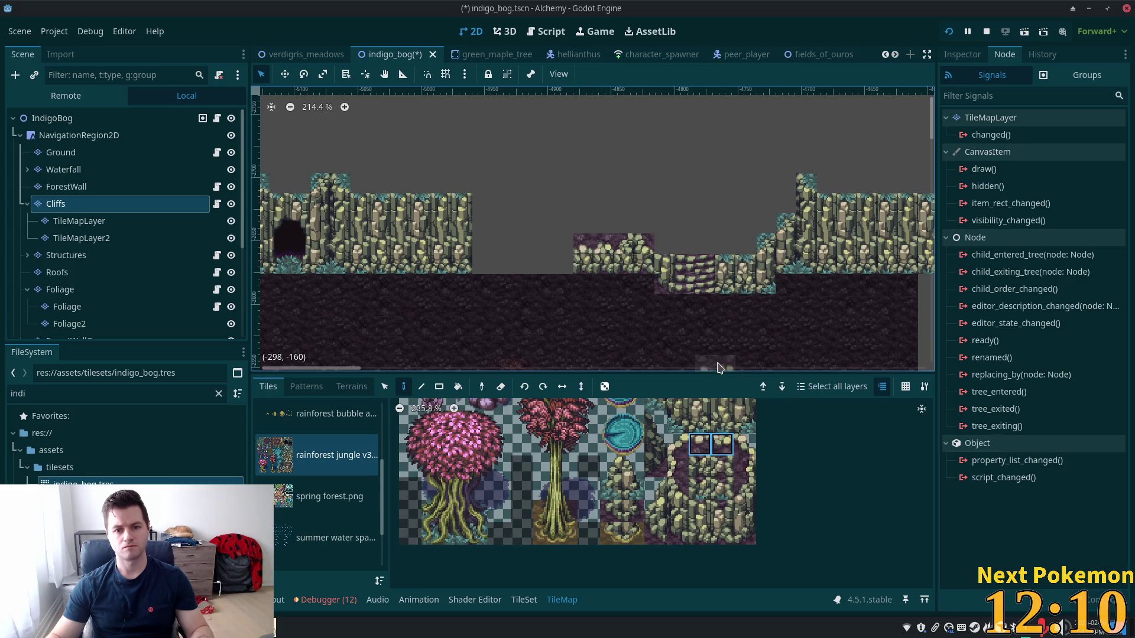
pyautogui.click(702, 530)
pyautogui.moveTo(701, 530); pyautogui.dragTo(722, 532)
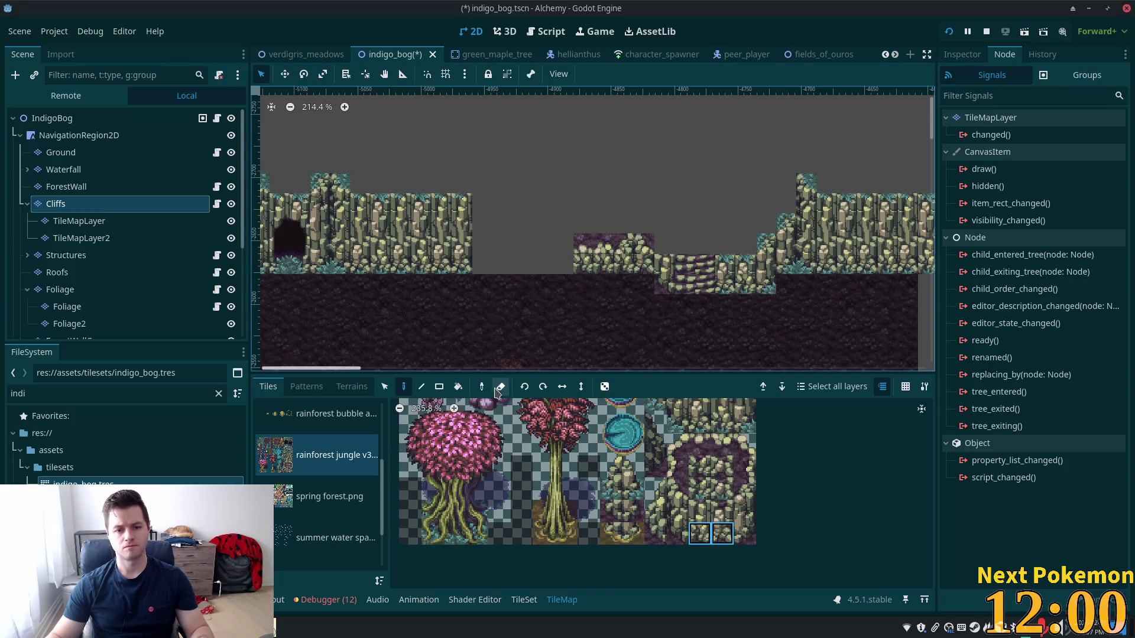
pyautogui.click(387, 387)
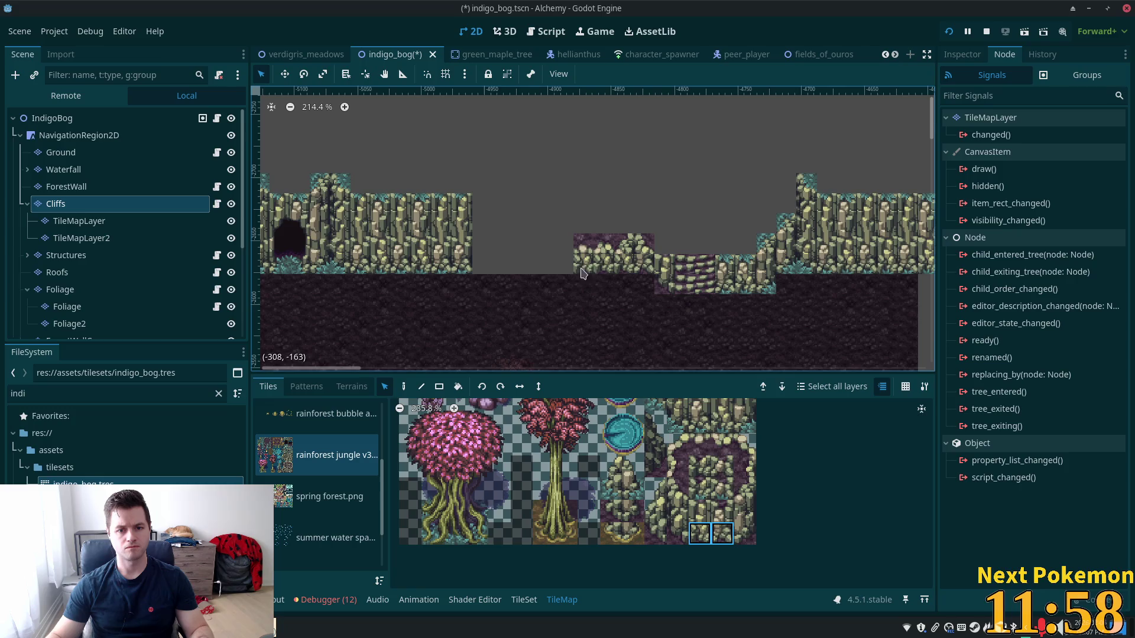
# Copy the new cliff ledge block and stamp it to the left, closing the gap to the left cliff
pyautogui.moveTo(577, 242); pyautogui.dragTo(650, 268)
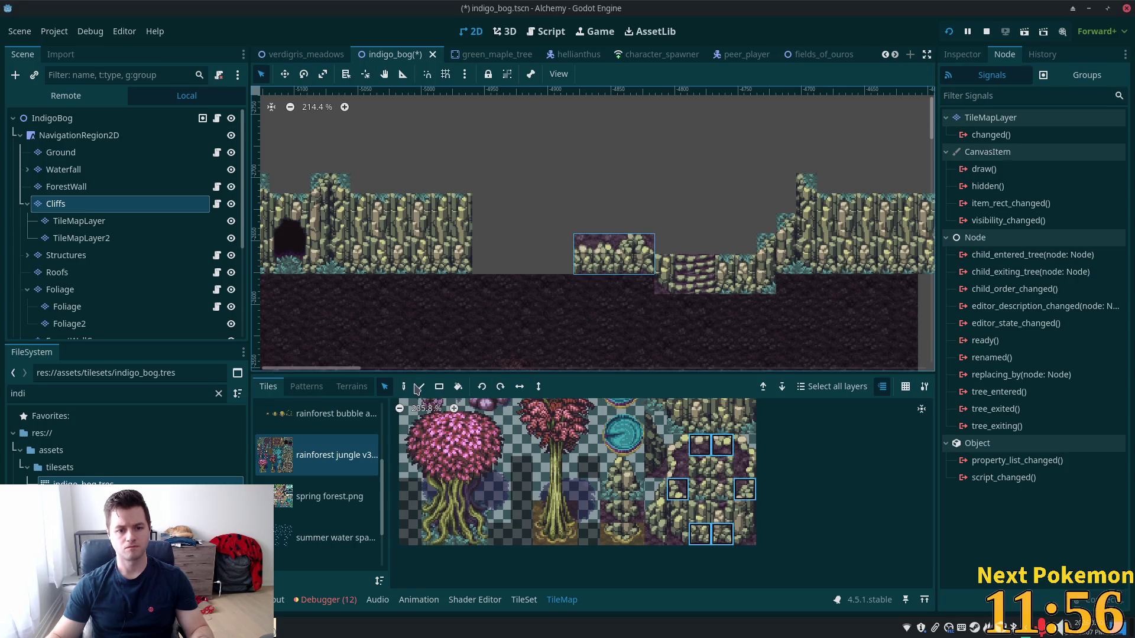
pyautogui.click(406, 388)
pyautogui.click(537, 260)
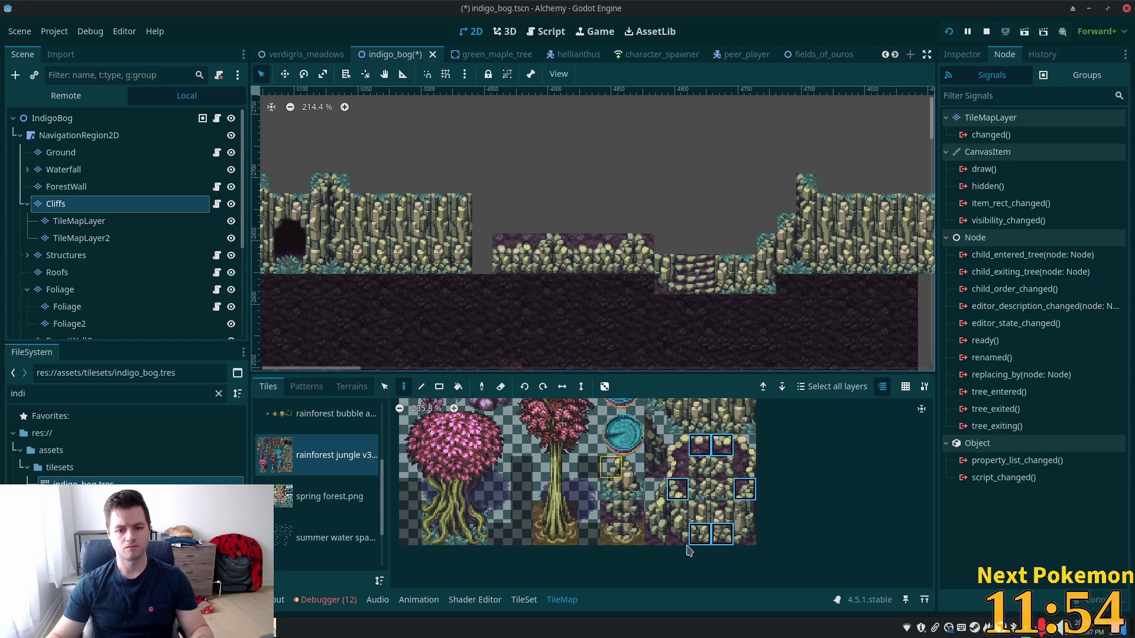
pyautogui.click(678, 490)
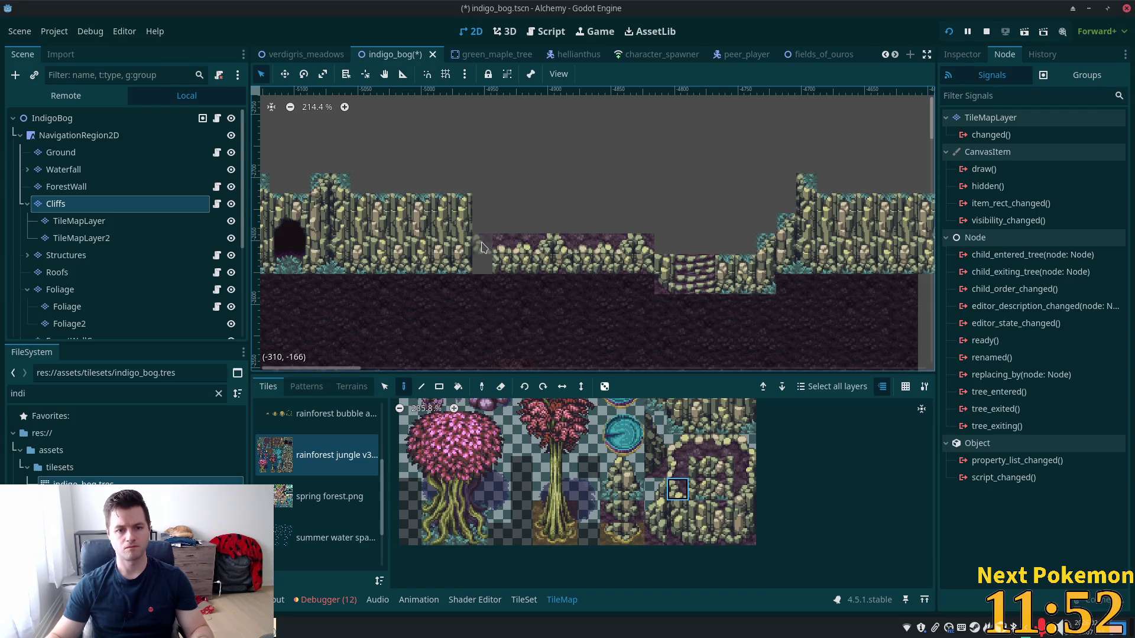
pyautogui.click(677, 532)
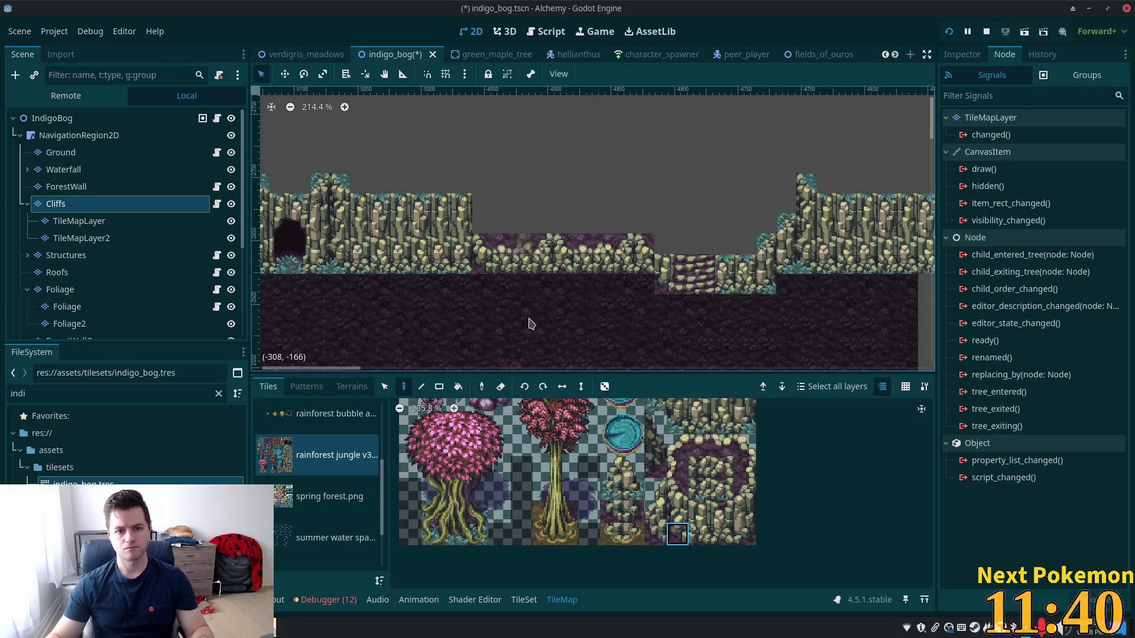
# Paint three three-tile cliff columns stepping upward from the left cliff
pyautogui.click(745, 493)
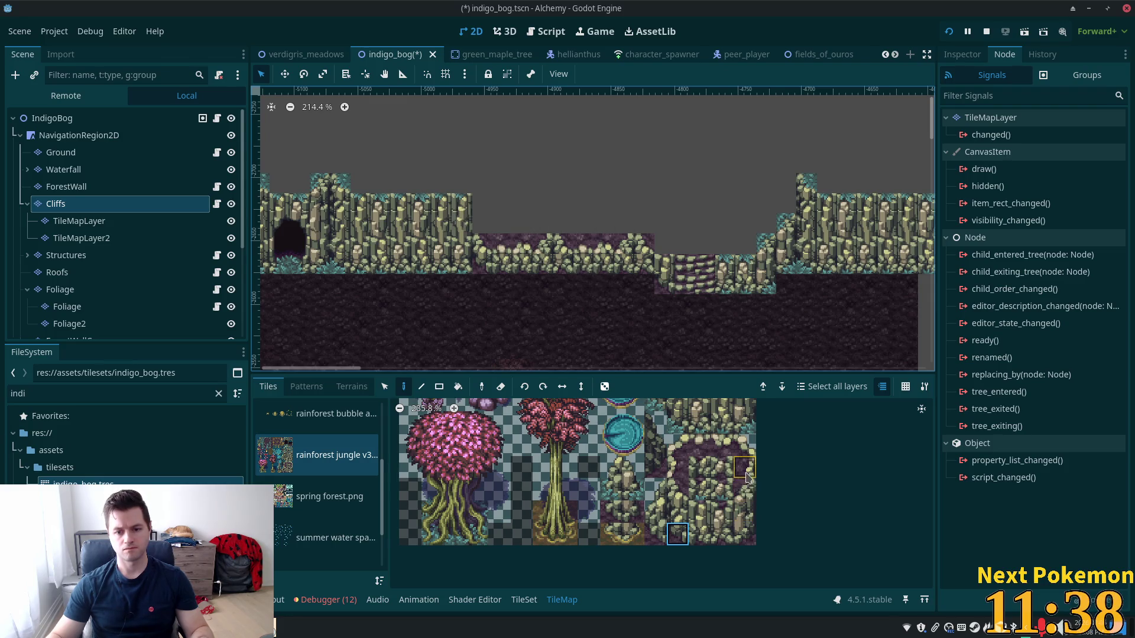
pyautogui.click(481, 207)
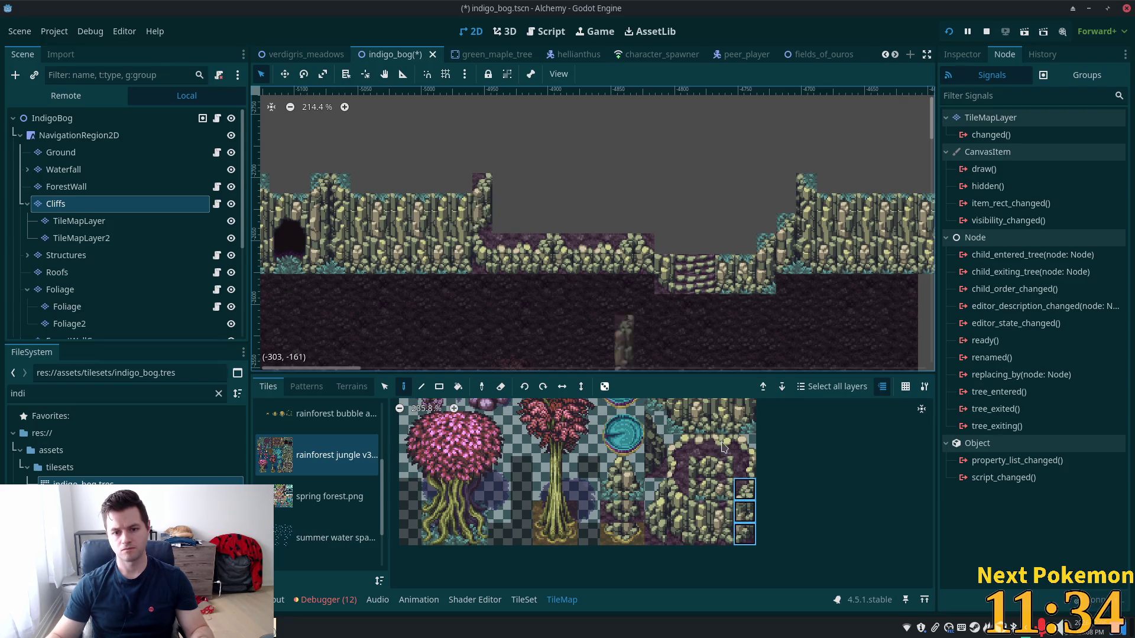
pyautogui.click(507, 195)
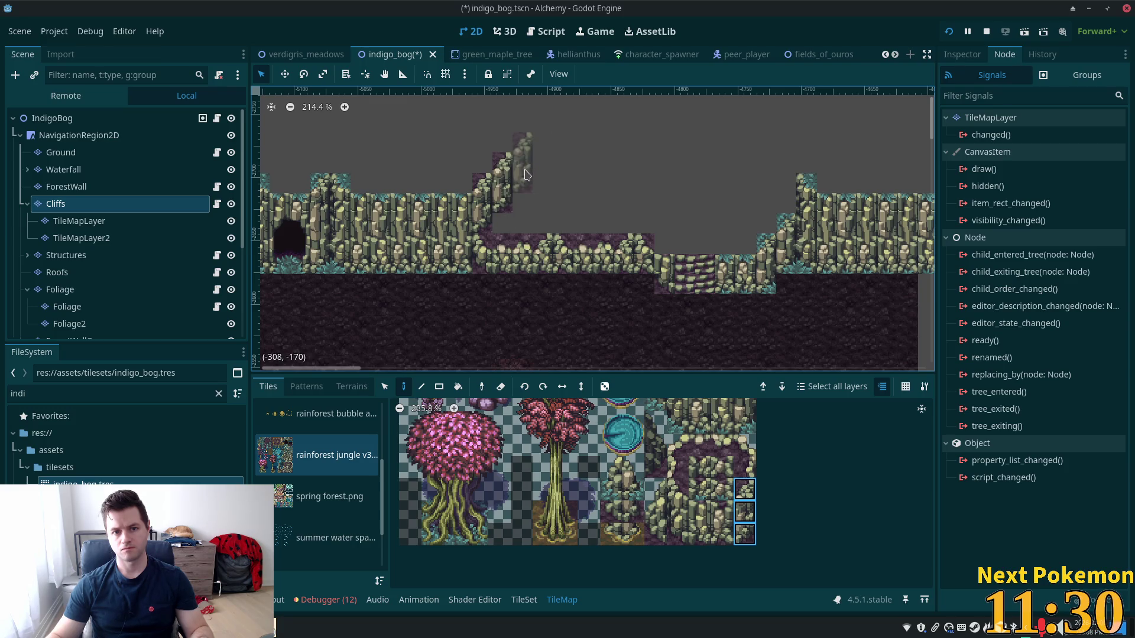
pyautogui.click(527, 175)
# Fill the slope top with a 2x2 cliff block, a single tile and a two-tile edge piece
pyautogui.moveTo(700, 512); pyautogui.dragTo(722, 534)
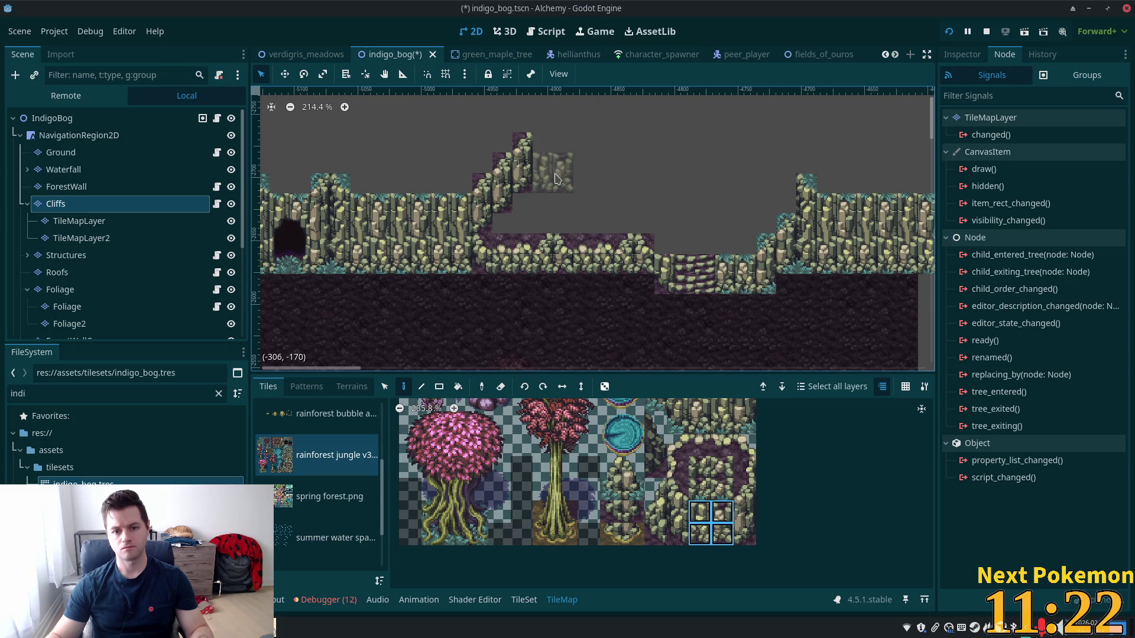
pyautogui.click(549, 175)
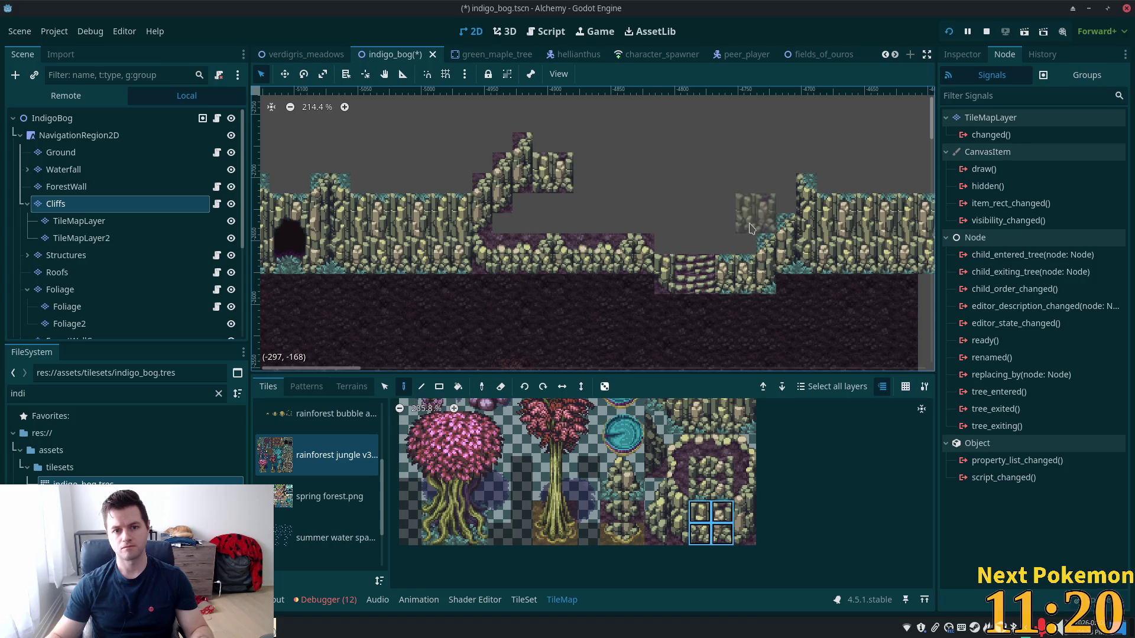
pyautogui.click(677, 511)
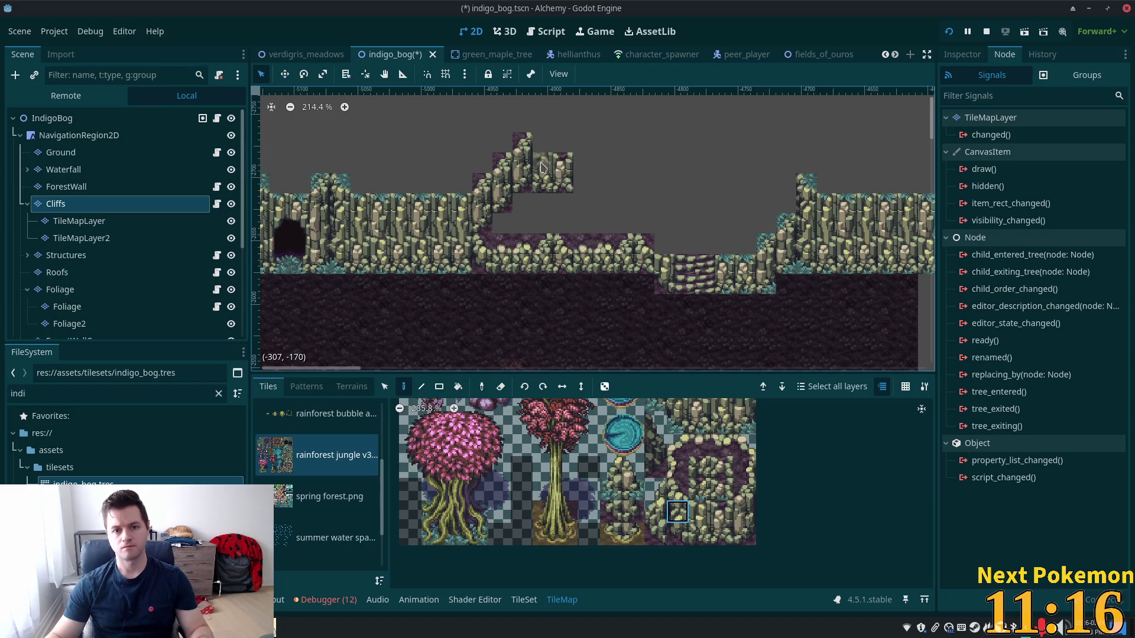
pyautogui.click(563, 173)
pyautogui.click(744, 512)
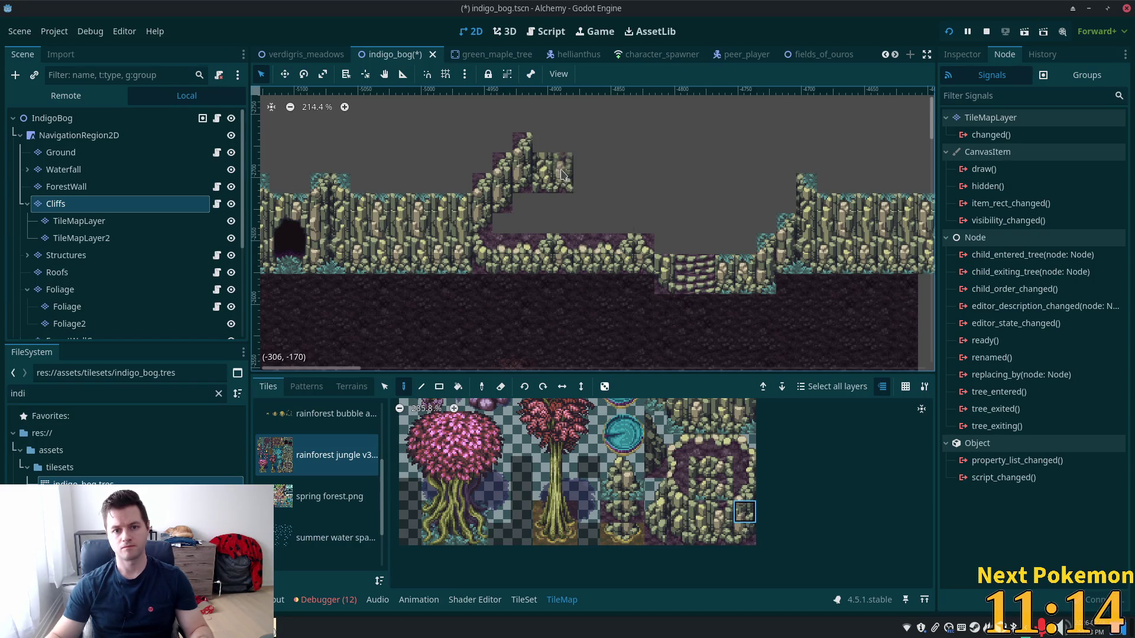
pyautogui.moveTo(698, 509); pyautogui.dragTo(722, 512)
pyautogui.click(553, 142)
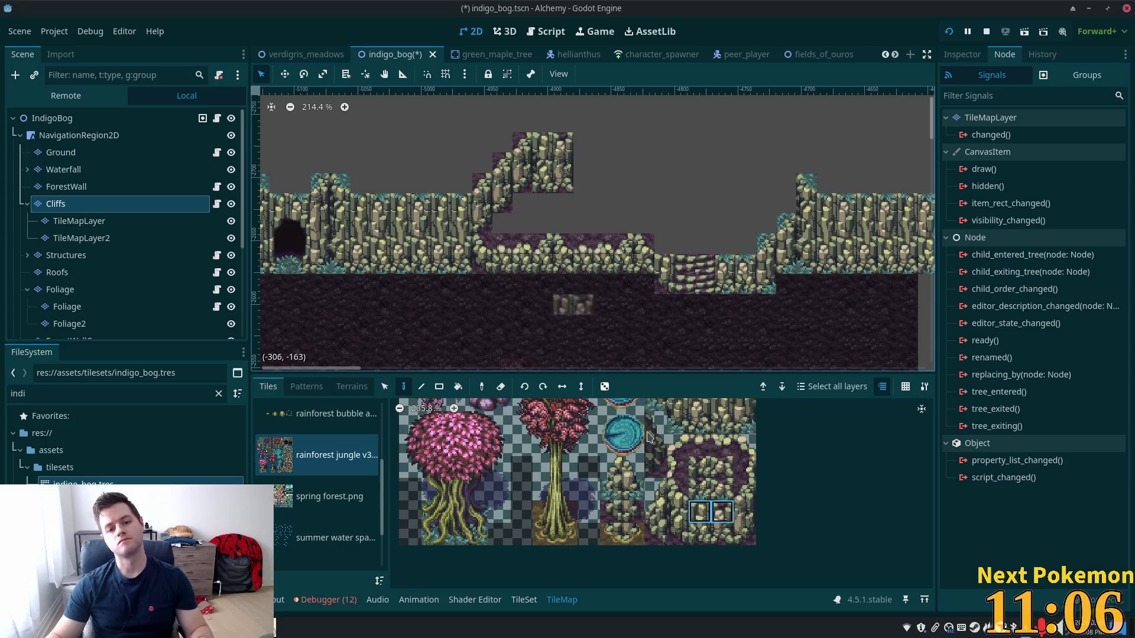
# Copy the raised plateau block and stamp it to its right, then reselect the wider upper block
pyautogui.press('s')
pyautogui.moveTo(526, 136); pyautogui.dragTo(568, 189)
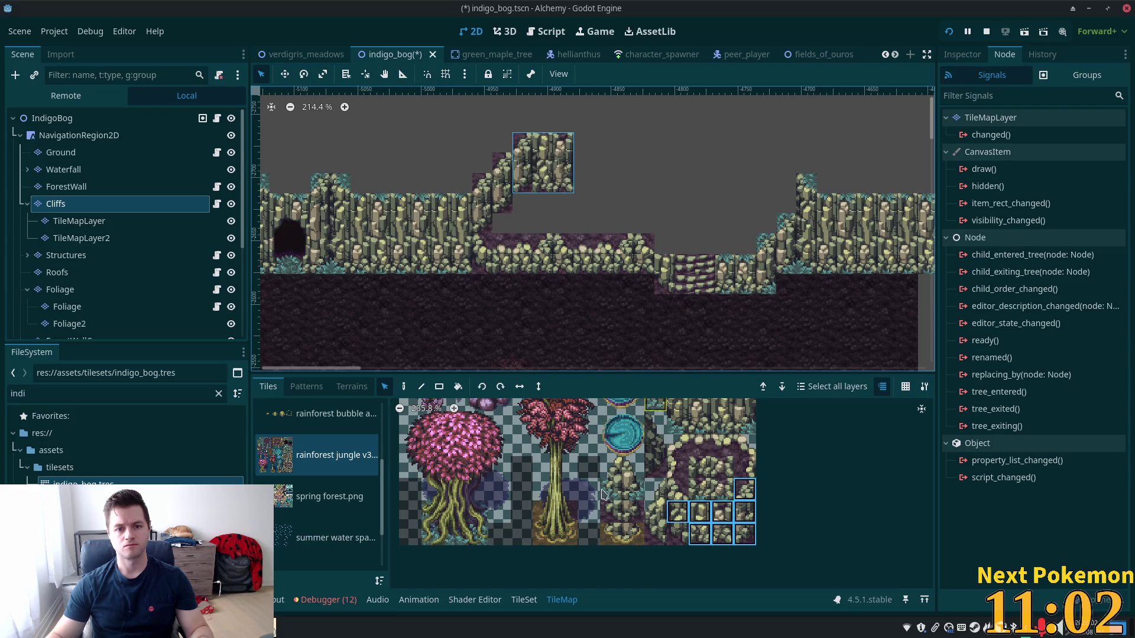
pyautogui.press('d')
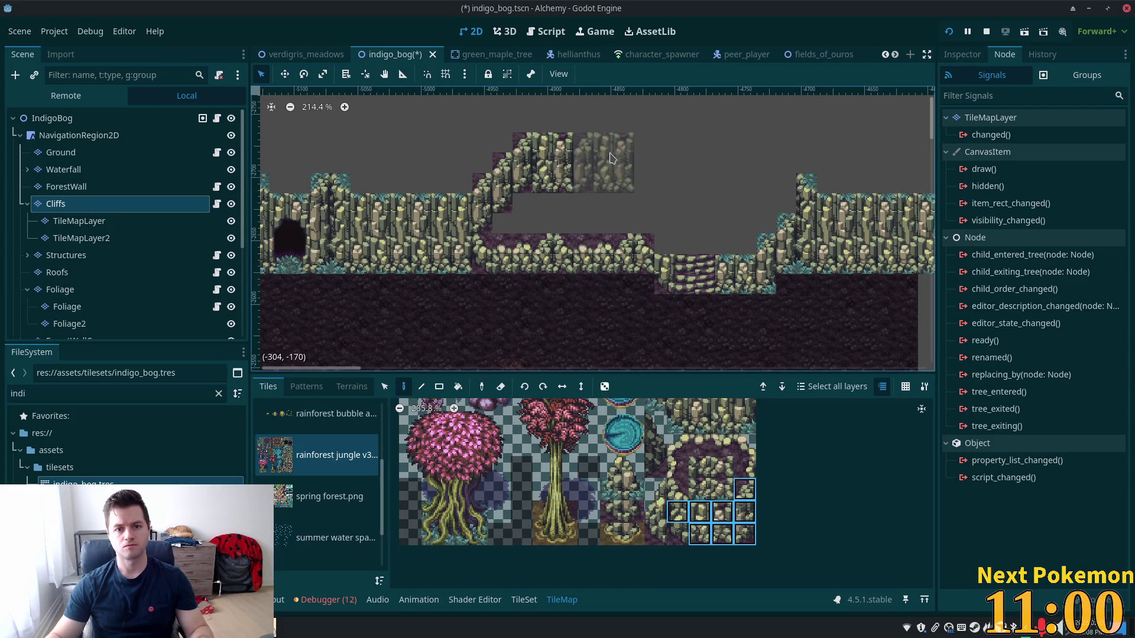
pyautogui.click(611, 159)
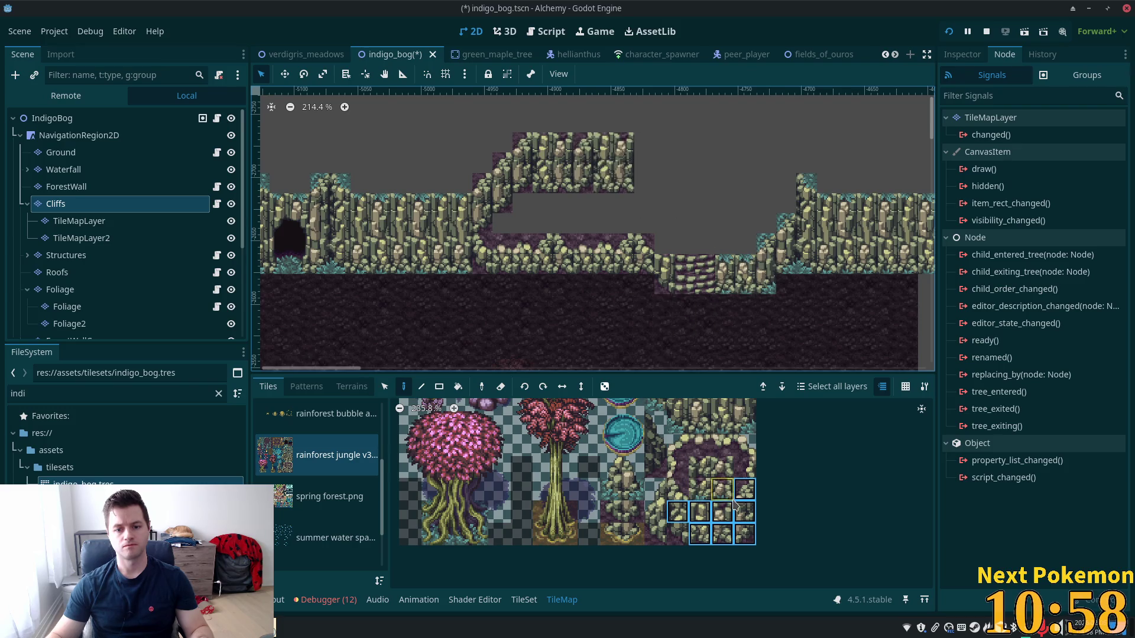
pyautogui.click(725, 493)
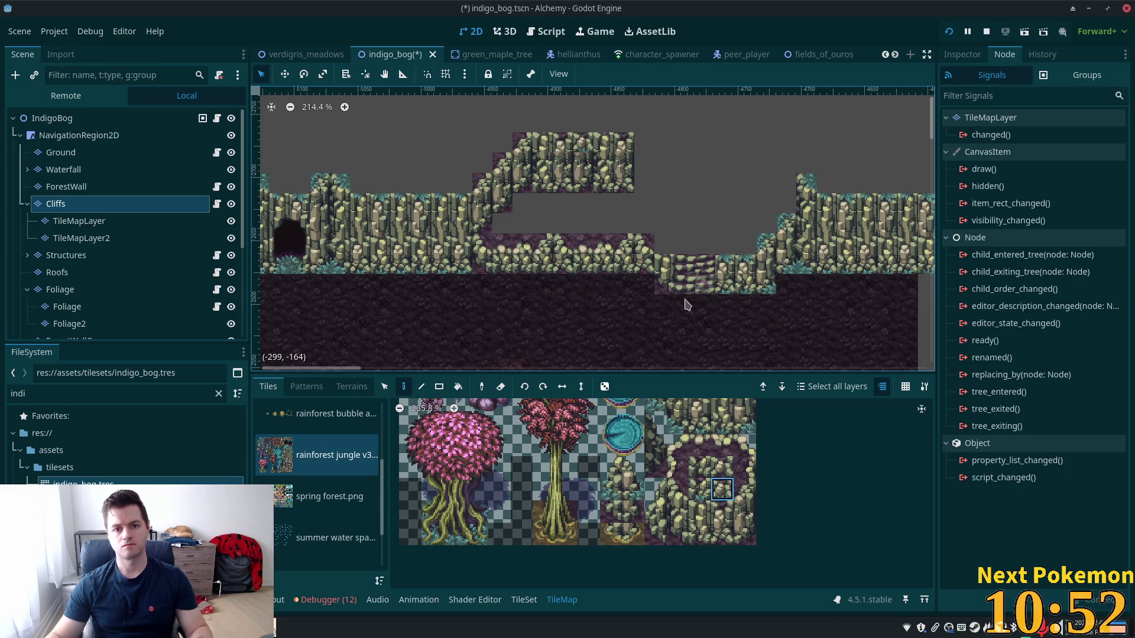
pyautogui.click(389, 387)
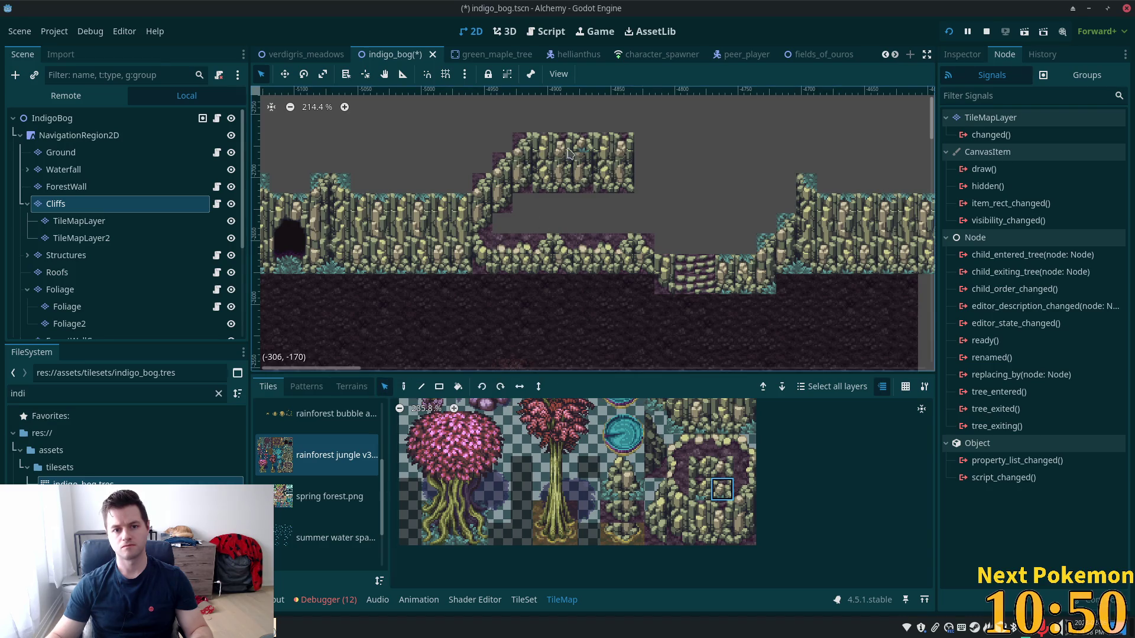
pyautogui.moveTo(536, 144)
pyautogui.mouseDown()
pyautogui.moveTo(656, 214)
pyautogui.moveTo(634, 192)
pyautogui.mouseUp()
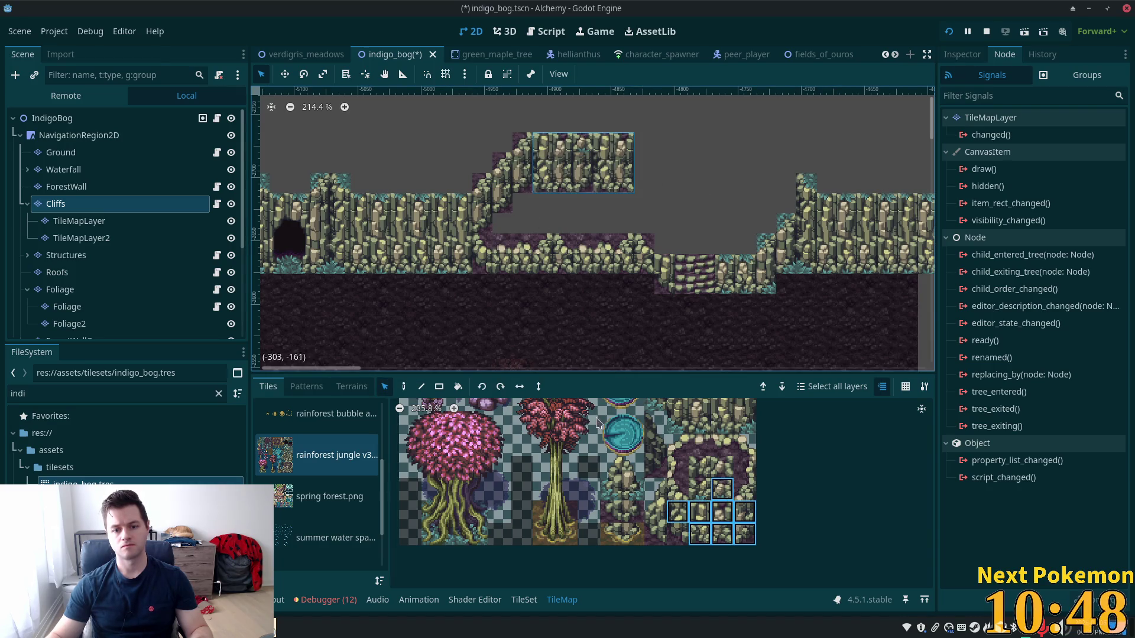
pyautogui.click(404, 387)
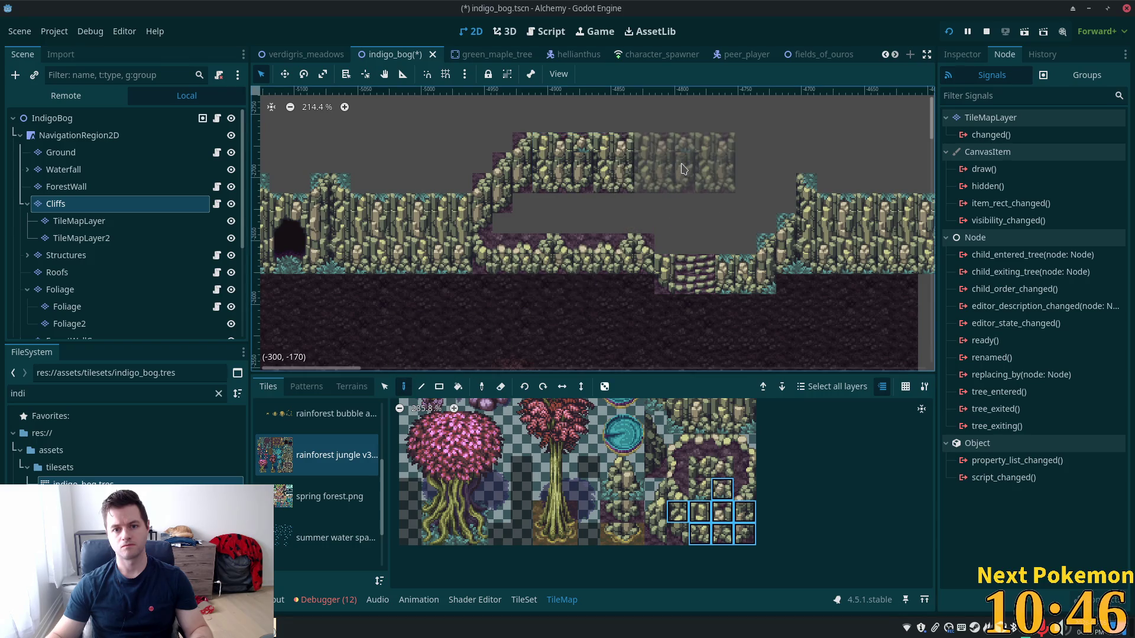
# Paint a cliff block, then choose stacked and single cliff edge tiles from the atlas
pyautogui.click(683, 169)
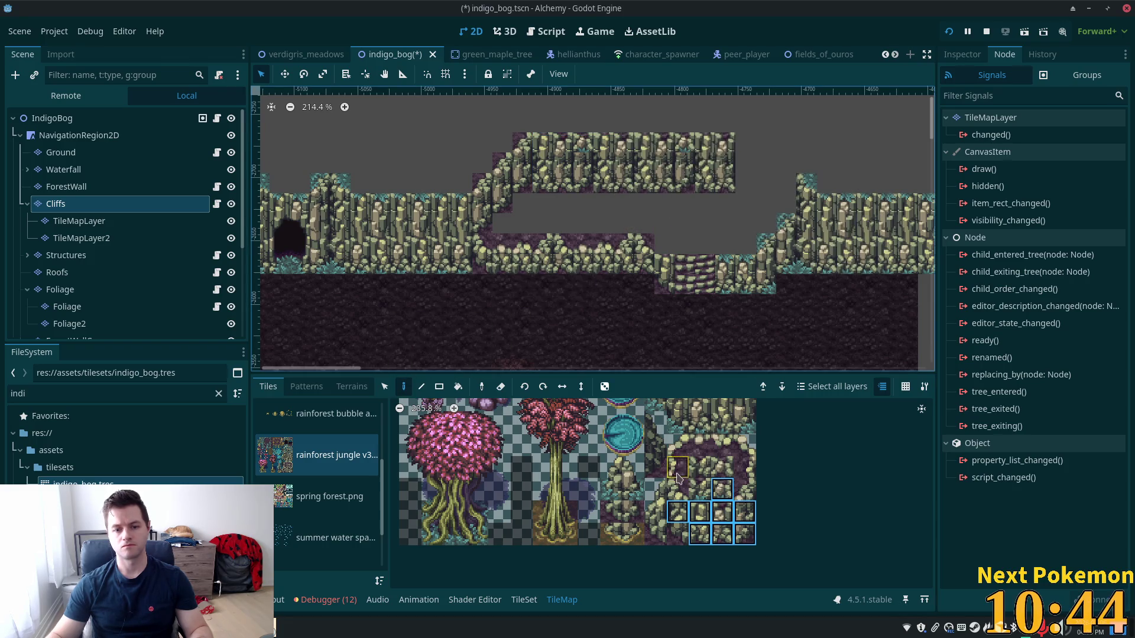
pyautogui.scroll(3, 763, 458)
pyautogui.hscroll(2, 730, 457)
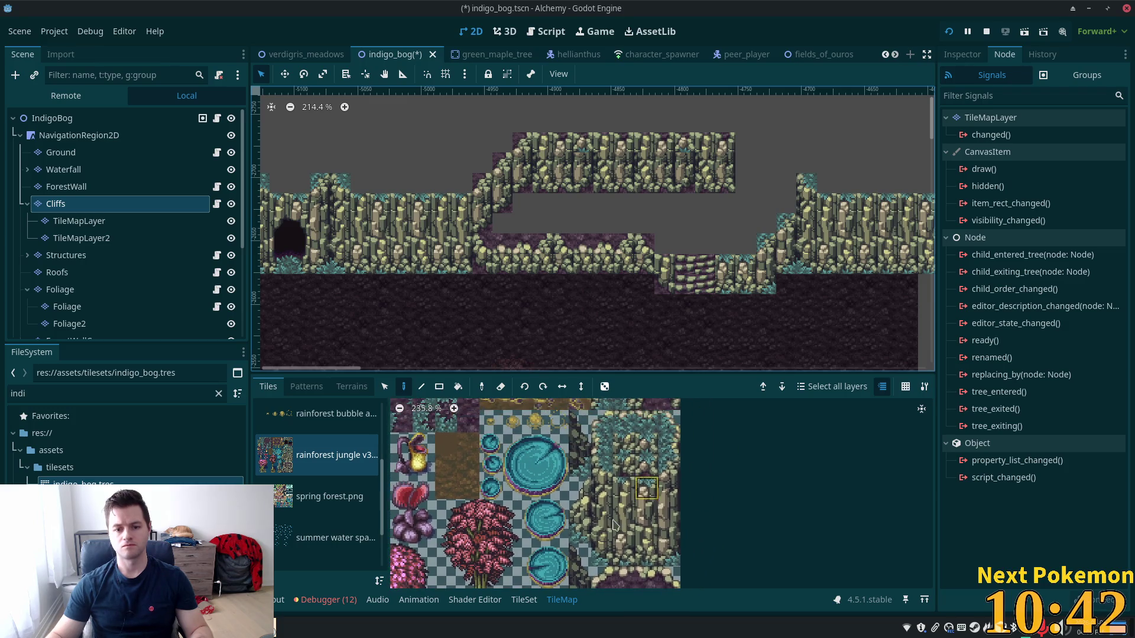
pyautogui.moveTo(602, 556); pyautogui.dragTo(605, 528)
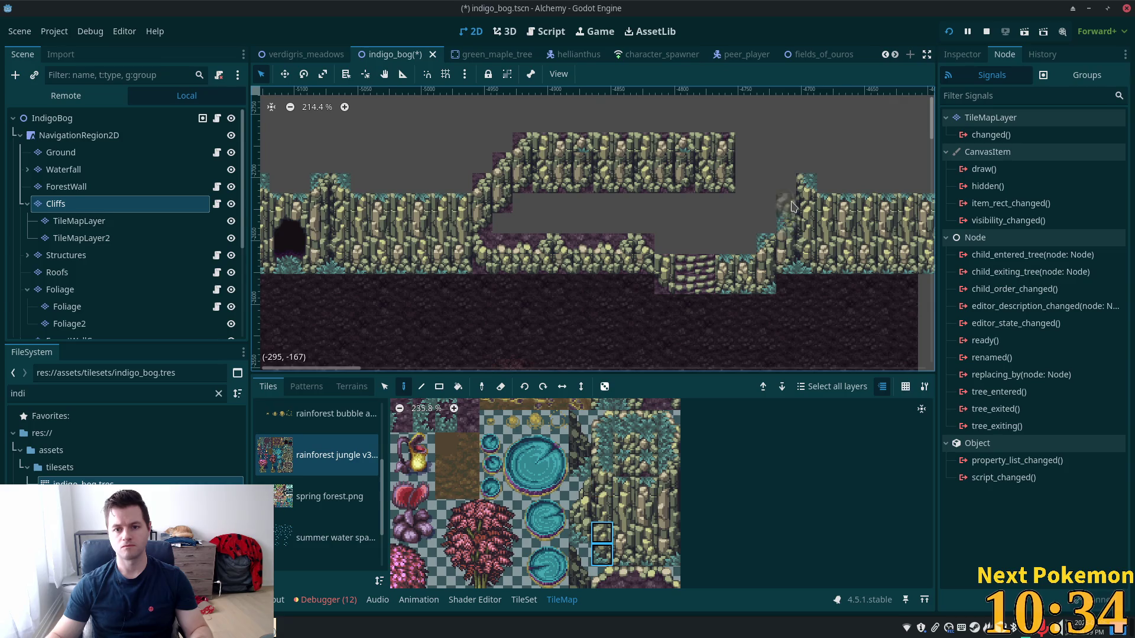
pyautogui.click(600, 486)
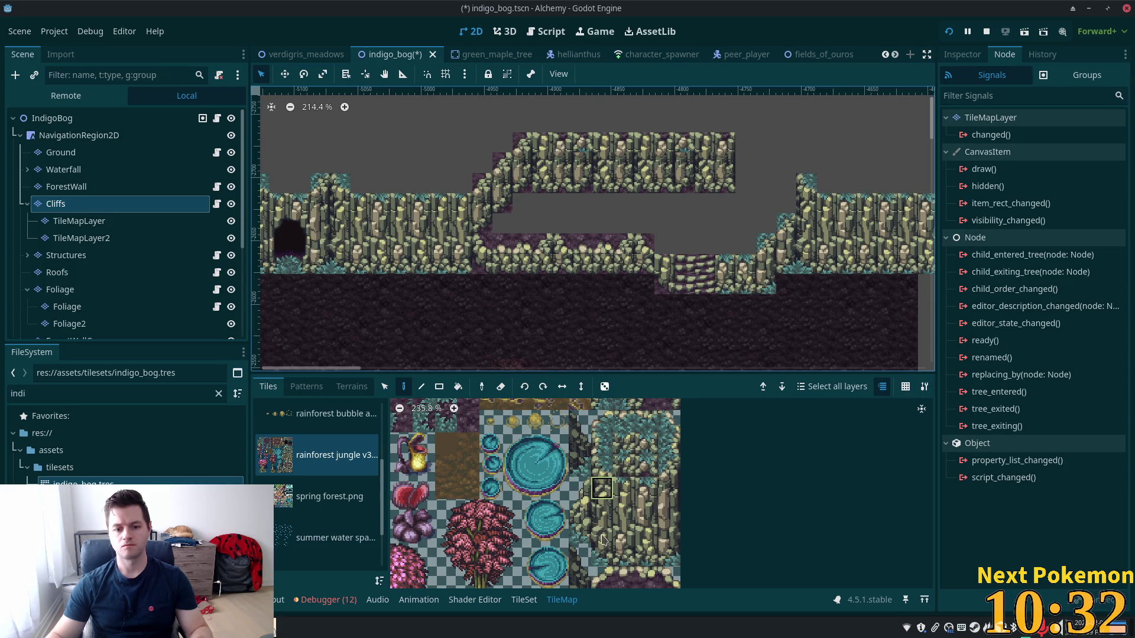
pyautogui.moveTo(603, 532); pyautogui.dragTo(600, 561)
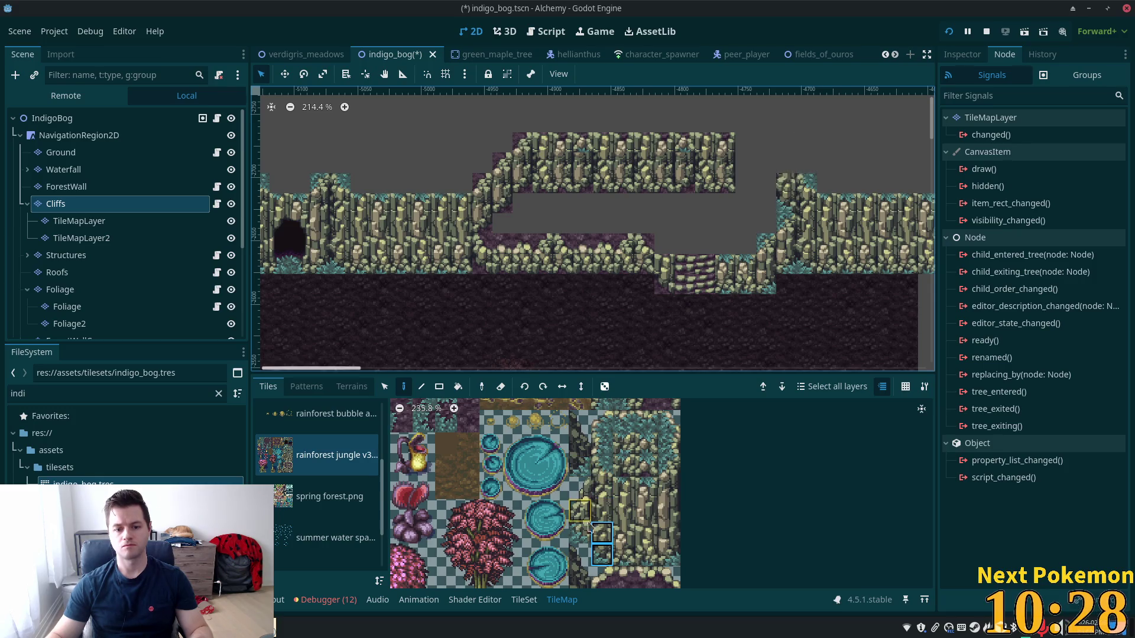
pyautogui.click(605, 470)
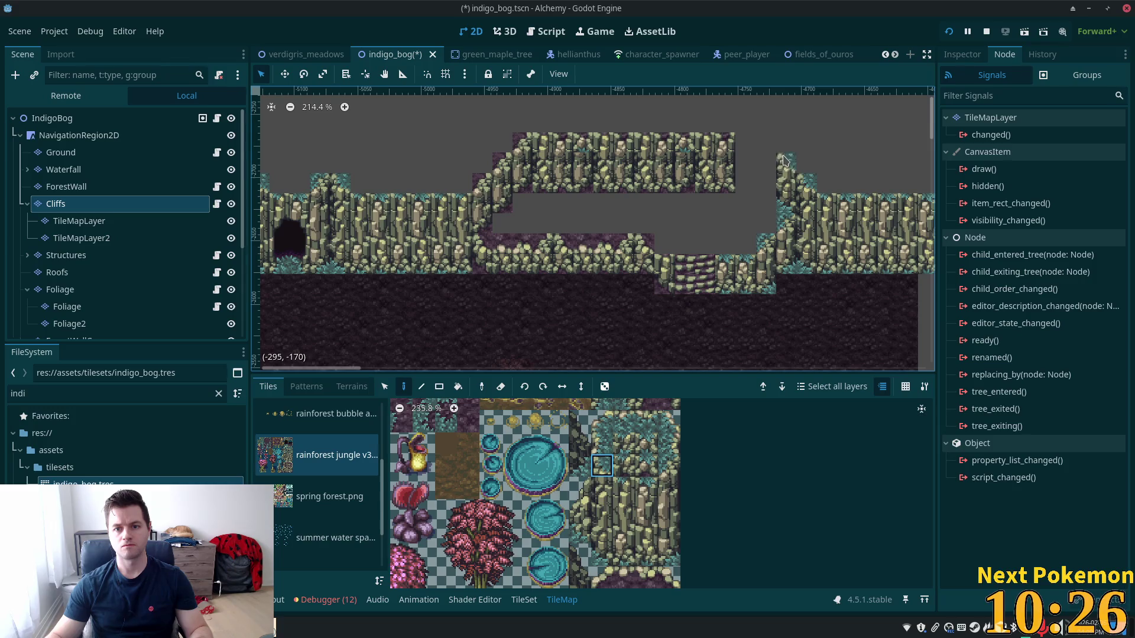
# Copy a cliff column with the Select tool and paint cliff tiles along the plateau's right edge
pyautogui.press('s')
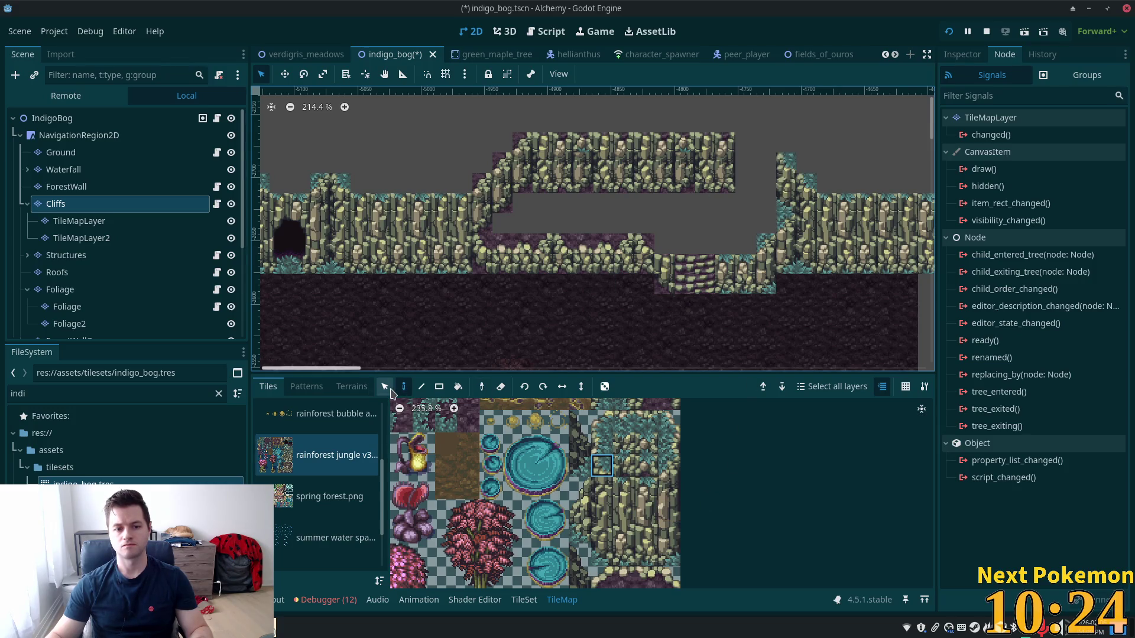
pyautogui.moveTo(781, 157); pyautogui.dragTo(789, 208)
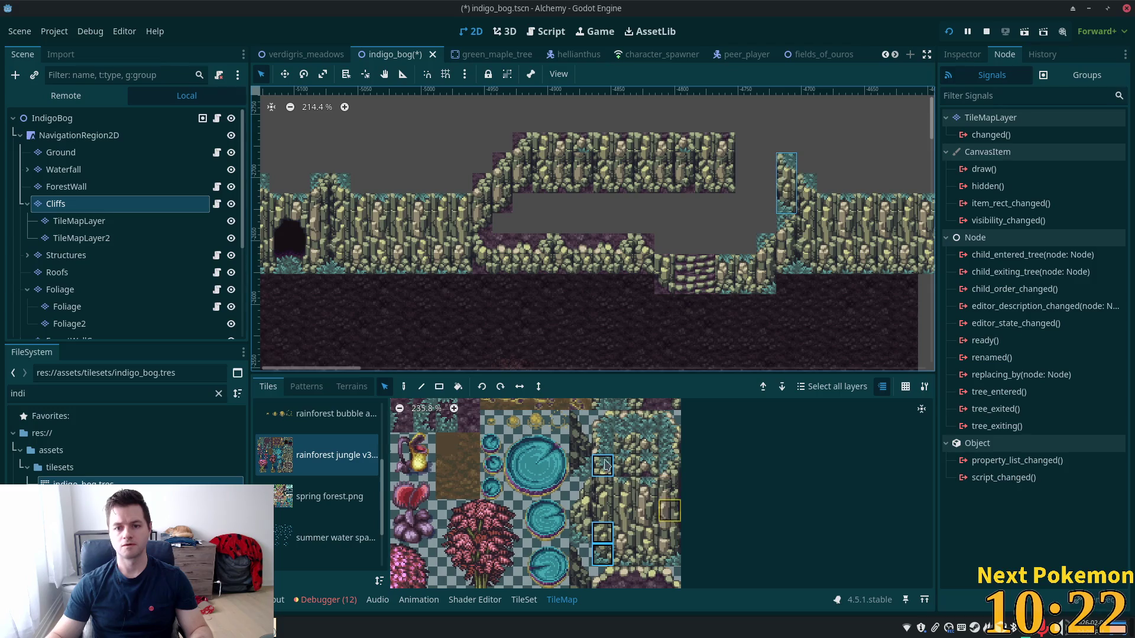
pyautogui.click(403, 387)
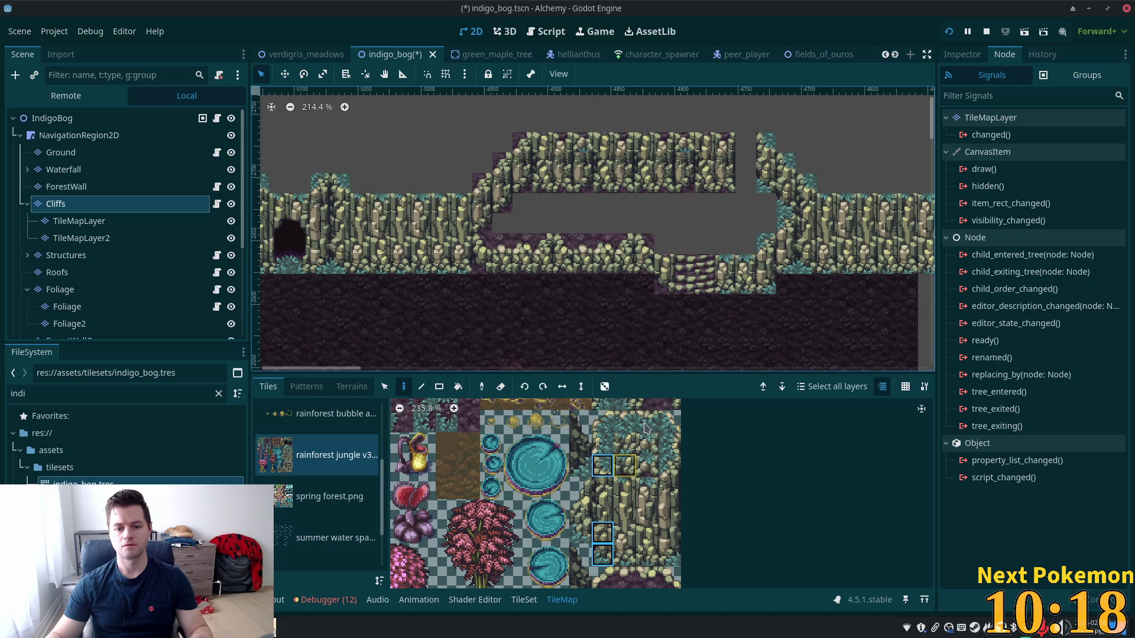
pyautogui.click(669, 465)
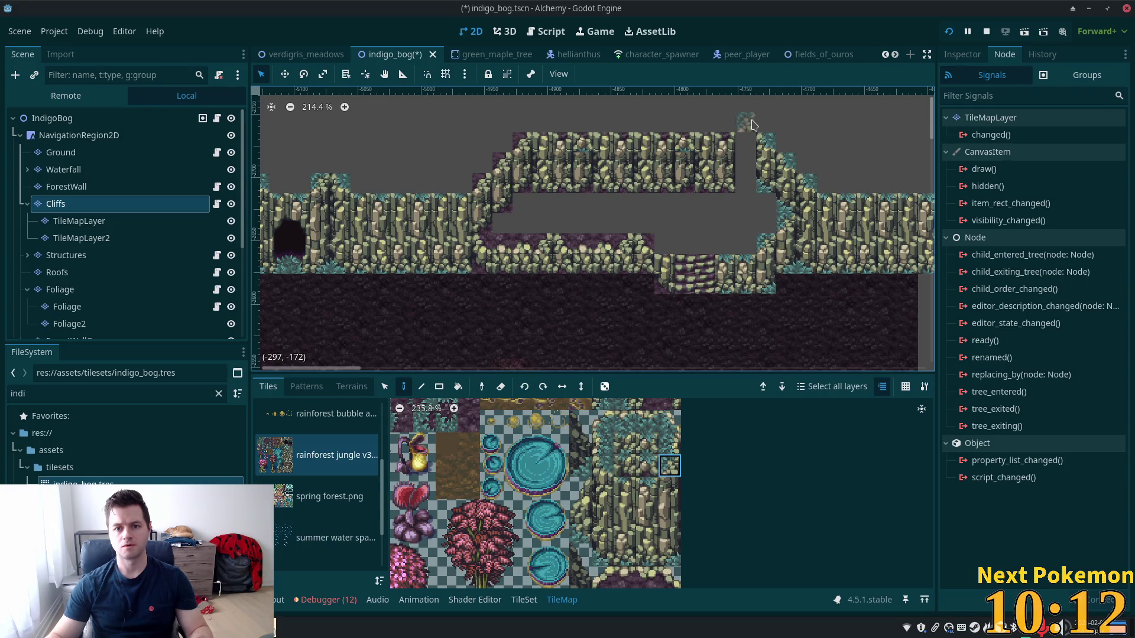
pyautogui.click(751, 124)
pyautogui.click(602, 465)
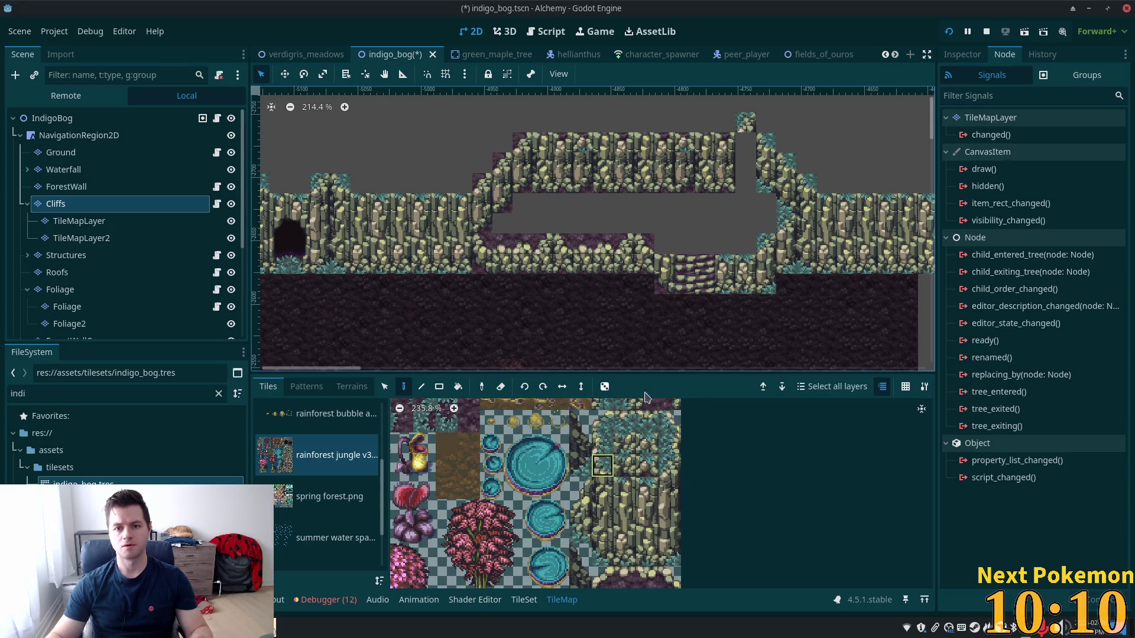
pyautogui.click(767, 123)
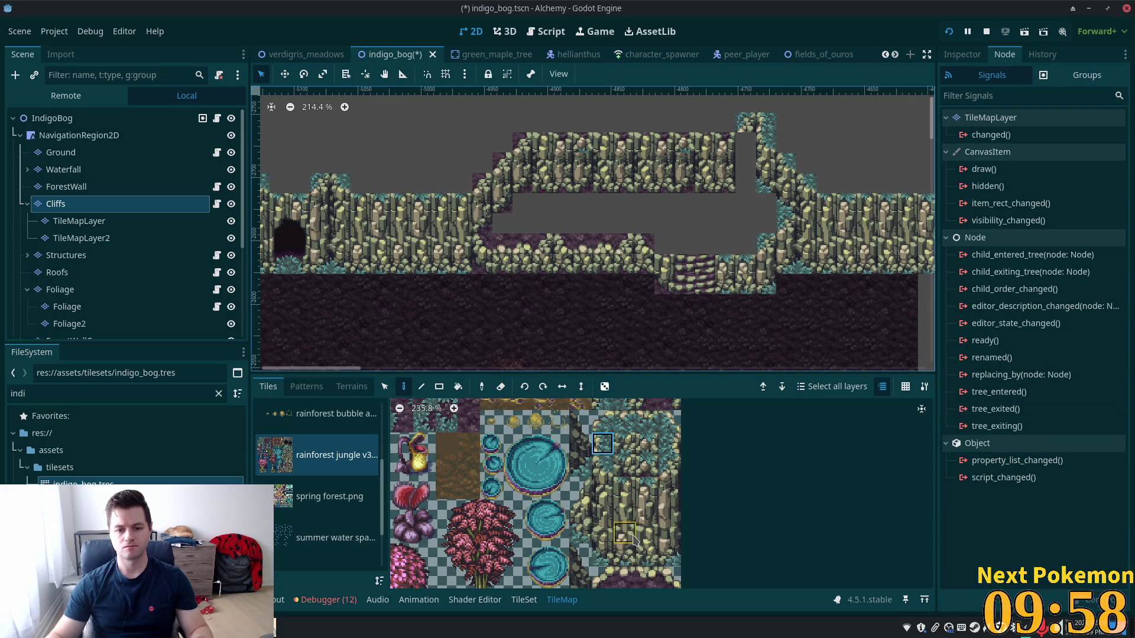
# Fill the remaining gap in the cliff wall with another cliff tile
pyautogui.click(670, 533)
pyautogui.moveTo(667, 564); pyautogui.dragTo(668, 561)
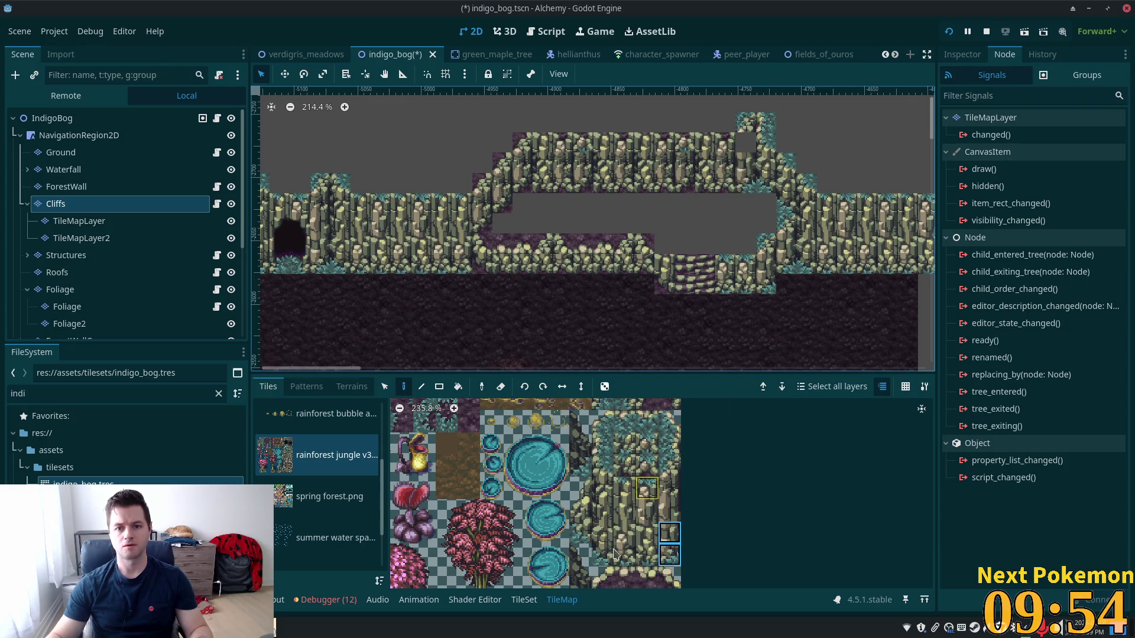
pyautogui.click(667, 519)
pyautogui.click(746, 142)
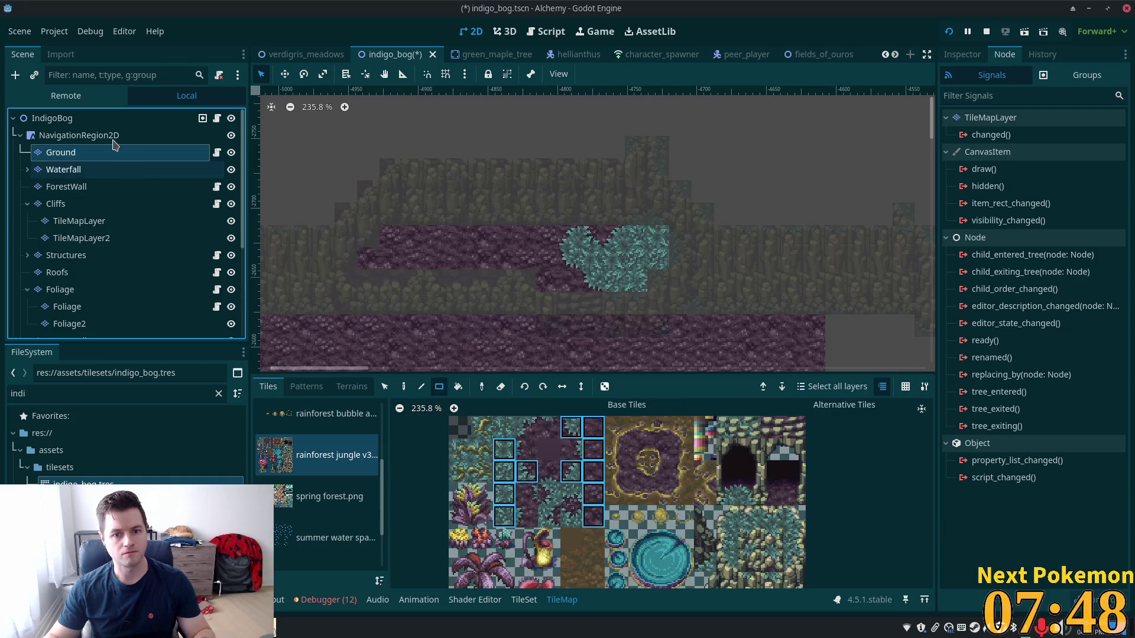
pyautogui.click(114, 137)
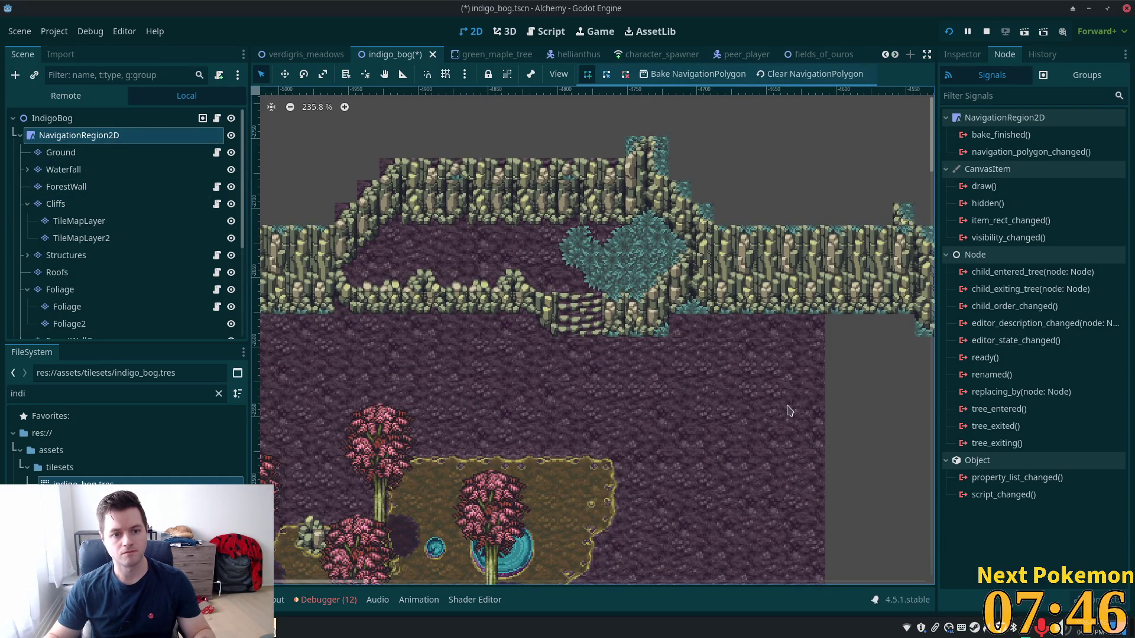
pyautogui.scroll(3, 784, 406)
pyautogui.moveTo(696, 349); pyautogui.dragTo(804, 363)
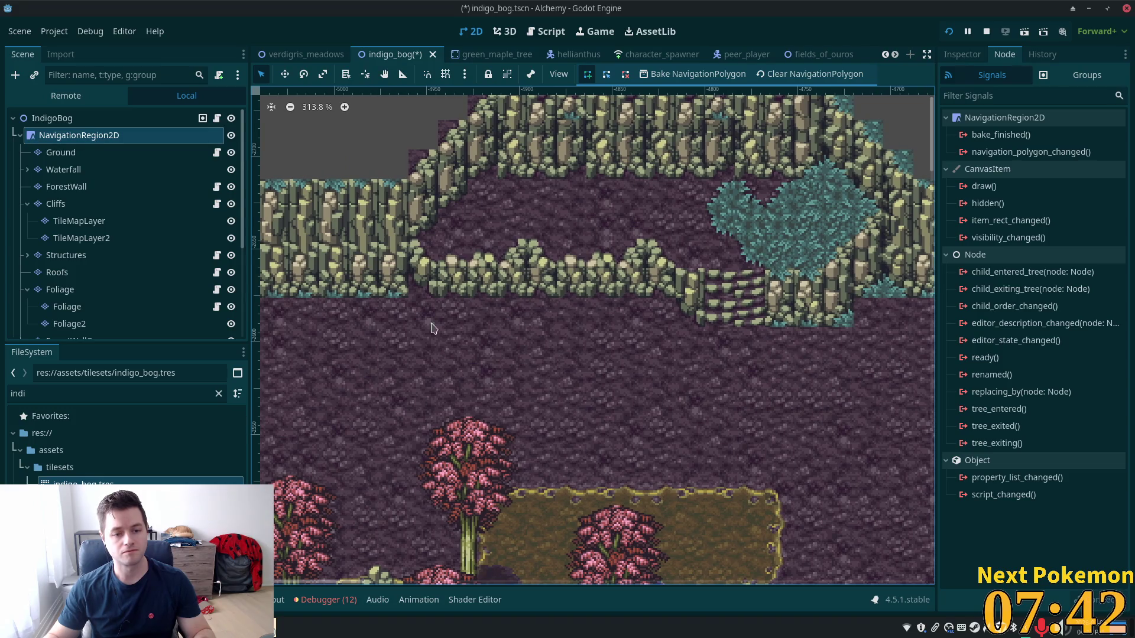
pyautogui.moveTo(332, 323); pyautogui.dragTo(518, 365)
pyautogui.scroll(4, 519, 364)
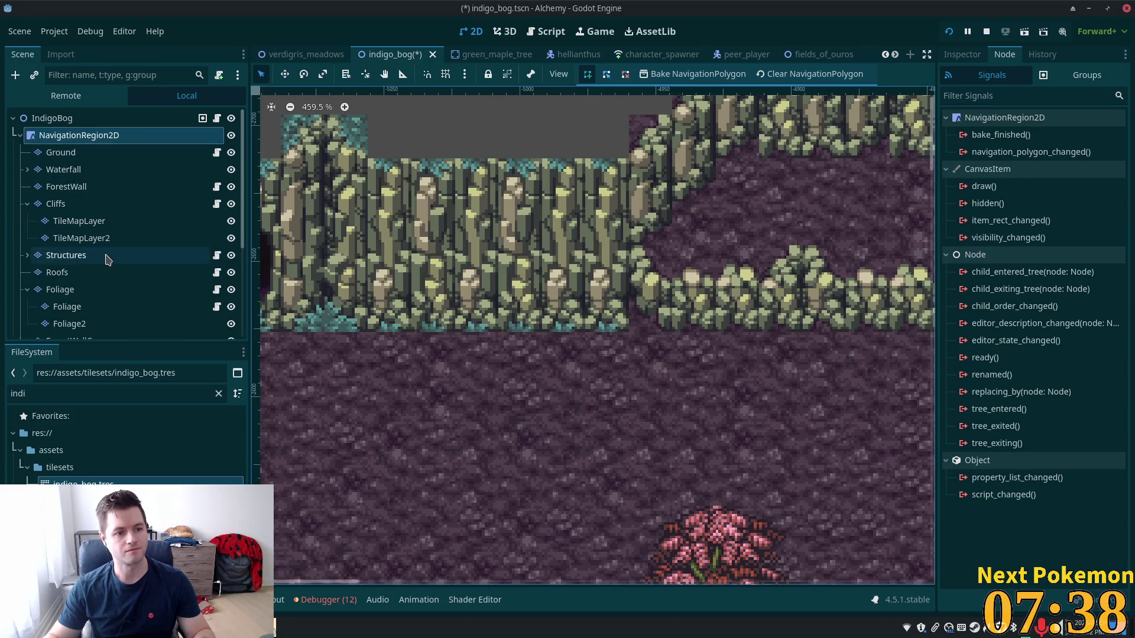
pyautogui.click(84, 220)
pyautogui.click(76, 204)
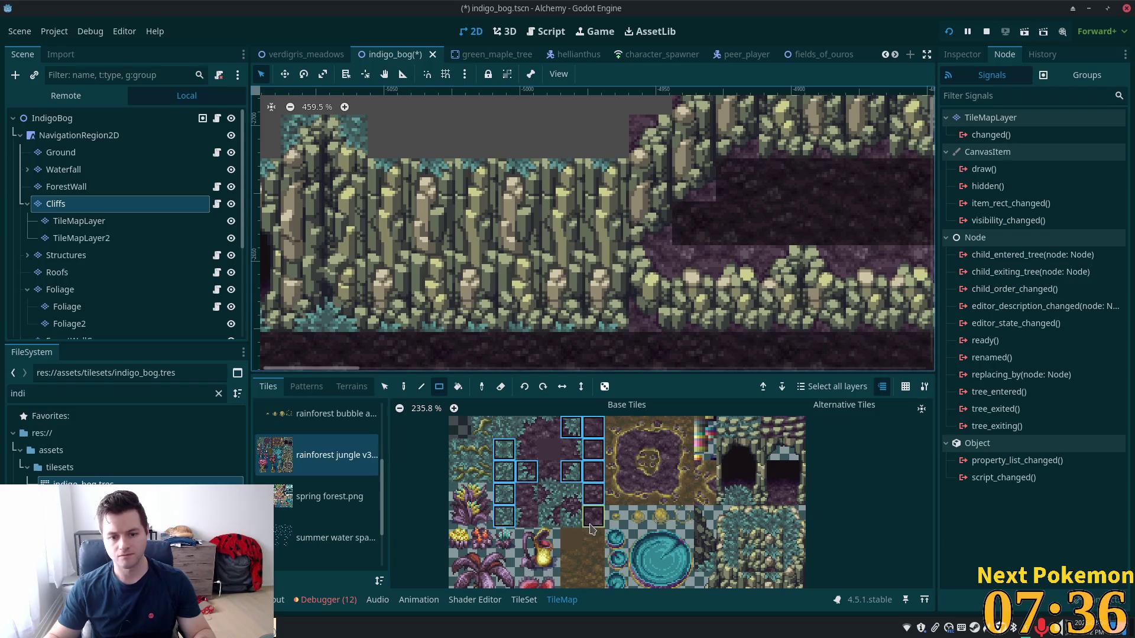
pyautogui.scroll(-5, 743, 535)
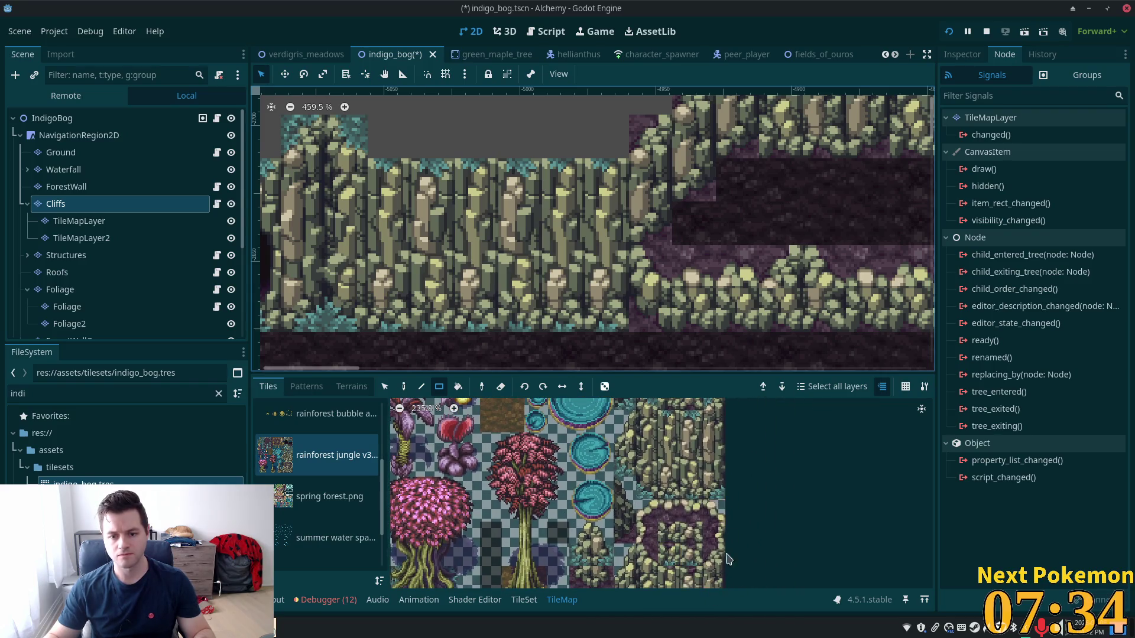
pyautogui.click(698, 532)
pyautogui.press('d')
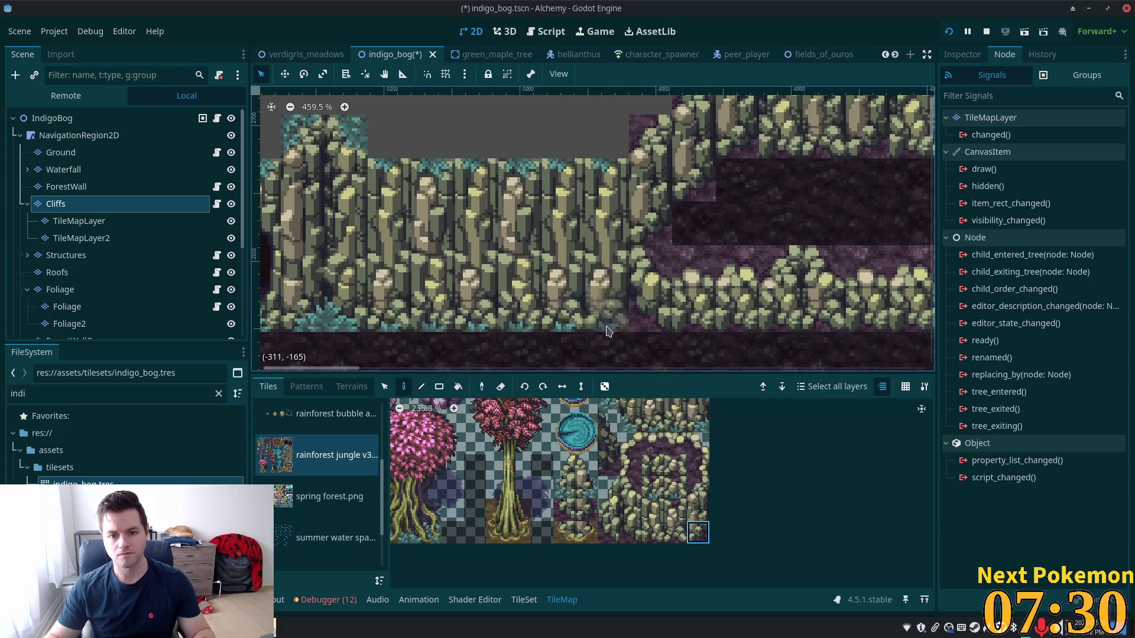
pyautogui.scroll(-2, 753, 520)
pyautogui.scroll(-4, 708, 337)
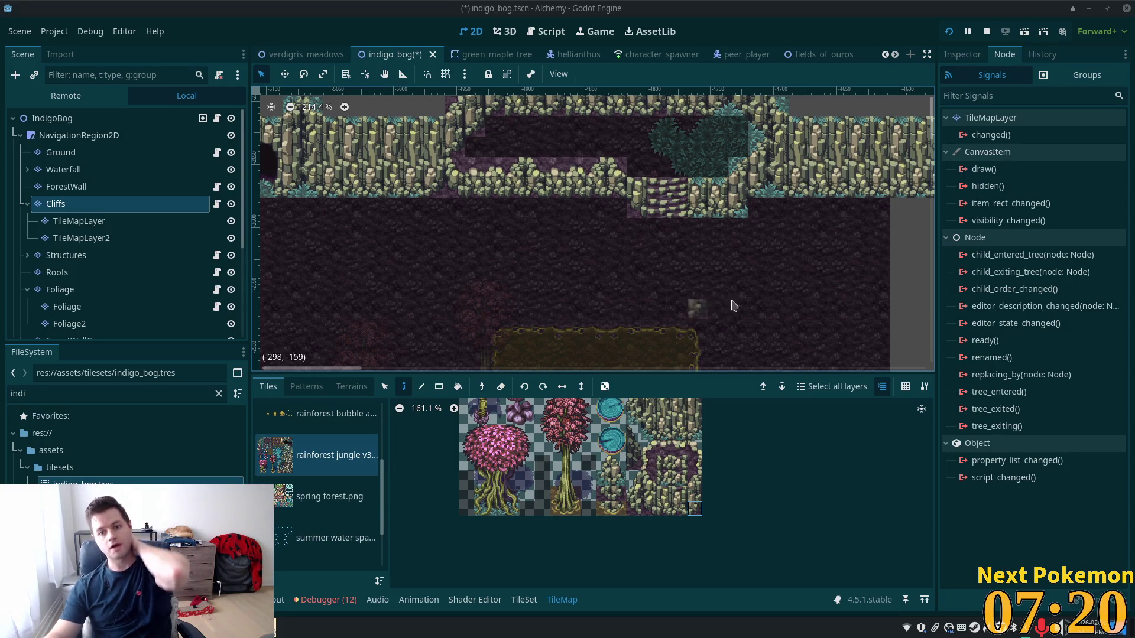
pyautogui.scroll(1, 785, 291)
pyautogui.moveTo(785, 291)
pyautogui.mouseDown()
pyautogui.moveTo(669, 339)
pyautogui.moveTo(601, 387)
pyautogui.mouseUp()
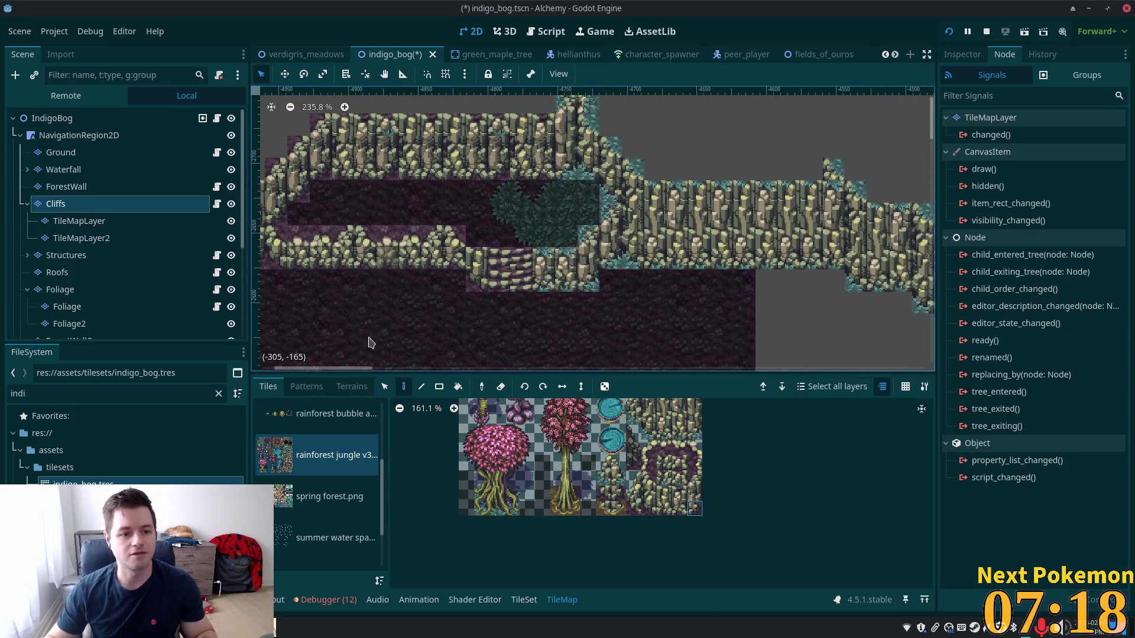
pyautogui.click(81, 155)
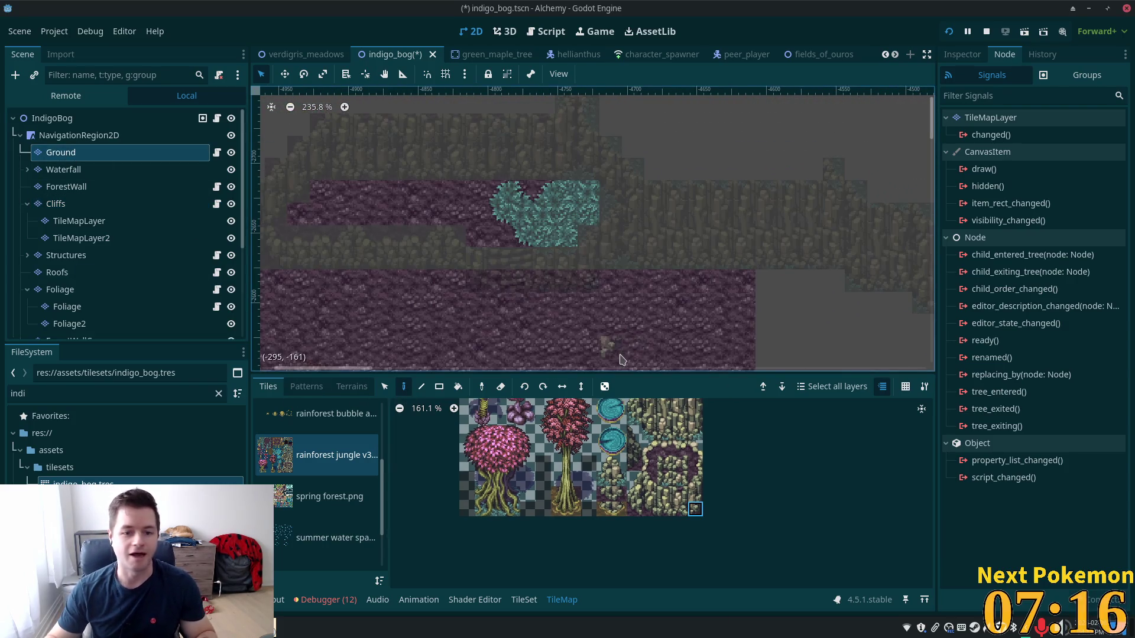
# Paint the first blue-grass tiles onto the soil, undoing one misplaced tile
pyautogui.scroll(4, 540, 325)
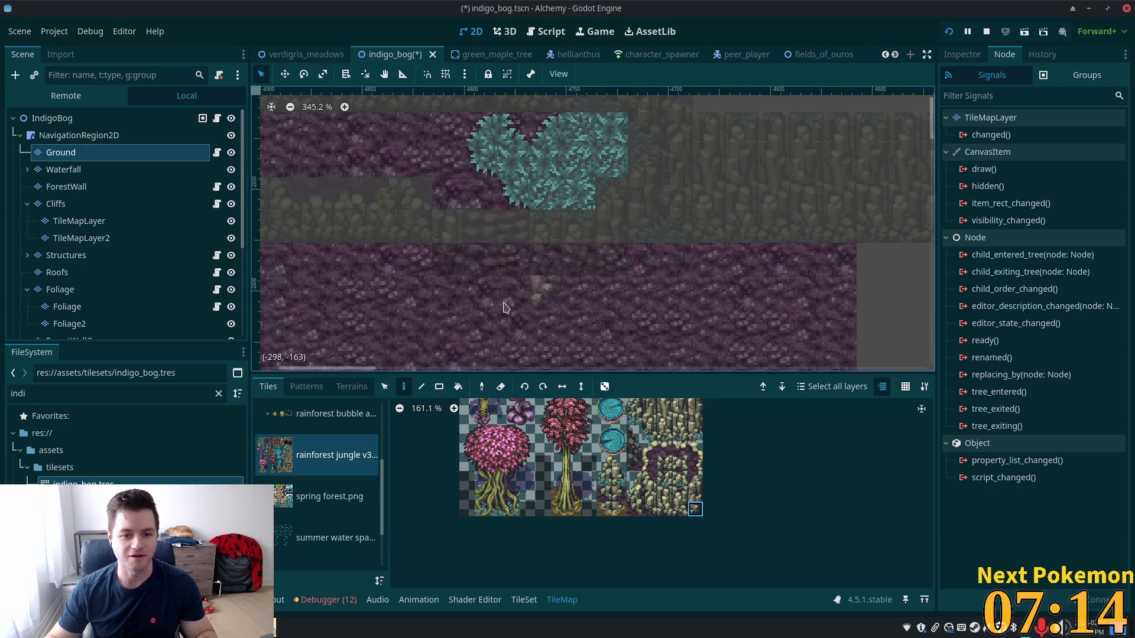
pyautogui.scroll(2, 604, 429)
pyautogui.scroll(2, 535, 489)
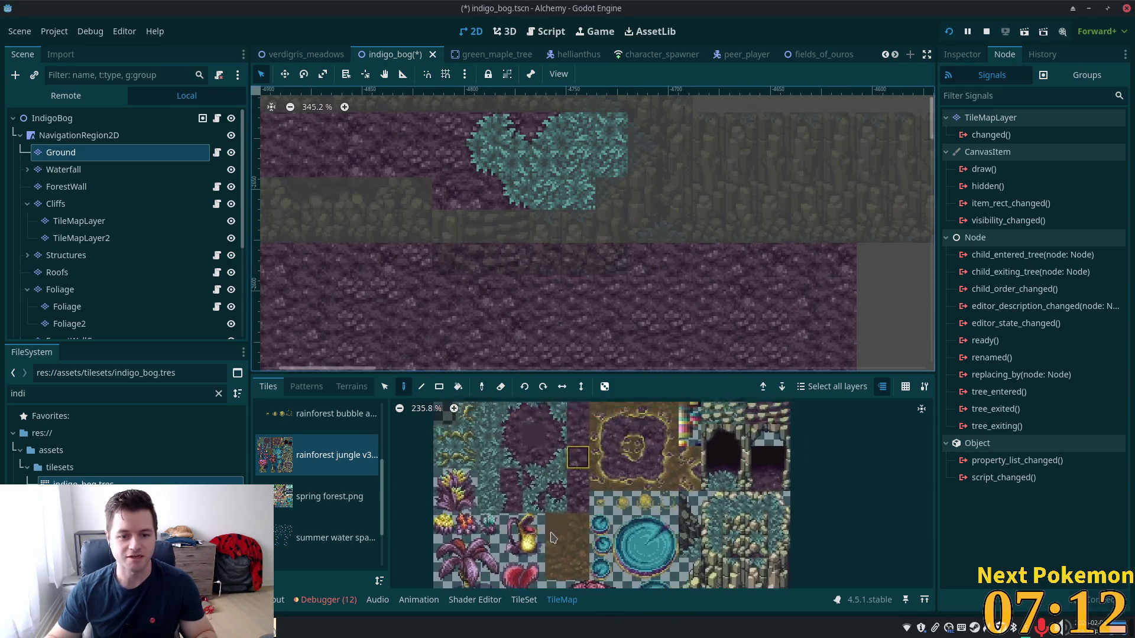
pyautogui.click(535, 490)
pyautogui.click(548, 291)
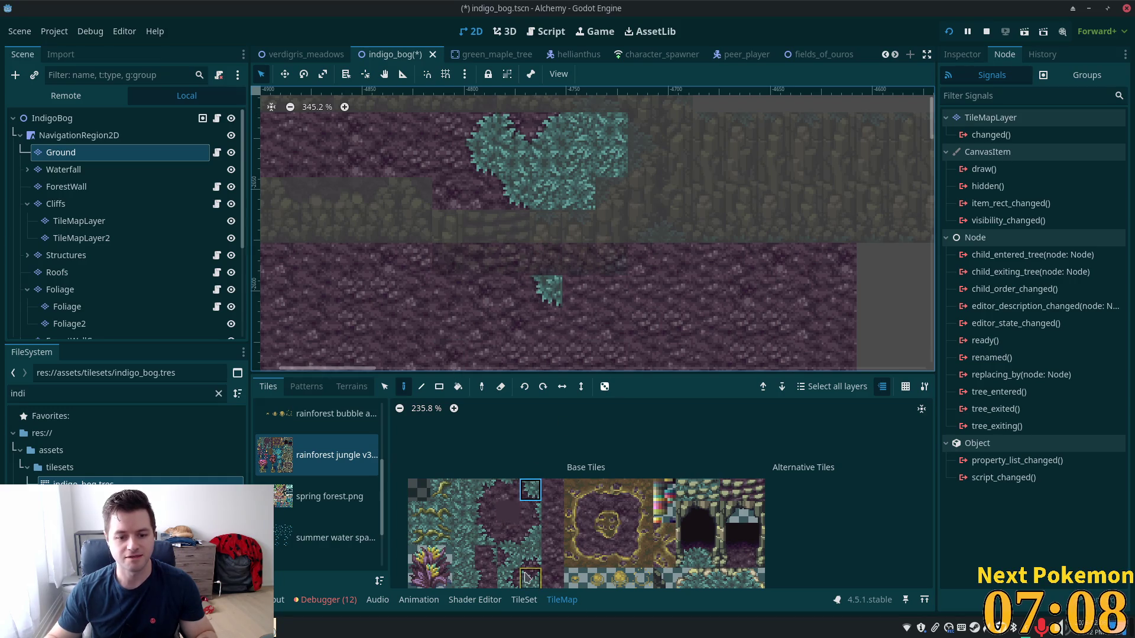
pyautogui.scroll(-2, 532, 569)
pyautogui.click(537, 522)
pyautogui.click(580, 291)
pyautogui.hotkey('ctrl', 'z')
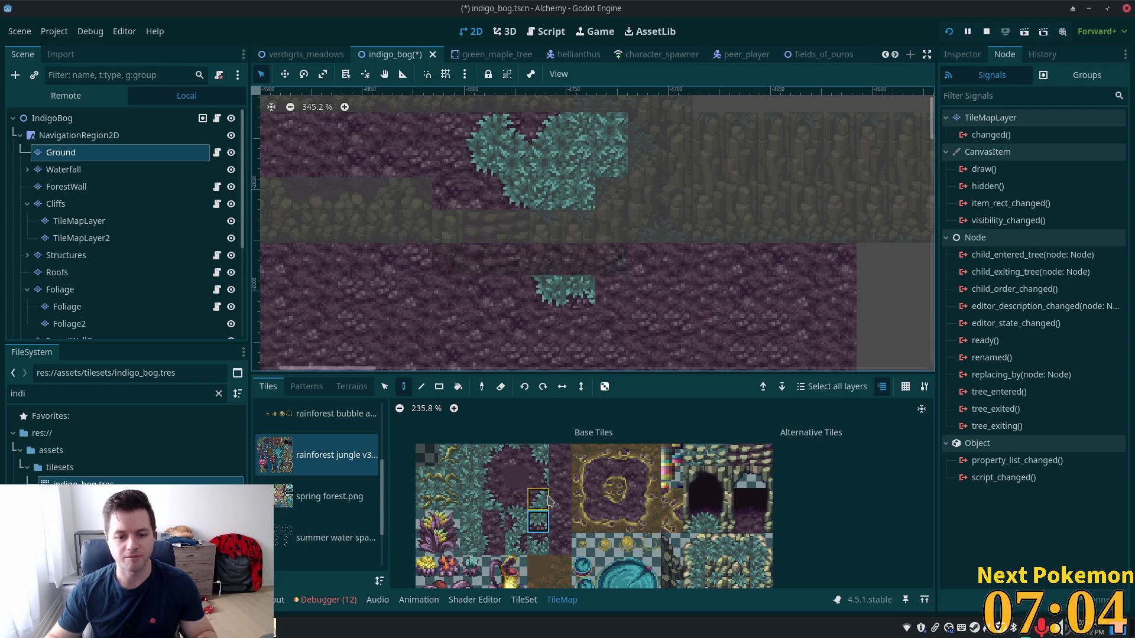
pyautogui.click(530, 458)
pyautogui.click(615, 324)
# Extend the blue-grass trail diagonally down the slope, including a 2x2 tile block
pyautogui.moveTo(666, 319)
pyautogui.mouseDown()
pyautogui.moveTo(635, 257)
pyautogui.moveTo(552, 258)
pyautogui.mouseUp()
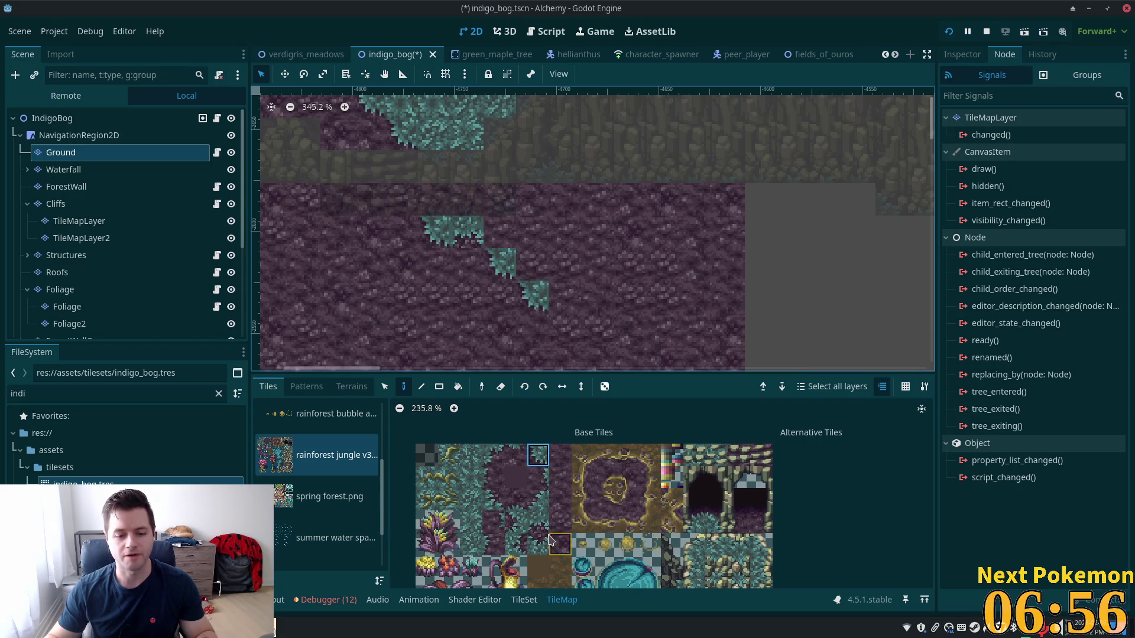
pyautogui.click(513, 528)
pyautogui.click(550, 335)
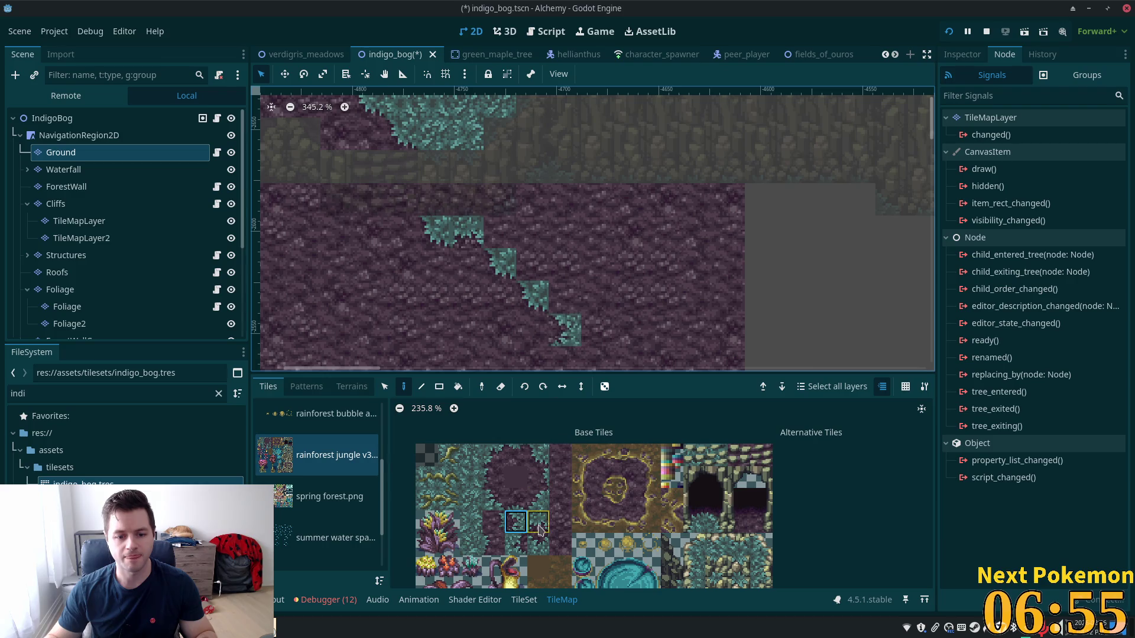
pyautogui.click(540, 457)
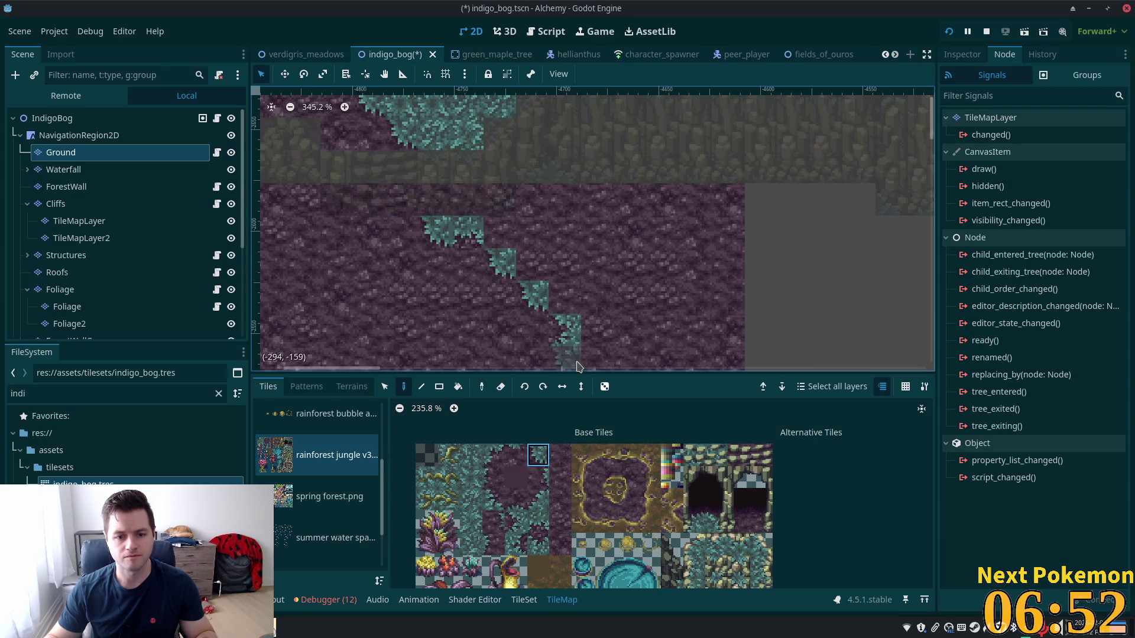
pyautogui.scroll(-3, 637, 314)
pyautogui.moveTo(538, 455); pyautogui.dragTo(560, 477)
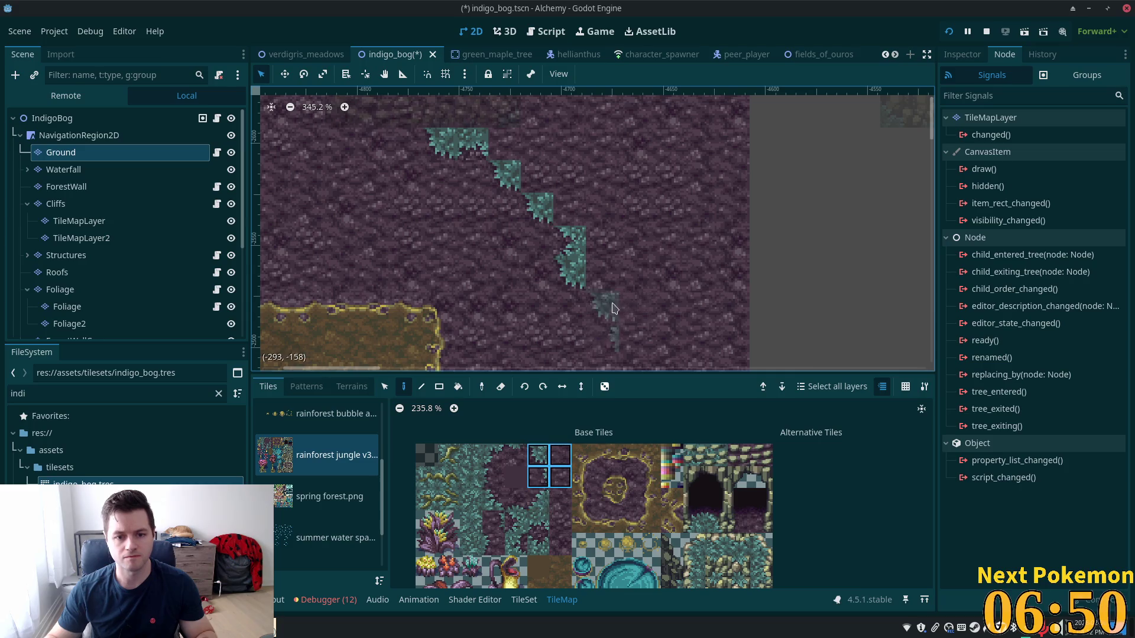
pyautogui.click(537, 477)
pyautogui.click(573, 306)
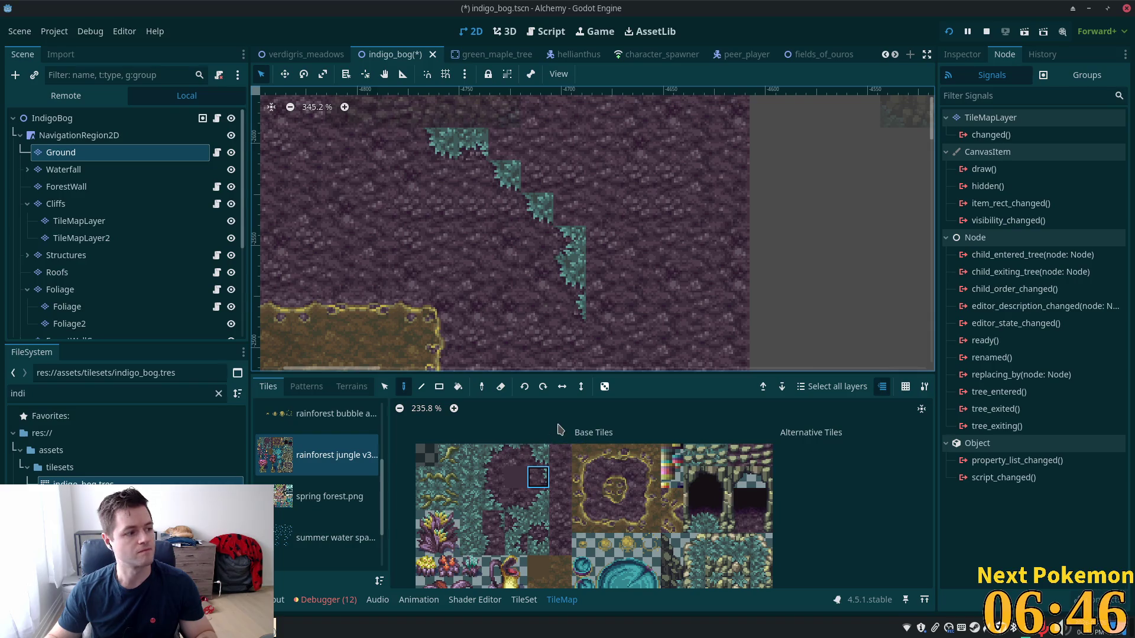
# Start a new branch by placing matching foliage edge tiles side by side on the slope
pyautogui.click(487, 456)
pyautogui.click(632, 285)
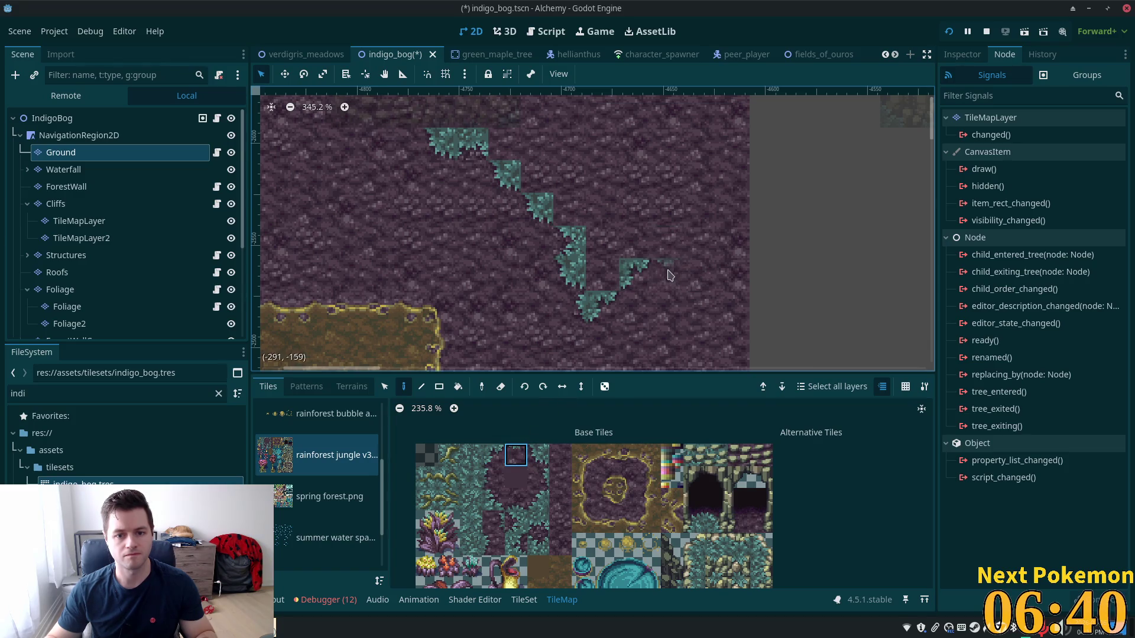
pyautogui.click(494, 454)
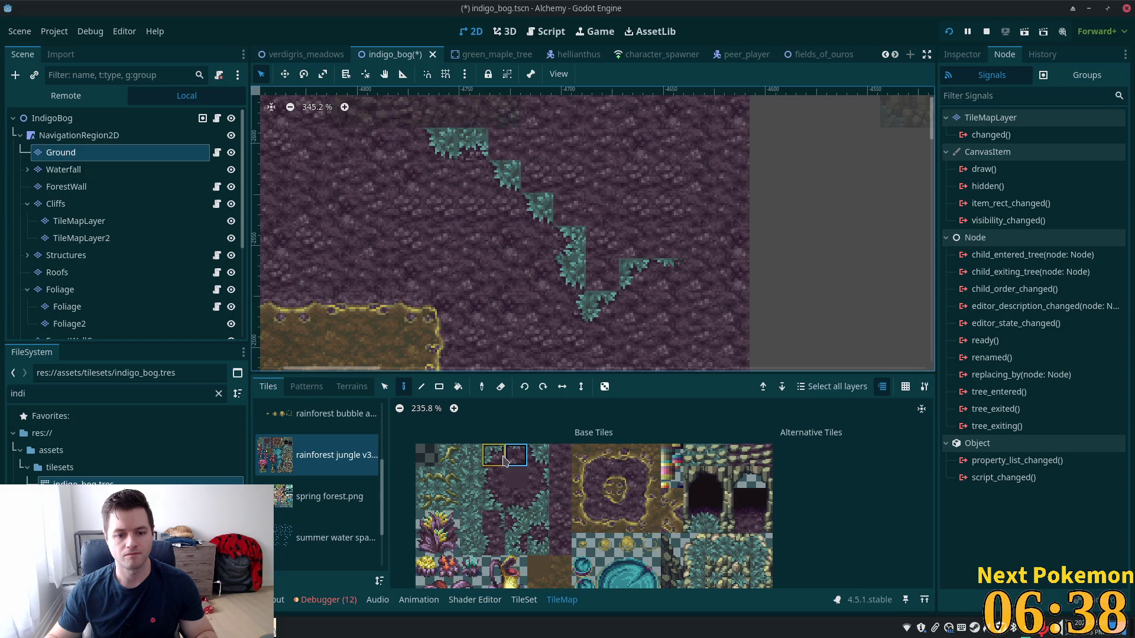
pyautogui.click(699, 241)
pyautogui.moveTo(766, 246); pyautogui.dragTo(650, 355)
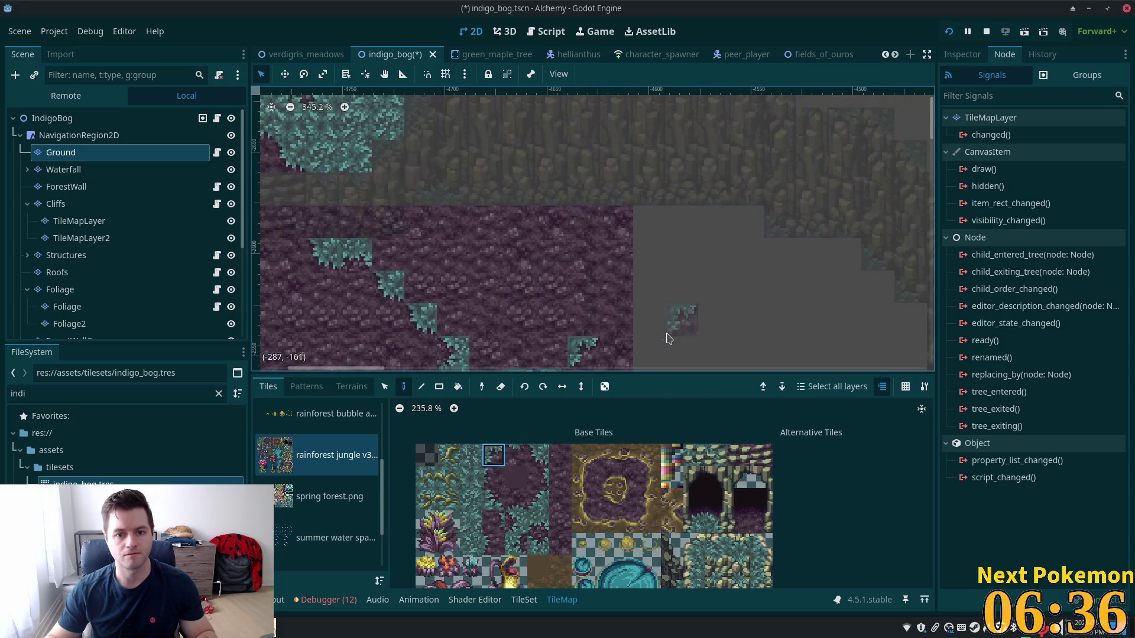
# Place corner and straight top-edge foliage tiles climbing up-right along the cliff edge
pyautogui.moveTo(713, 297); pyautogui.dragTo(721, 206)
pyautogui.click(538, 521)
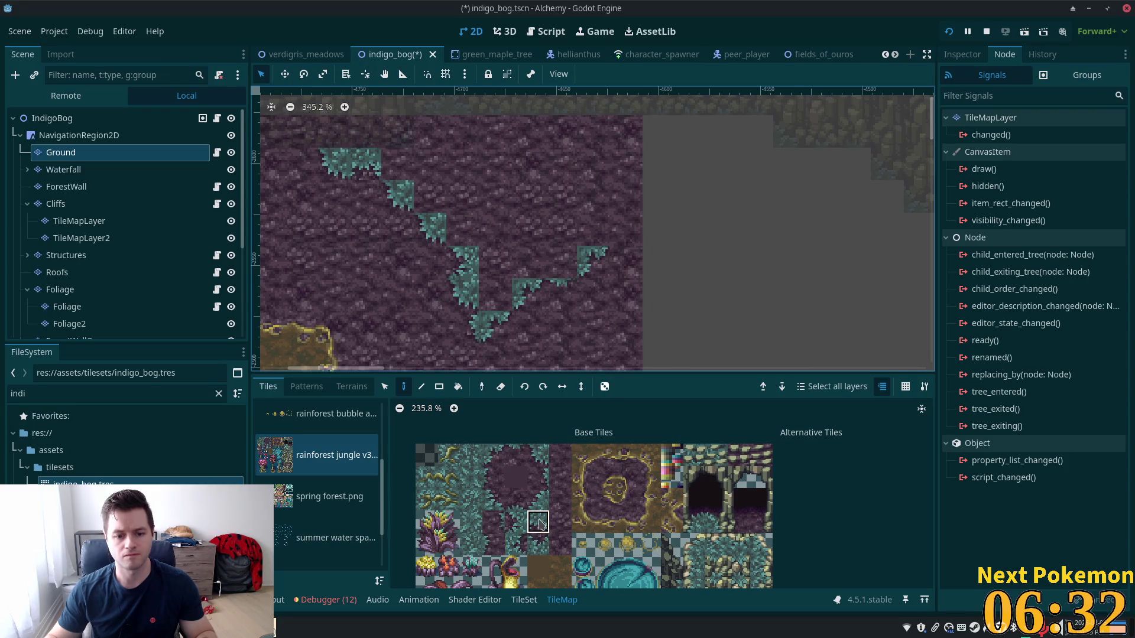
pyautogui.click(626, 229)
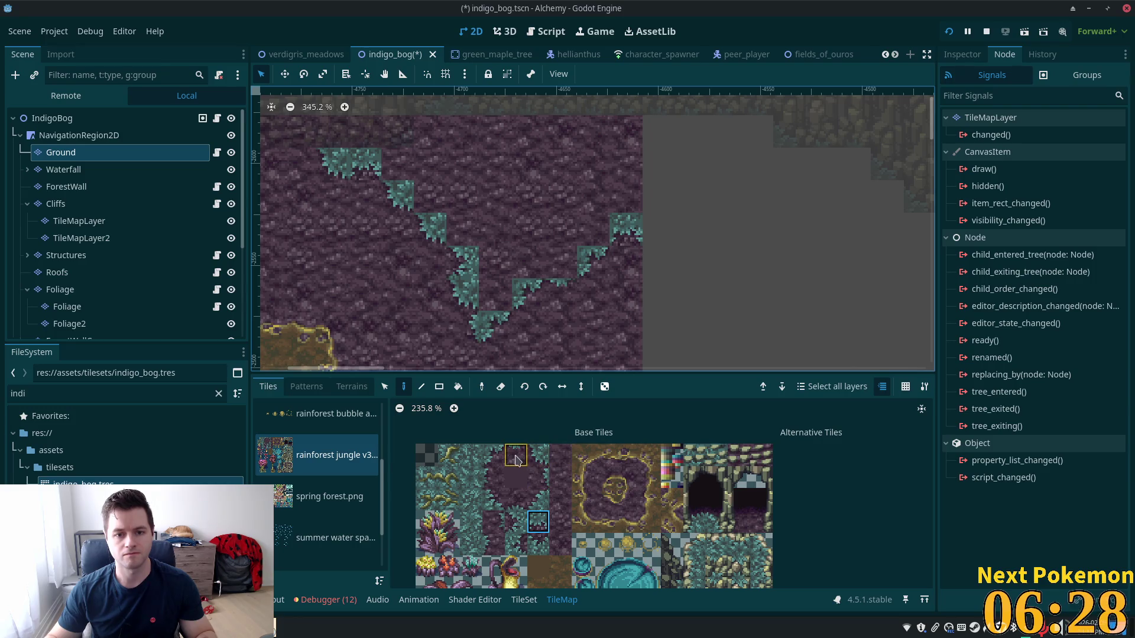
pyautogui.click(672, 239)
pyautogui.click(490, 457)
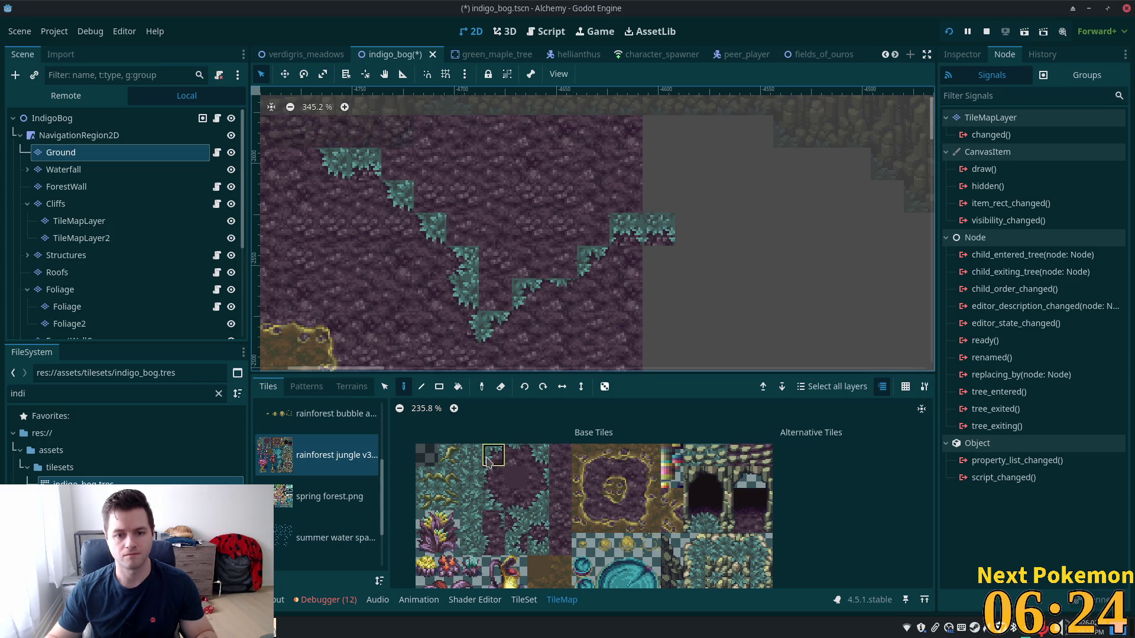
pyautogui.click(689, 242)
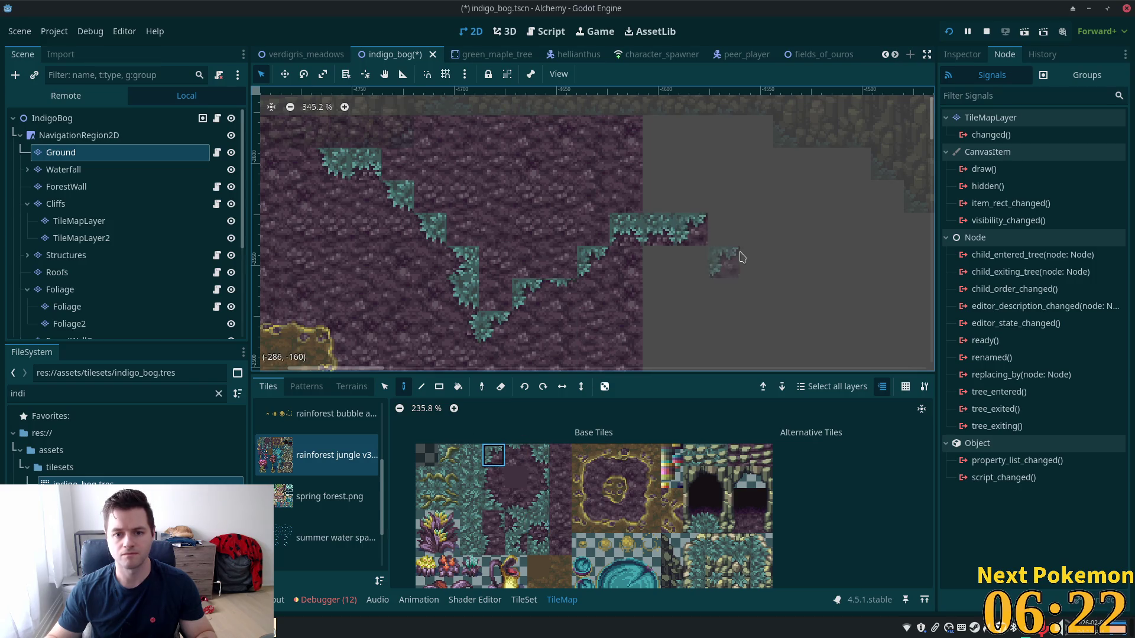
pyautogui.click(735, 198)
# Continue the foliage edge row right, then step it back down-right around the cliff block
pyautogui.moveTo(805, 189); pyautogui.dragTo(693, 258)
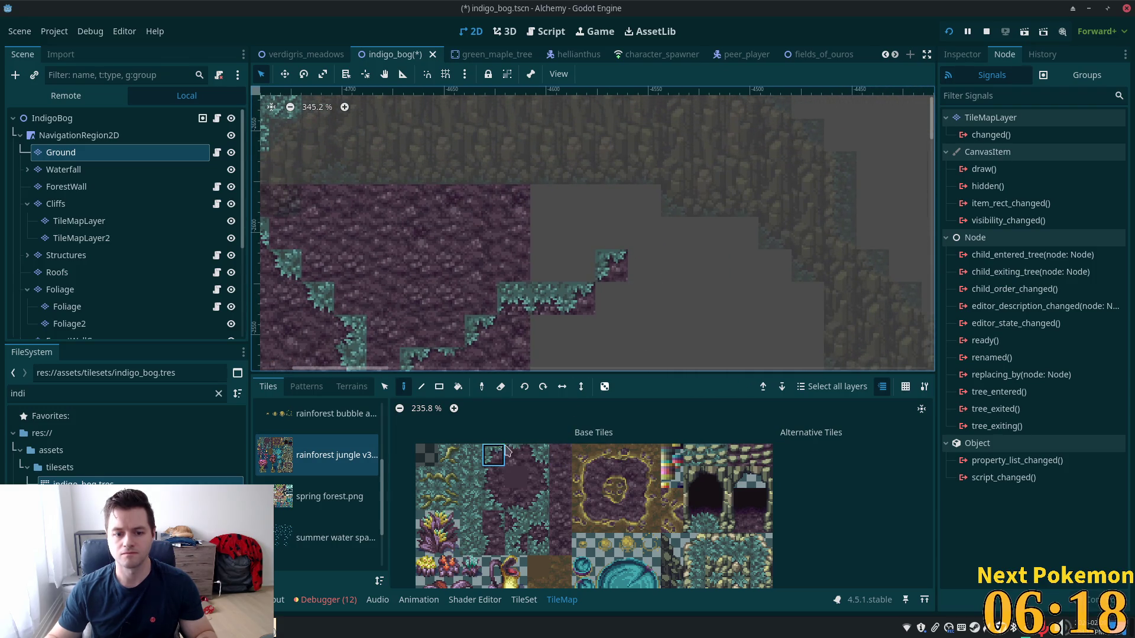
pyautogui.click(659, 265)
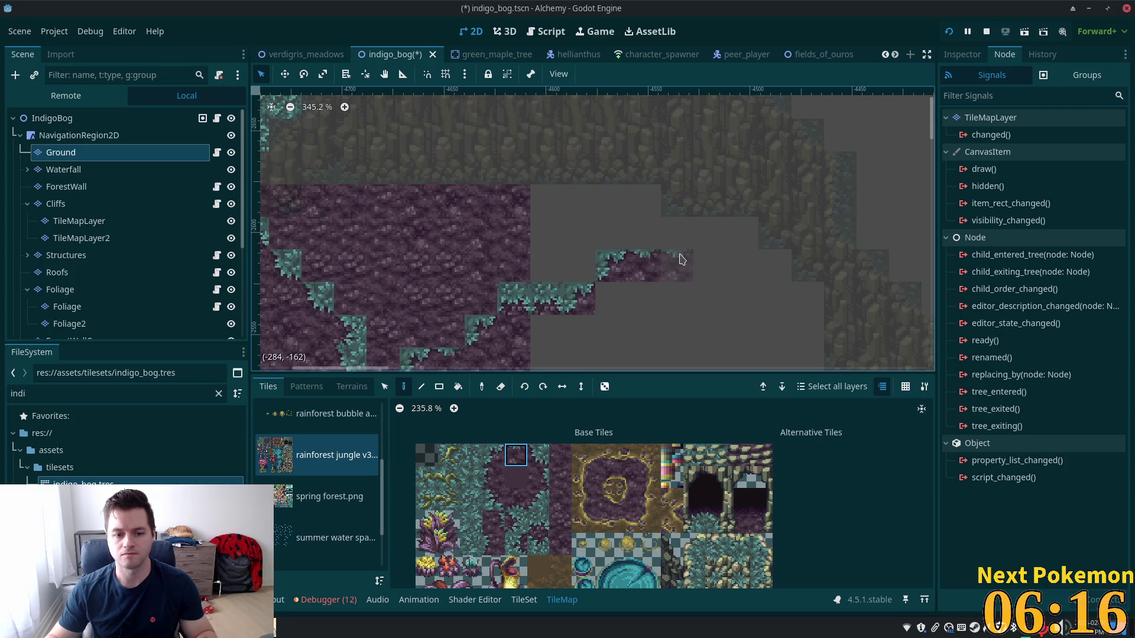
pyautogui.click(680, 263)
pyautogui.click(493, 455)
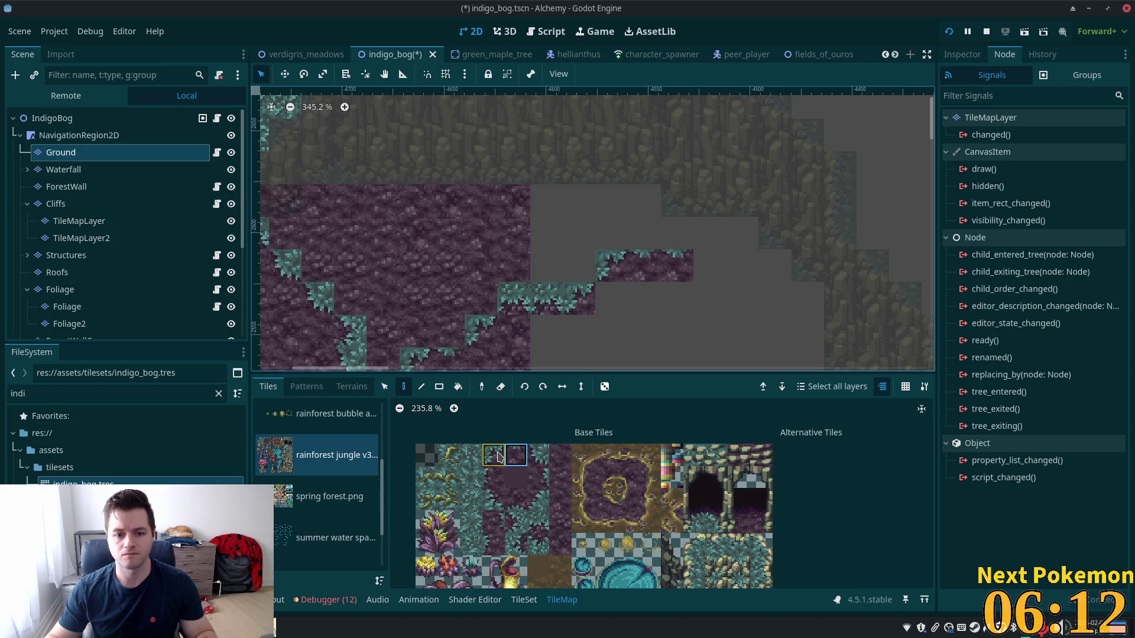
pyautogui.click(712, 233)
pyautogui.click(515, 455)
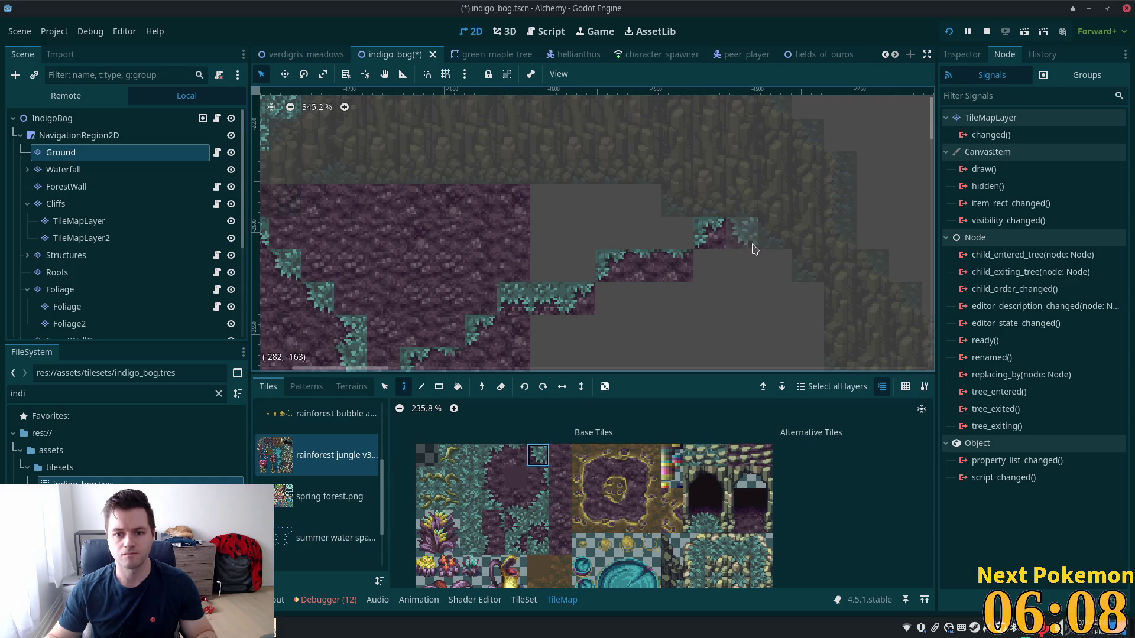
pyautogui.click(790, 272)
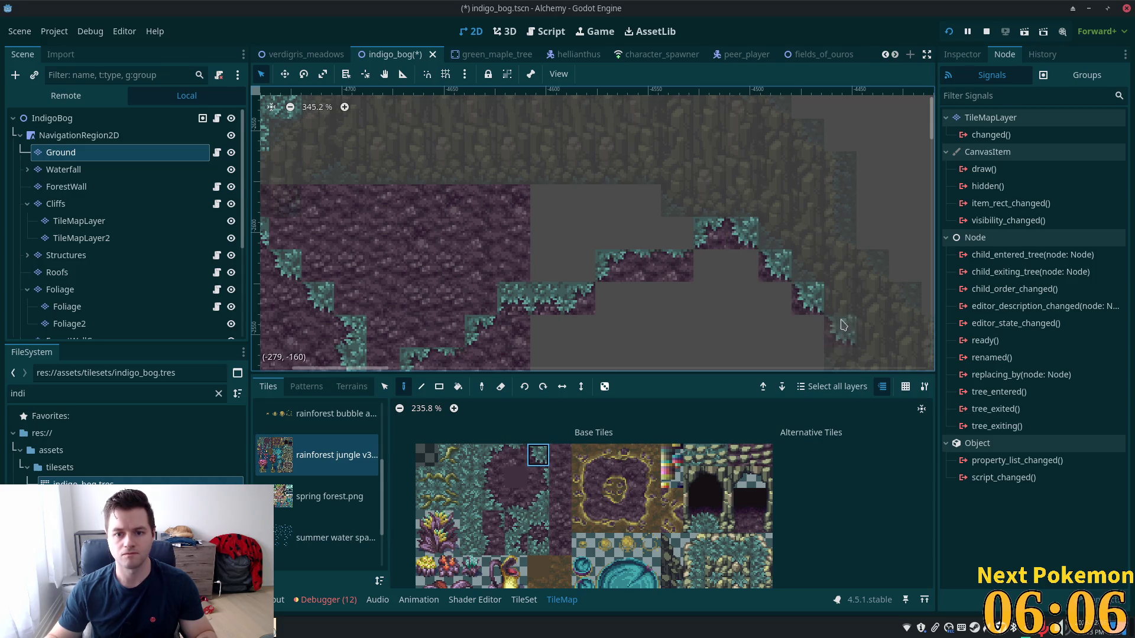
pyautogui.scroll(-3, 833, 362)
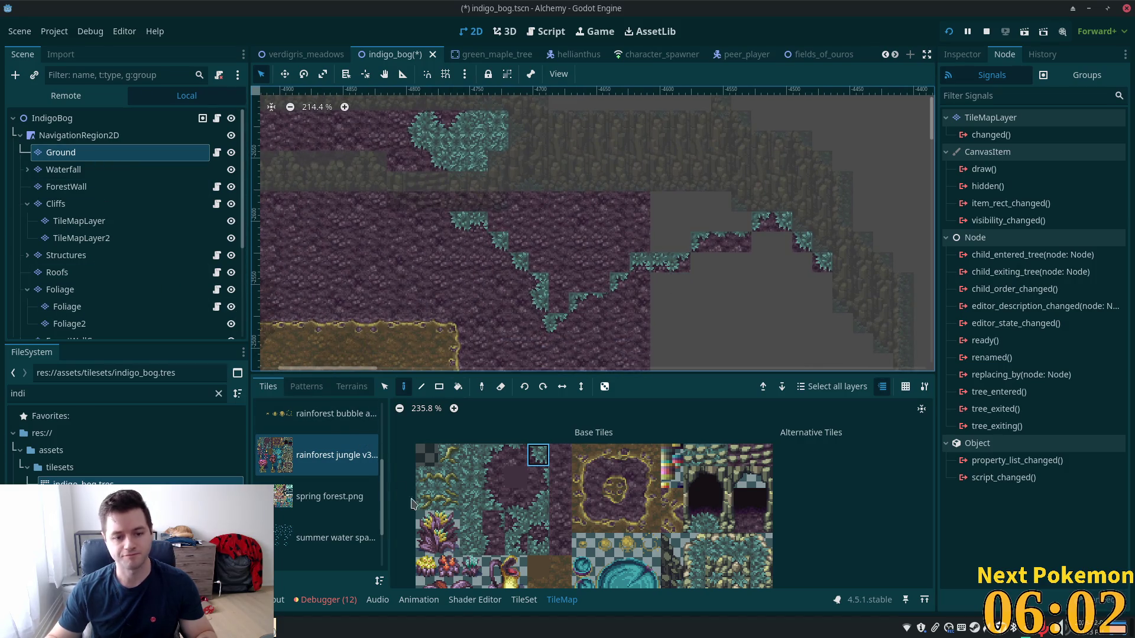
pyautogui.click(352, 386)
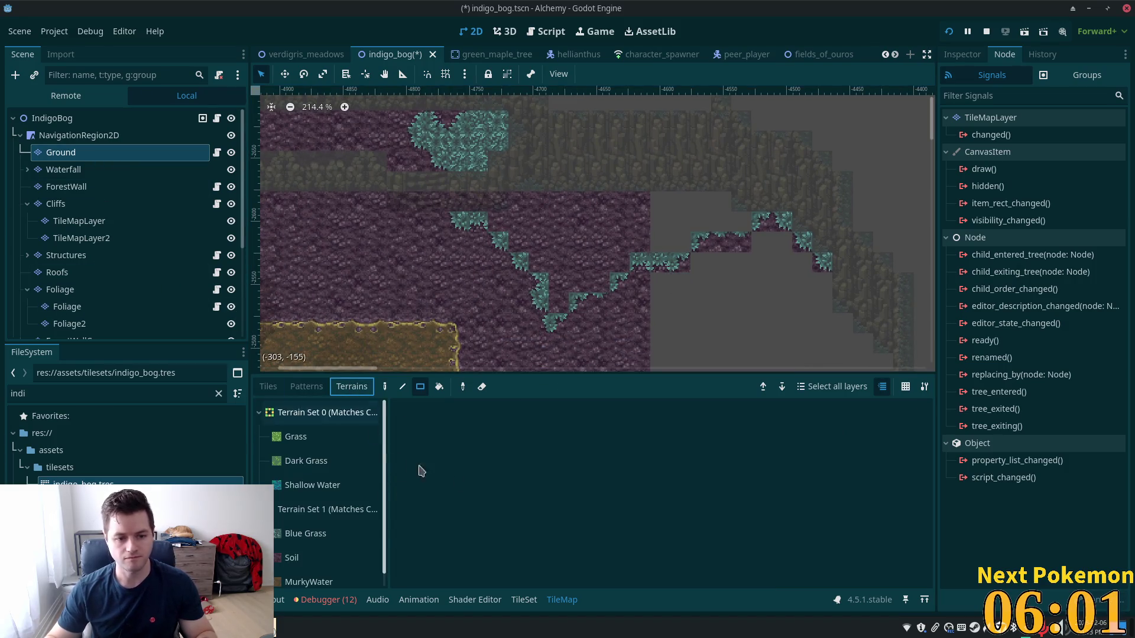
# Fill the rows above the foliage edge with Blue Grass terrain rectangles
pyautogui.click(302, 537)
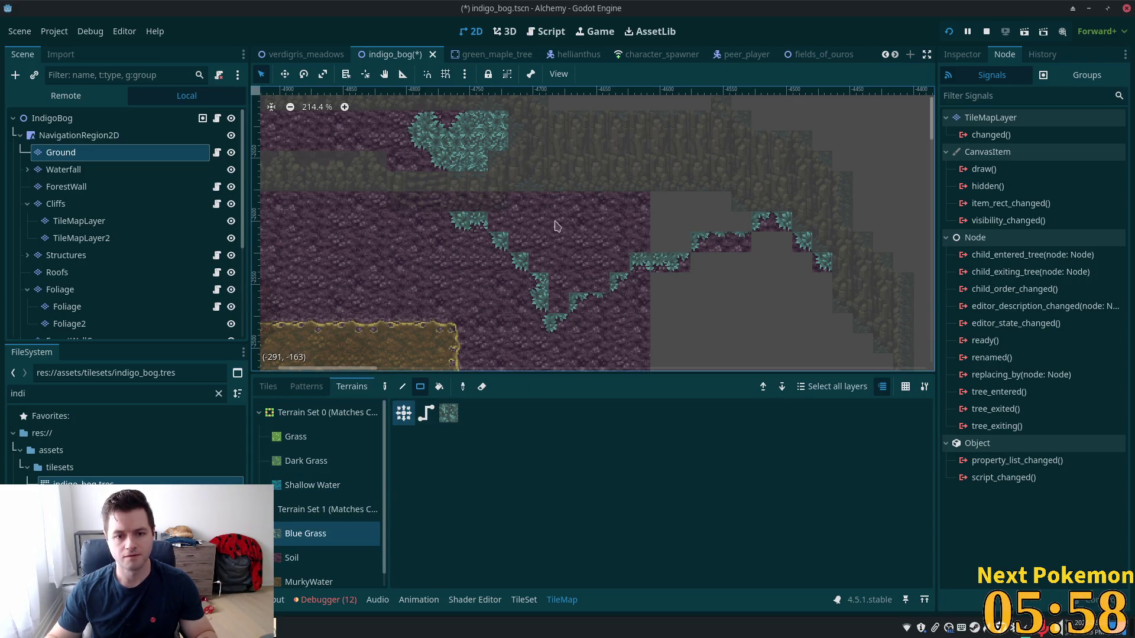
pyautogui.moveTo(528, 214); pyautogui.dragTo(741, 228)
pyautogui.moveTo(686, 253)
pyautogui.mouseDown()
pyautogui.moveTo(531, 253)
pyautogui.moveTo(509, 242)
pyautogui.mouseUp()
pyautogui.moveTo(563, 271); pyautogui.dragTo(628, 274)
pyautogui.moveTo(585, 280); pyautogui.dragTo(562, 303)
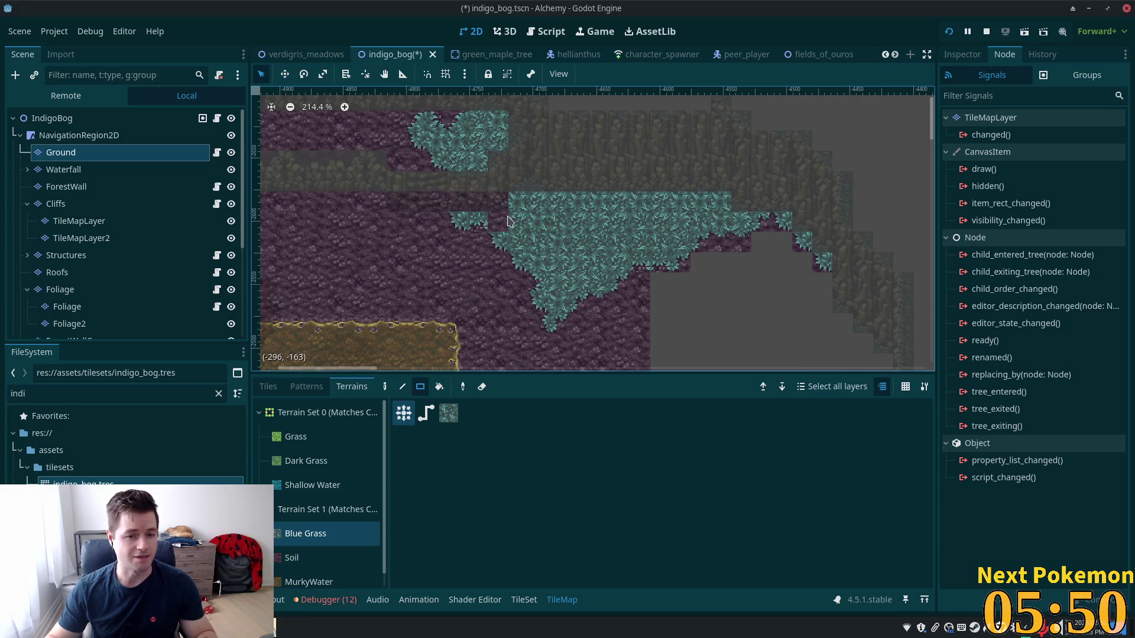
# Paint a tall Soil terrain block into the grey strip below the teal grass
pyautogui.scroll(-3, 803, 307)
pyautogui.moveTo(803, 307)
pyautogui.mouseDown()
pyautogui.moveTo(679, 121)
pyautogui.moveTo(656, 209)
pyautogui.mouseUp()
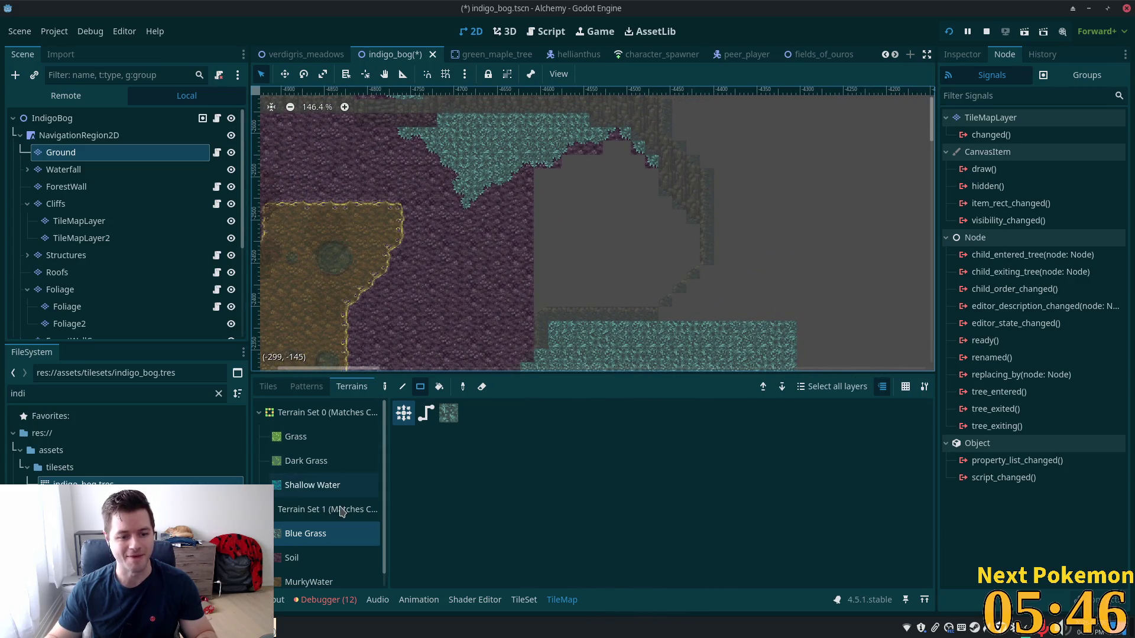
pyautogui.click(291, 558)
pyautogui.moveTo(593, 144)
pyautogui.mouseDown()
pyautogui.moveTo(633, 269)
pyautogui.moveTo(629, 300)
pyautogui.mouseUp()
# Fill the remaining grey strips and columns beside the plateau with Soil terrain
pyautogui.moveTo(565, 158)
pyautogui.mouseDown()
pyautogui.moveTo(599, 293)
pyautogui.moveTo(588, 307)
pyautogui.mouseUp()
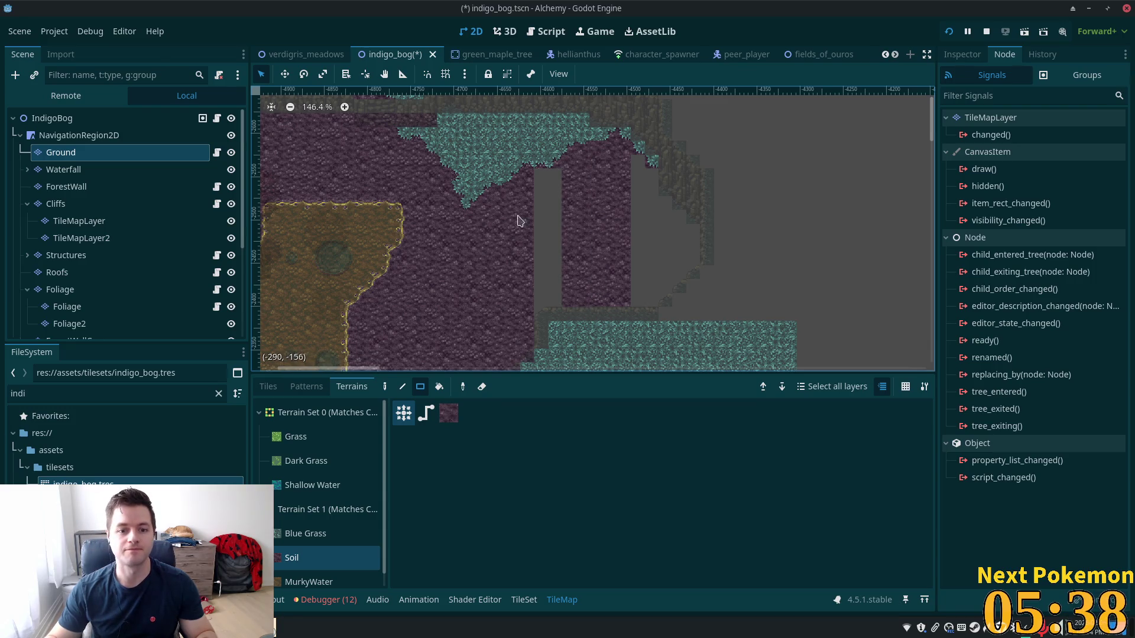
pyautogui.moveTo(532, 177)
pyautogui.mouseDown()
pyautogui.moveTo(567, 277)
pyautogui.moveTo(565, 307)
pyautogui.mouseUp()
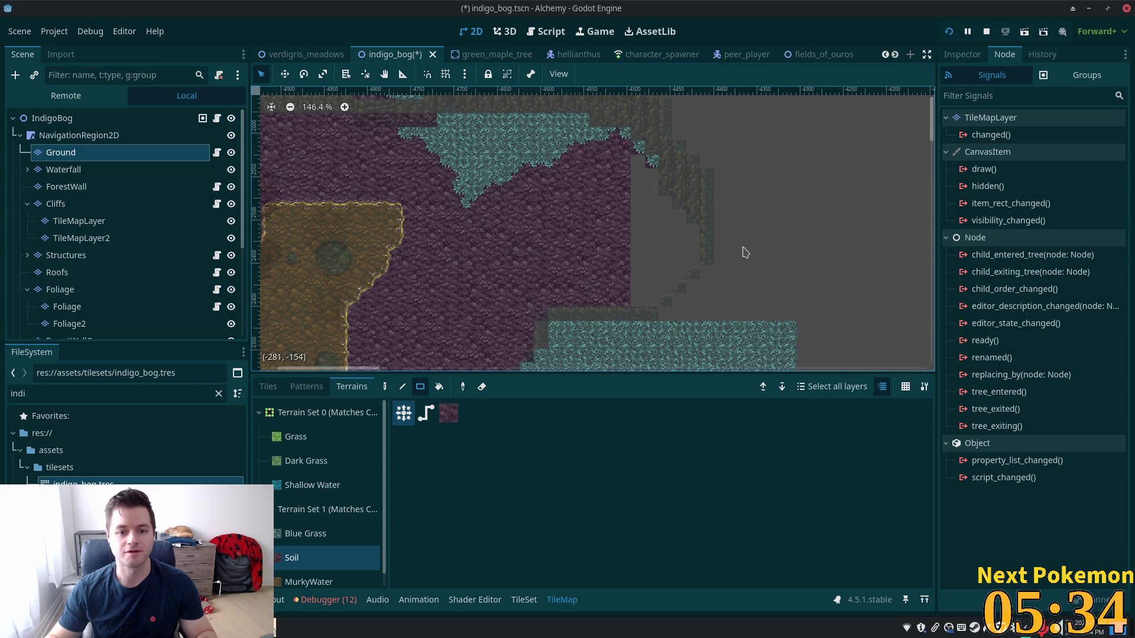
pyautogui.moveTo(642, 233)
pyautogui.mouseDown()
pyautogui.moveTo(646, 308)
pyautogui.moveTo(644, 296)
pyautogui.mouseUp()
pyautogui.moveTo(651, 174)
pyautogui.mouseDown()
pyautogui.moveTo(653, 308)
pyautogui.moveTo(665, 207)
pyautogui.mouseUp()
pyautogui.moveTo(678, 224); pyautogui.dragTo(677, 280)
pyautogui.moveTo(691, 237); pyautogui.dragTo(689, 266)
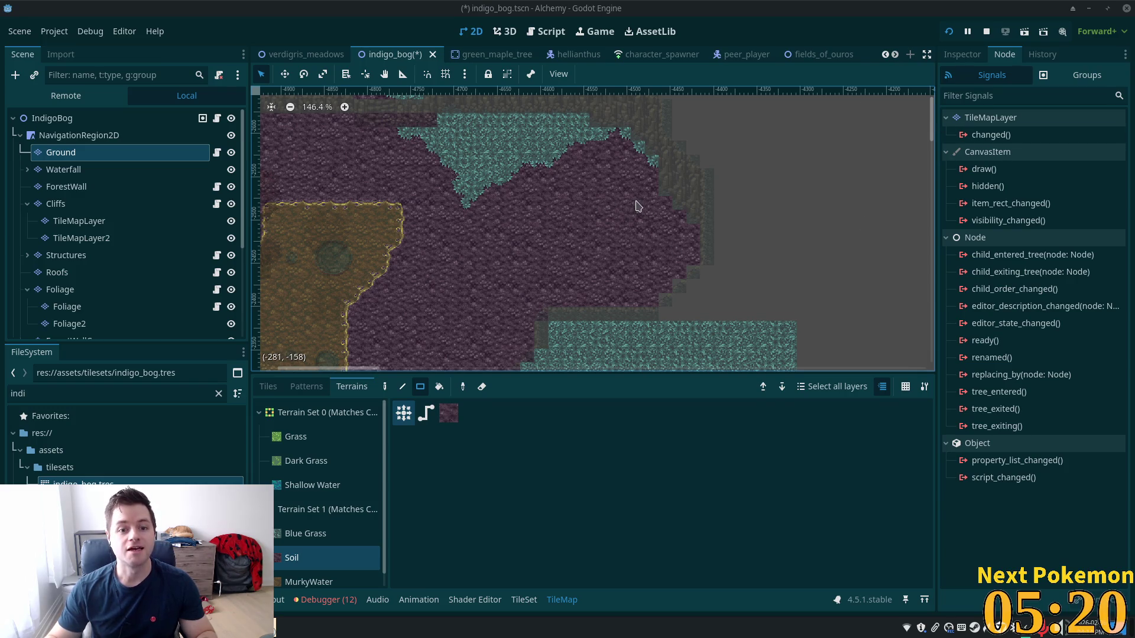
pyautogui.scroll(1, 618, 195)
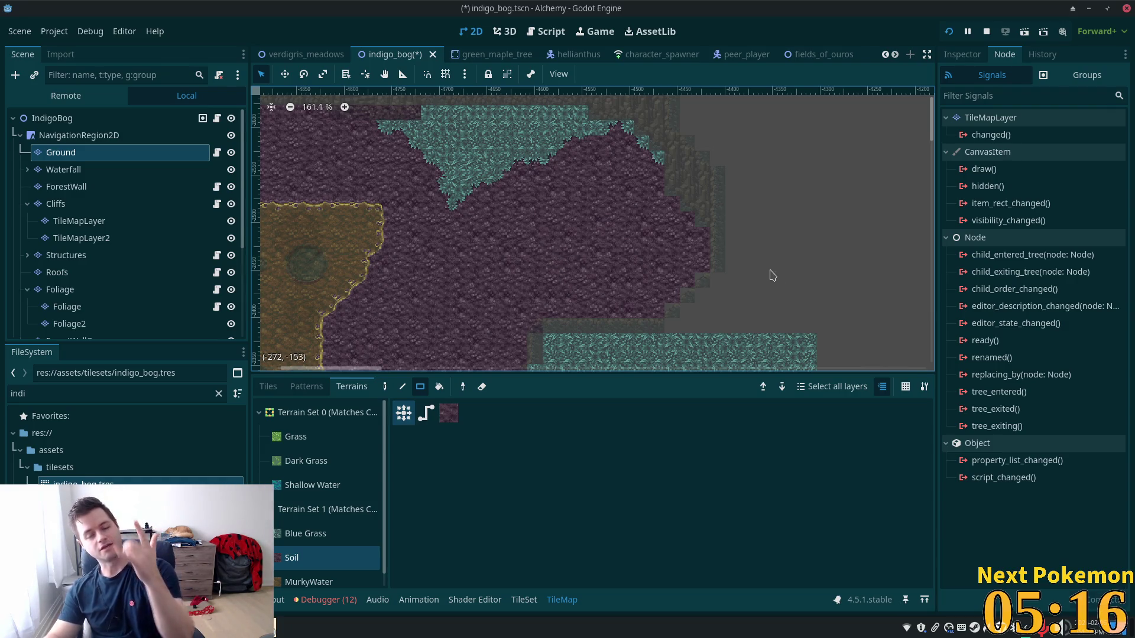
pyautogui.scroll(4, 774, 278)
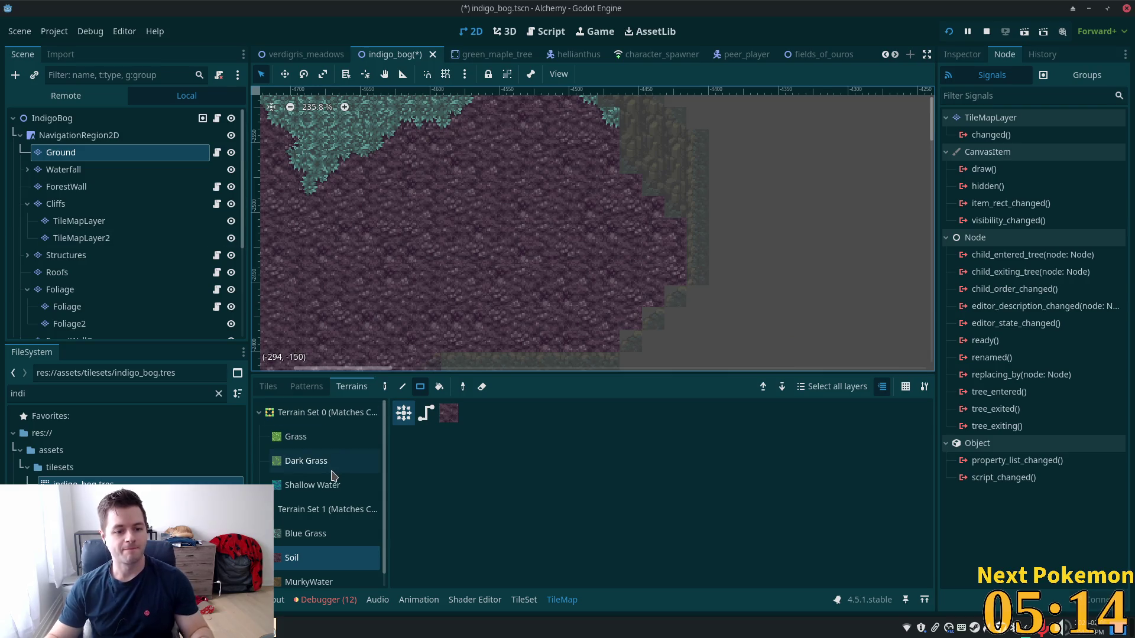
# Paint foliage edge tiles diagonally along the soil and save the indigo_bog scene
pyautogui.click(268, 386)
pyautogui.moveTo(633, 191); pyautogui.dragTo(679, 230)
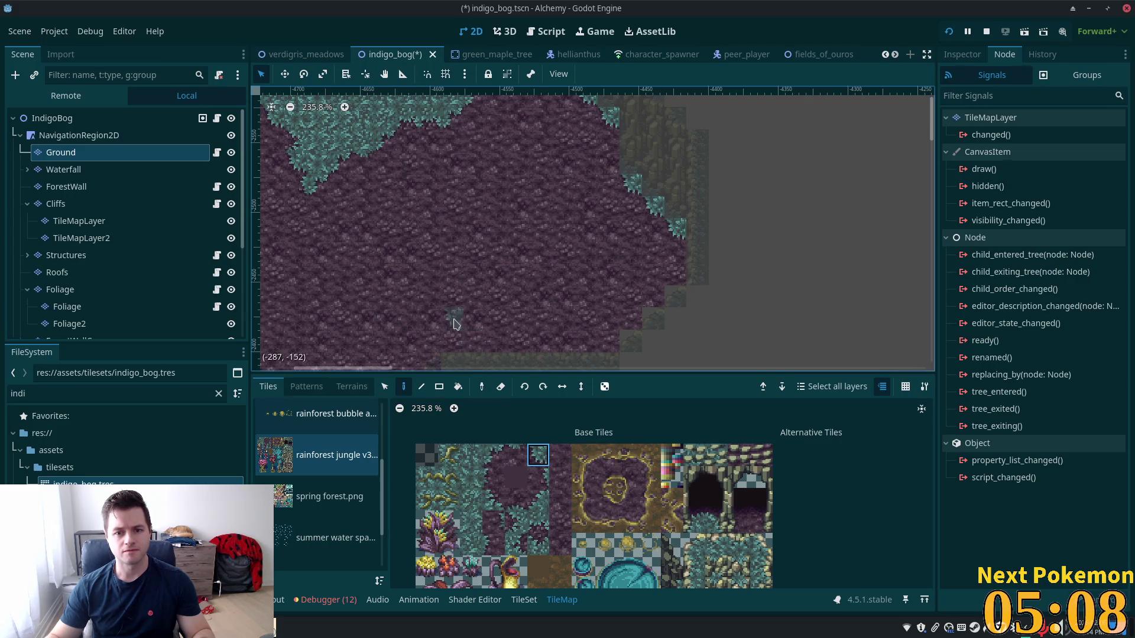
pyautogui.moveTo(598, 208); pyautogui.dragTo(784, 246)
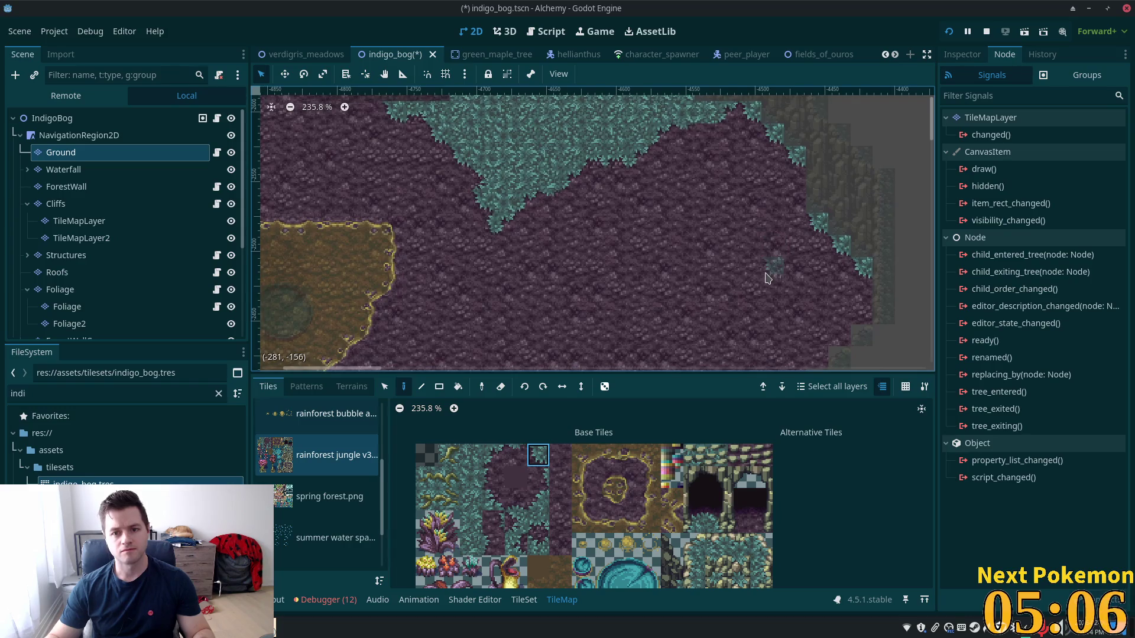
pyautogui.scroll(-8, 638, 248)
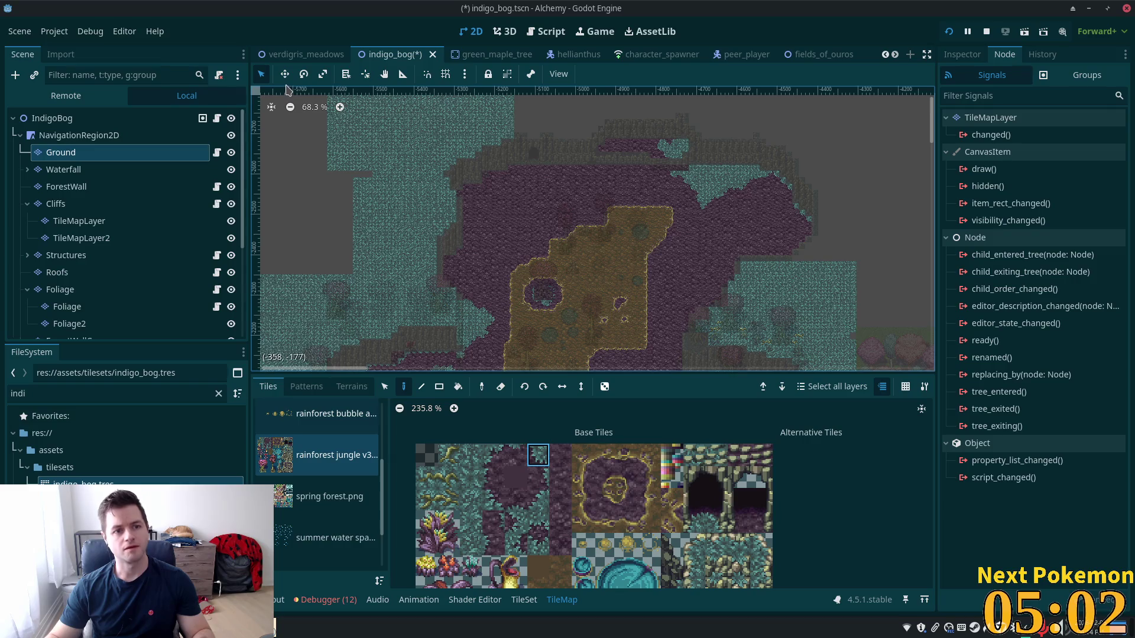
pyautogui.hotkey('ctrl', 's')
# Select the IndigoBog root node and review the central plateau, top and southern bog areas
pyautogui.click(52, 118)
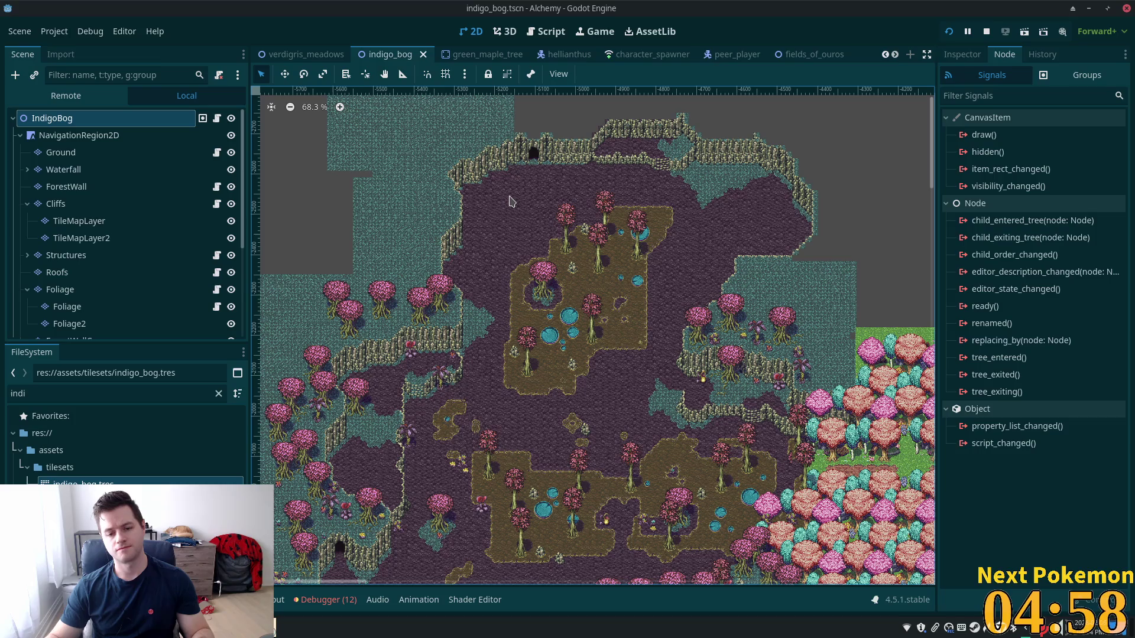
pyautogui.scroll(4, 644, 231)
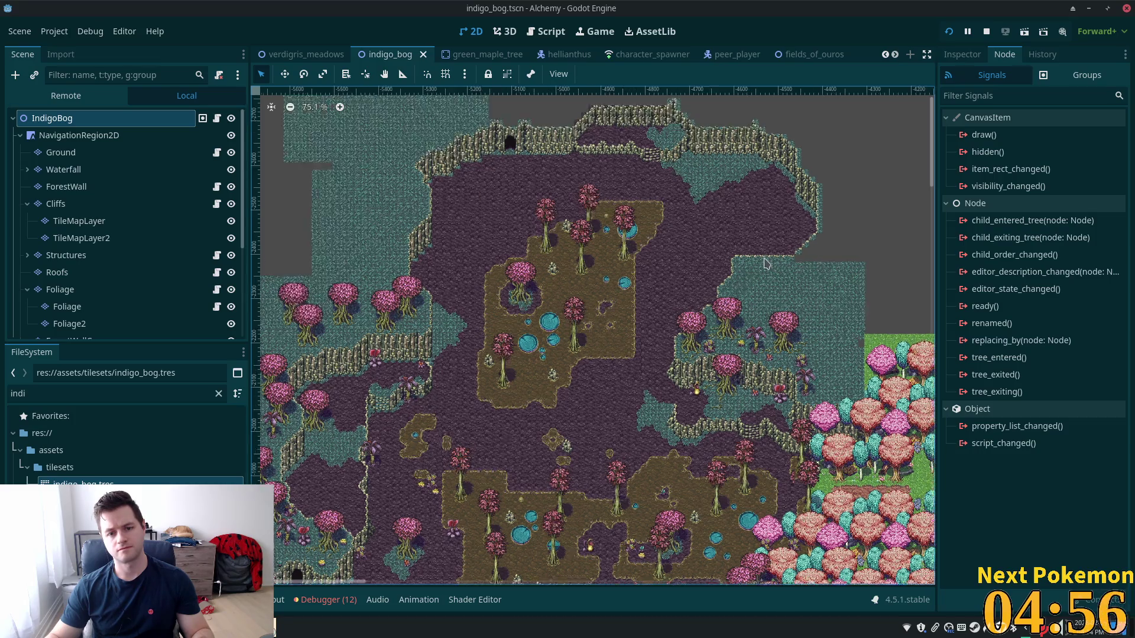
pyautogui.moveTo(644, 230); pyautogui.dragTo(788, 313)
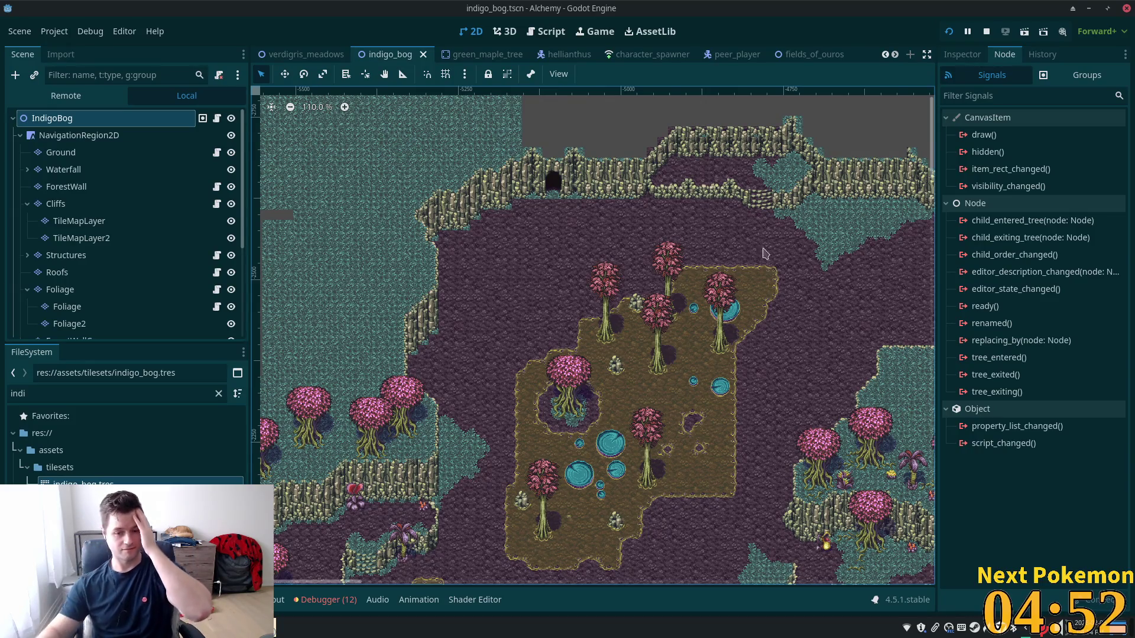
pyautogui.scroll(-3, 774, 289)
pyautogui.moveTo(687, 327); pyautogui.dragTo(620, 276)
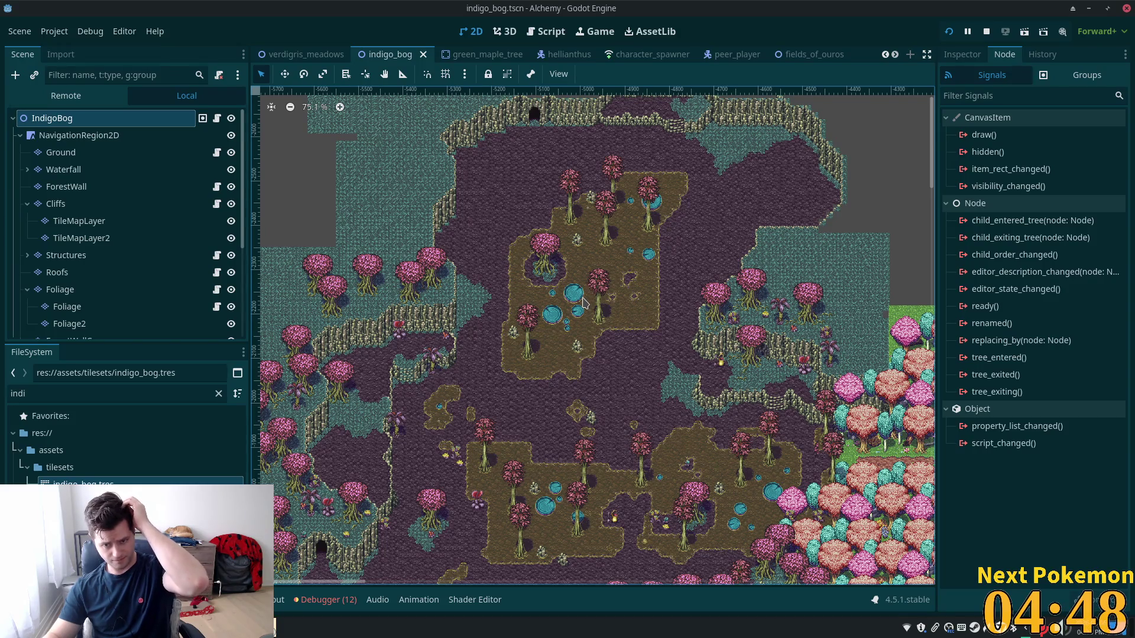
pyautogui.moveTo(582, 303); pyautogui.dragTo(628, 188)
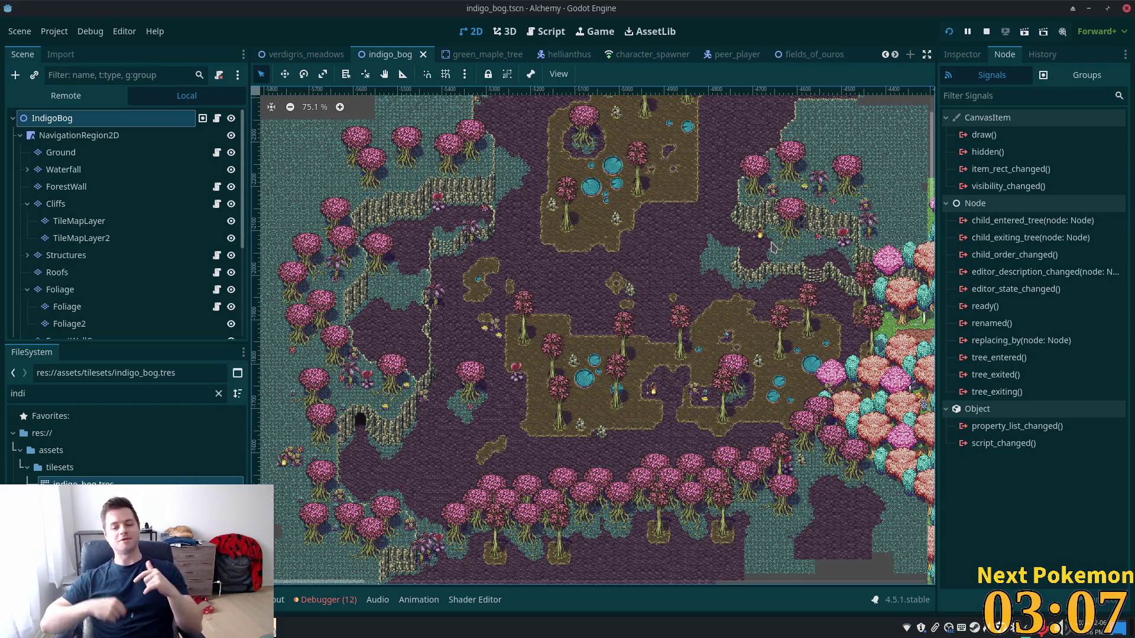
pyautogui.scroll(5, 673, 414)
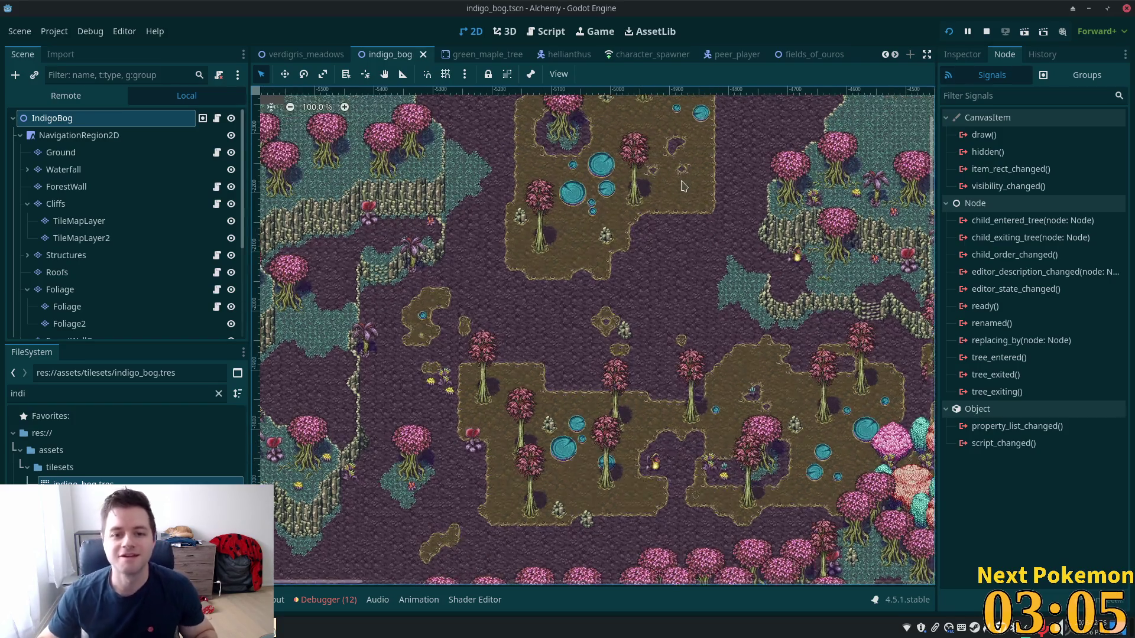
pyautogui.scroll(3, 673, 504)
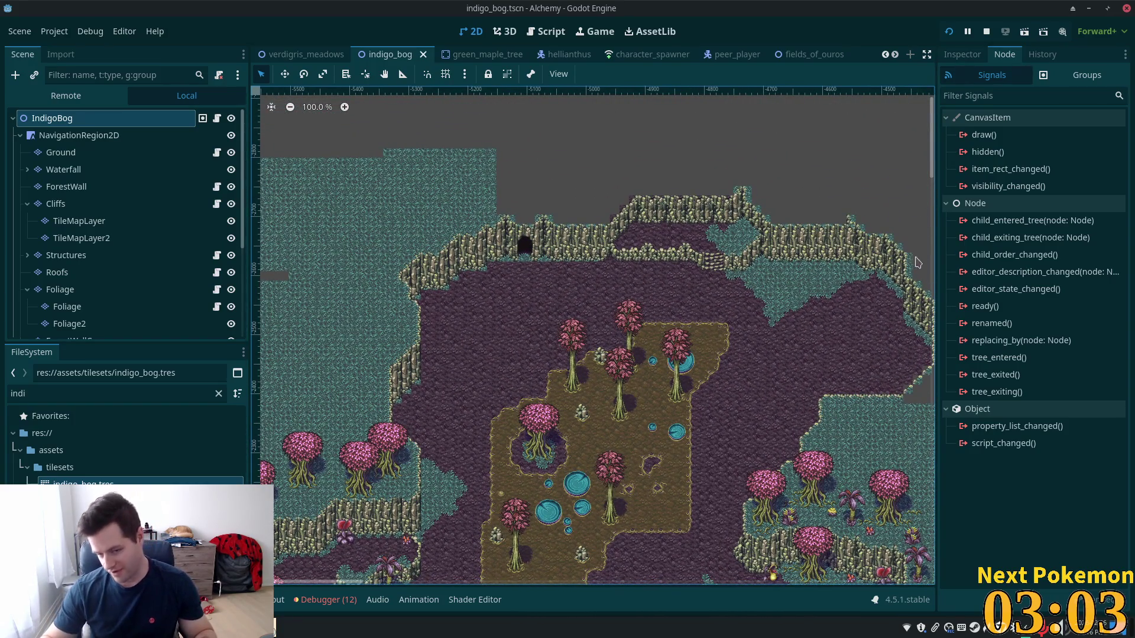
pyautogui.scroll(-10, 375, 385)
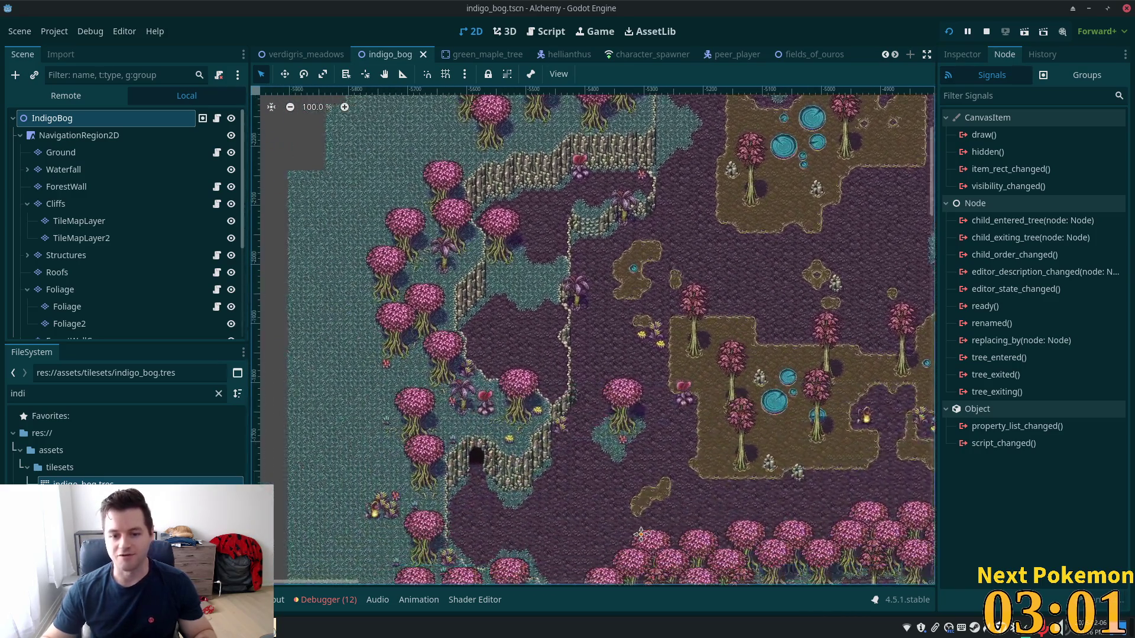
pyautogui.scroll(10, 523, 333)
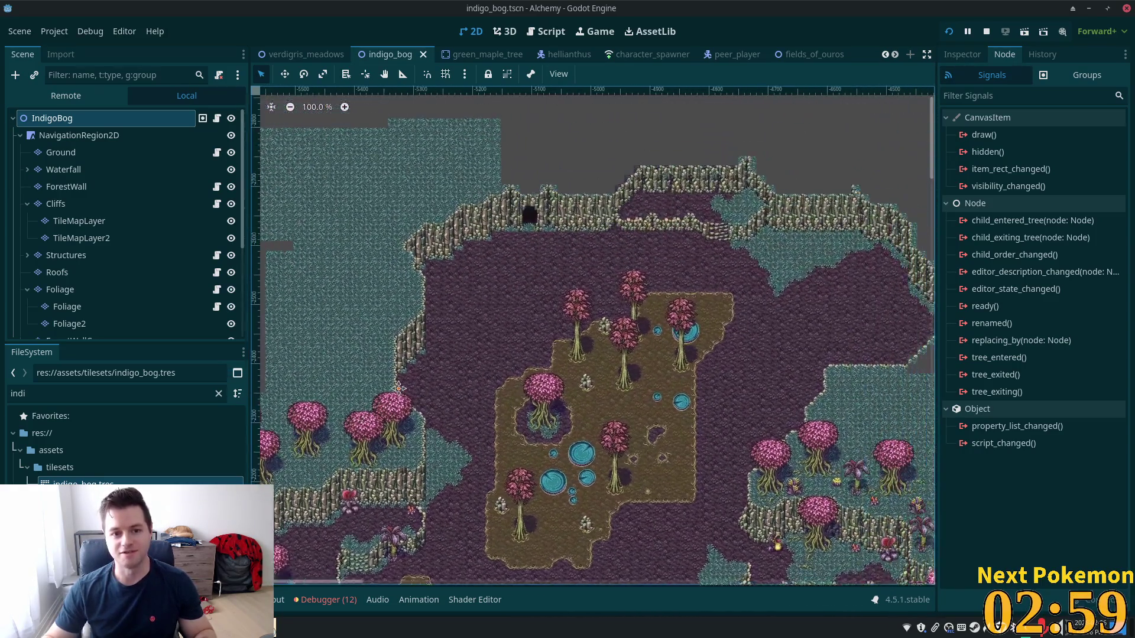
pyautogui.scroll(-4, 570, 271)
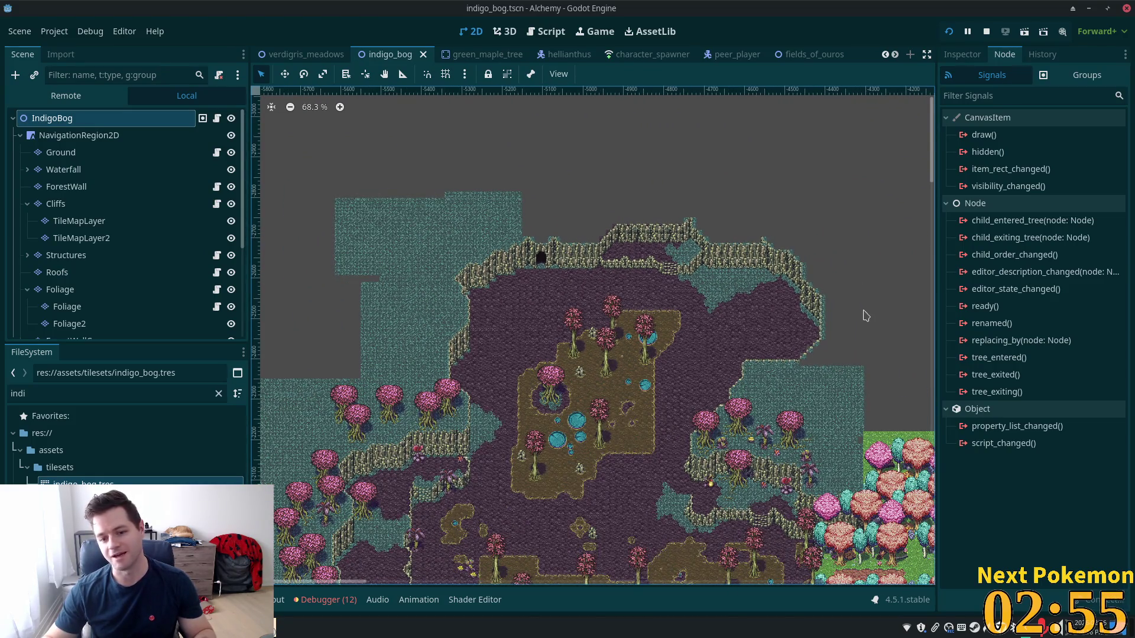
pyautogui.scroll(-3, 824, 303)
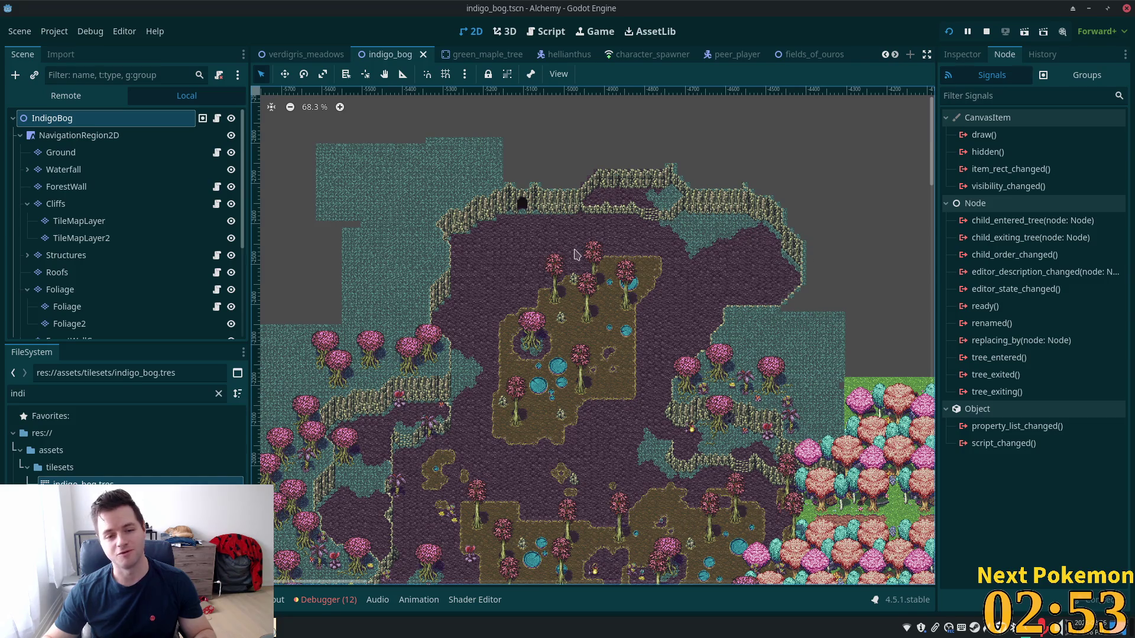
pyautogui.scroll(2, 576, 254)
pyautogui.moveTo(576, 254)
pyautogui.mouseDown()
pyautogui.moveTo(591, 189)
pyautogui.moveTo(698, 117)
pyautogui.moveTo(546, 418)
pyautogui.mouseUp()
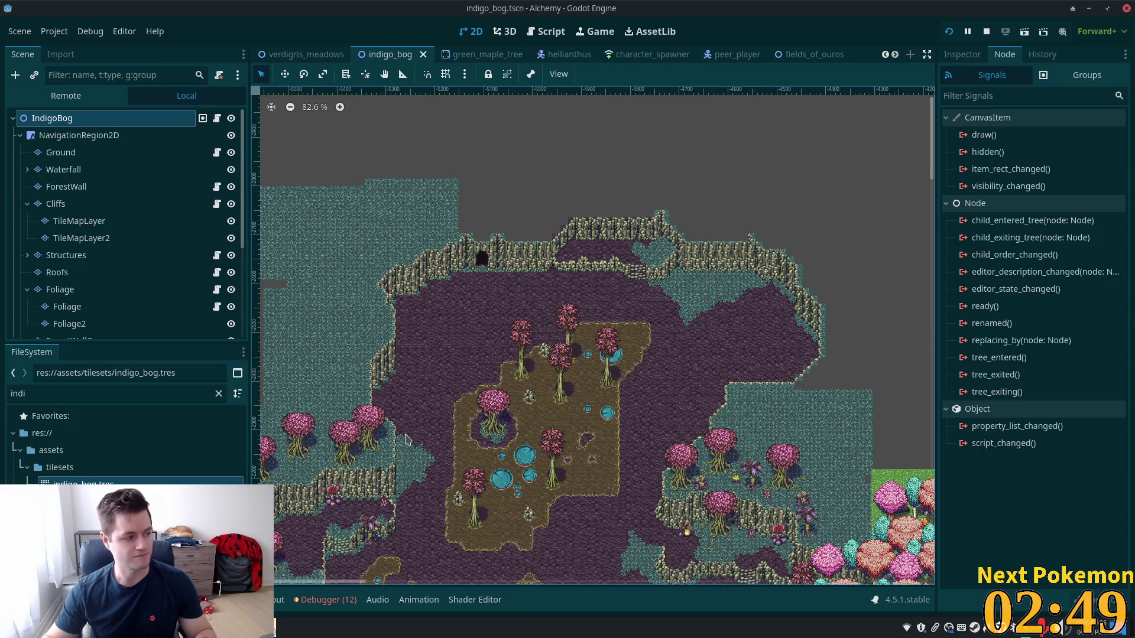
pyautogui.moveTo(751, 354)
pyautogui.mouseDown()
pyautogui.moveTo(689, 215)
pyautogui.moveTo(608, 228)
pyautogui.moveTo(742, 418)
pyautogui.mouseUp()
pyautogui.moveTo(699, 374)
pyautogui.mouseDown()
pyautogui.moveTo(694, 198)
pyautogui.moveTo(636, 282)
pyautogui.mouseUp()
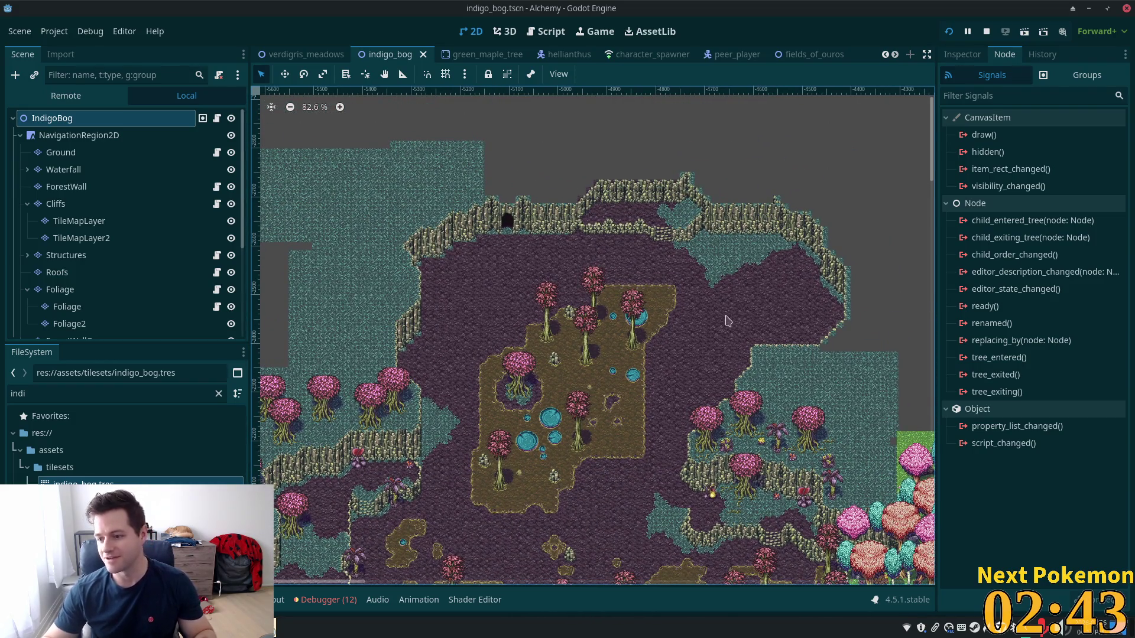
pyautogui.moveTo(670, 368)
pyautogui.mouseDown()
pyautogui.moveTo(638, 254)
pyautogui.moveTo(608, 230)
pyautogui.mouseUp()
pyautogui.scroll(1, 607, 229)
pyautogui.scroll(5, 617, 245)
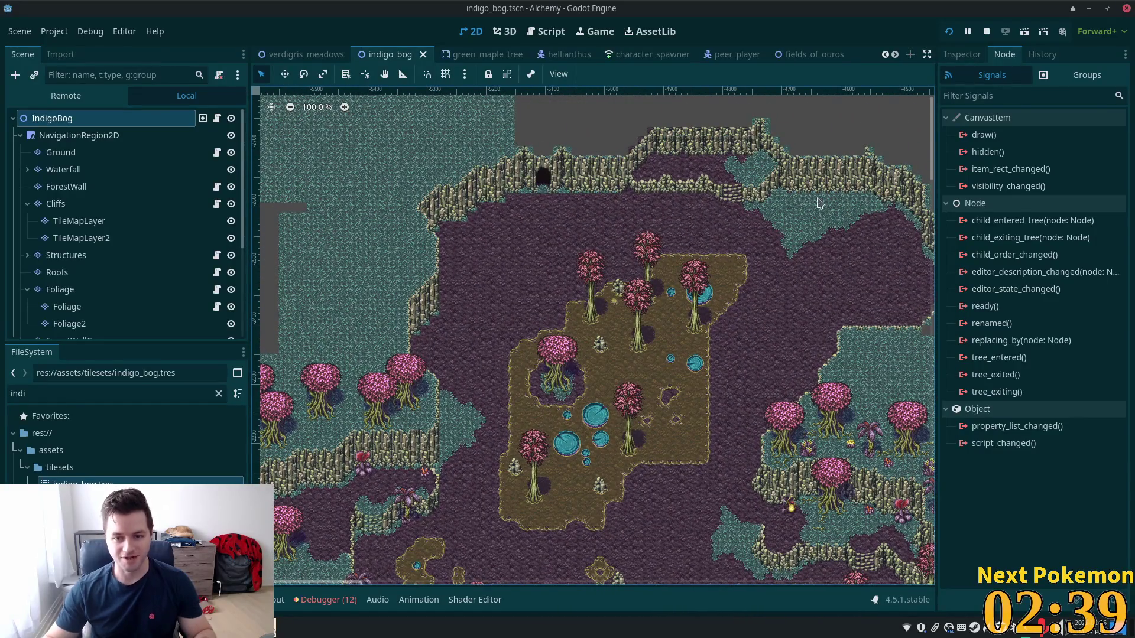
pyautogui.moveTo(617, 262); pyautogui.dragTo(612, 208)
pyautogui.scroll(-5, 611, 208)
pyautogui.hscroll(-3, 679, 378)
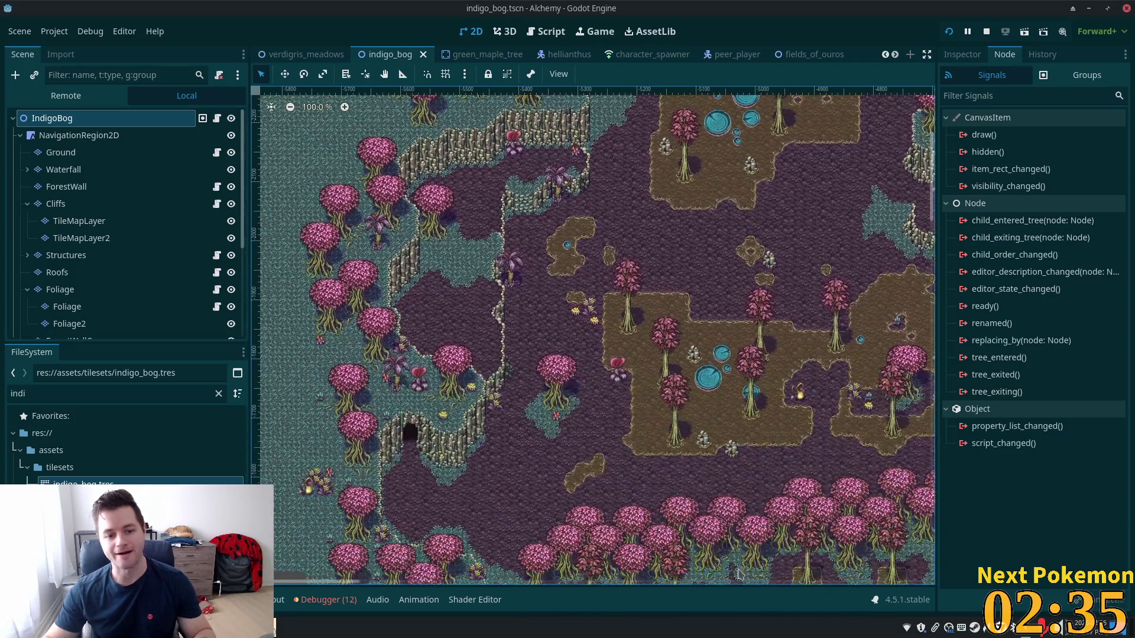
pyautogui.scroll(4, 458, 395)
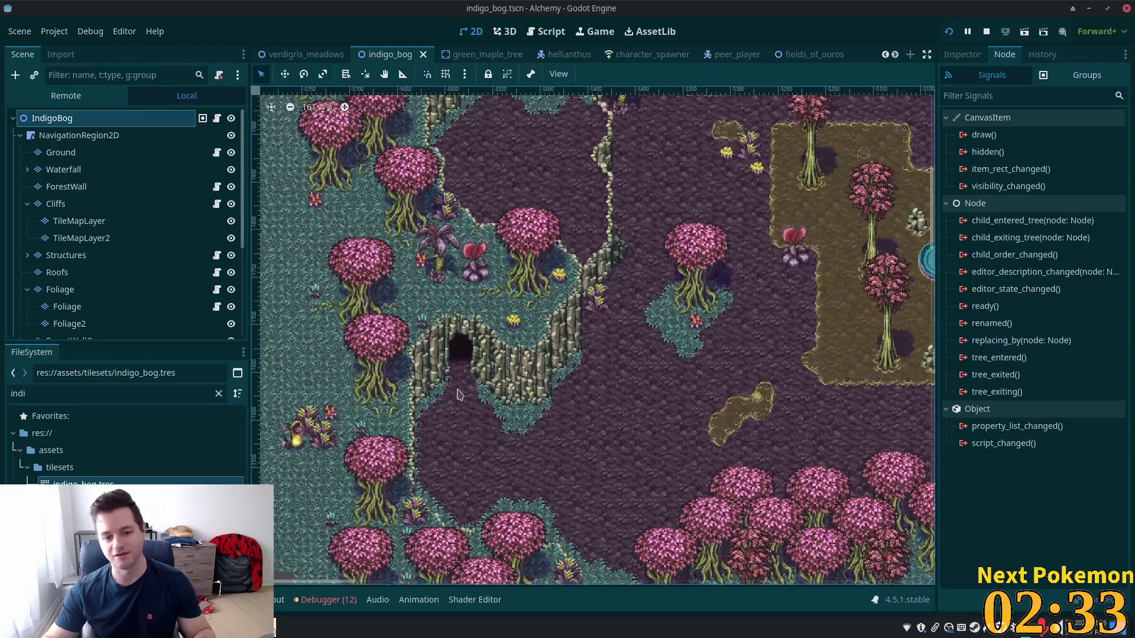
pyautogui.scroll(1, 458, 394)
pyautogui.scroll(4, 464, 399)
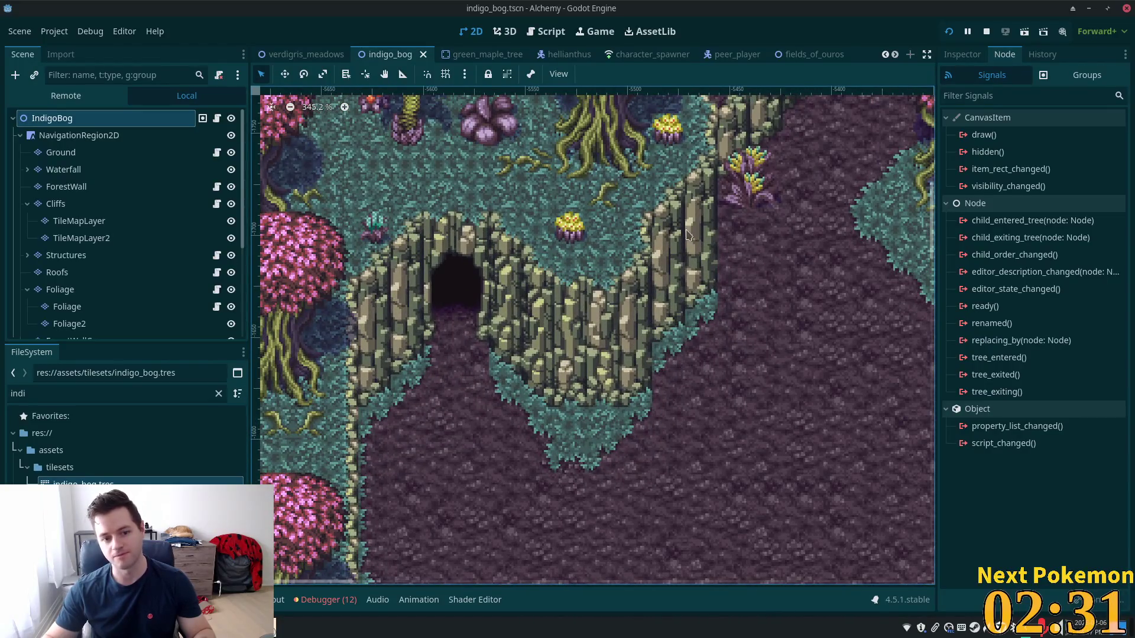
pyautogui.scroll(-5, 689, 237)
pyautogui.hscroll(-3, 642, 149)
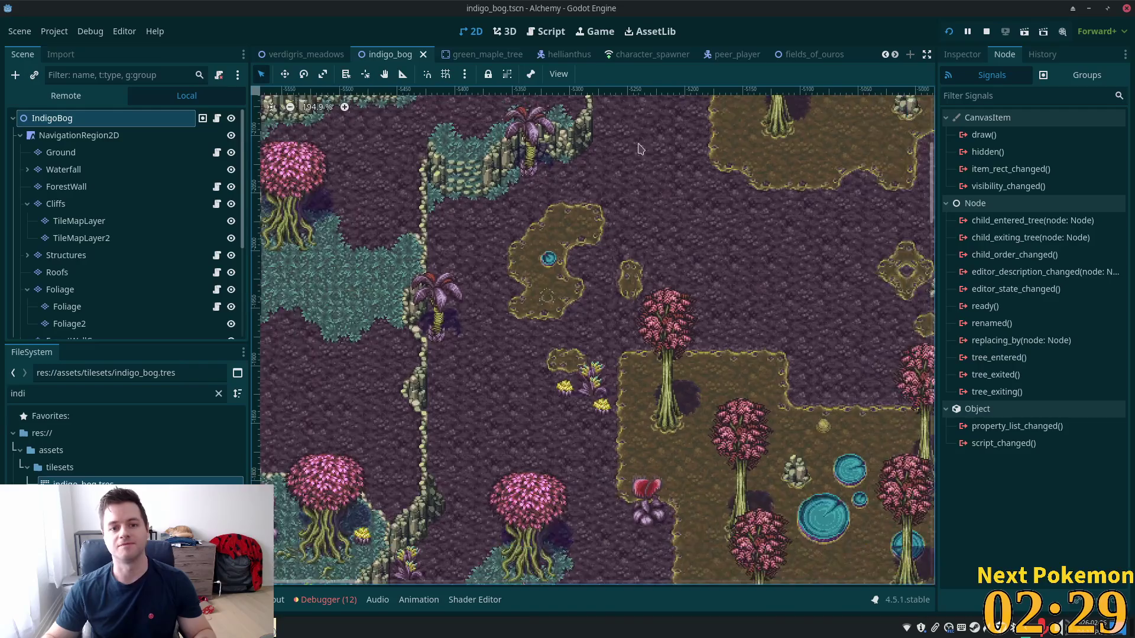
pyautogui.moveTo(641, 149); pyautogui.dragTo(634, 501)
pyautogui.moveTo(697, 224); pyautogui.dragTo(510, 548)
pyautogui.moveTo(665, 195); pyautogui.dragTo(549, 430)
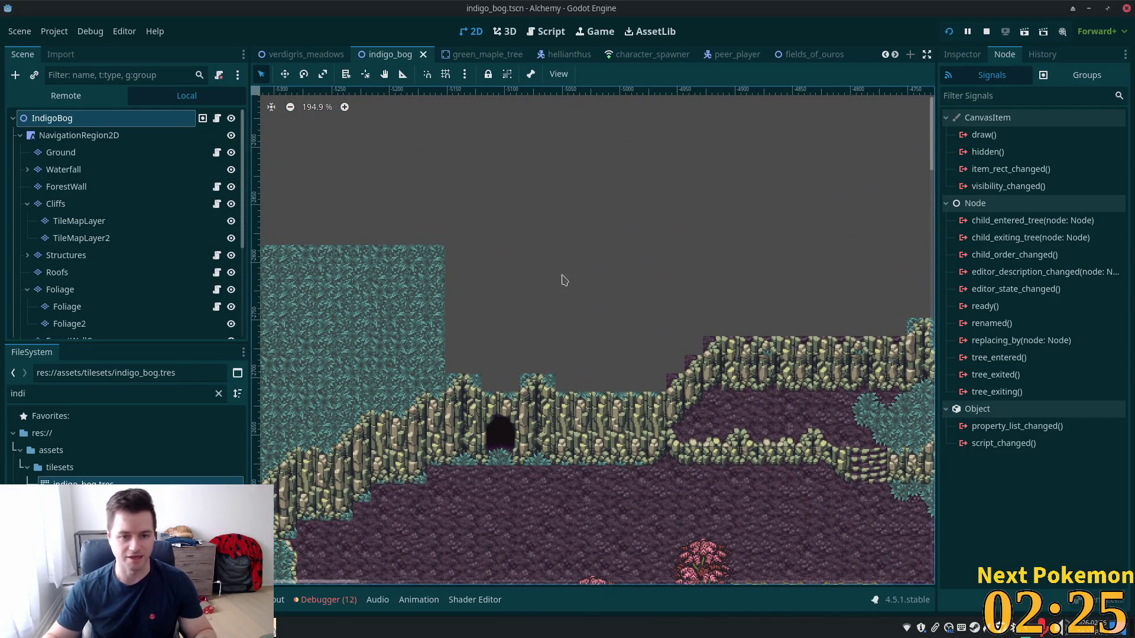
pyautogui.moveTo(598, 116); pyautogui.dragTo(623, 436)
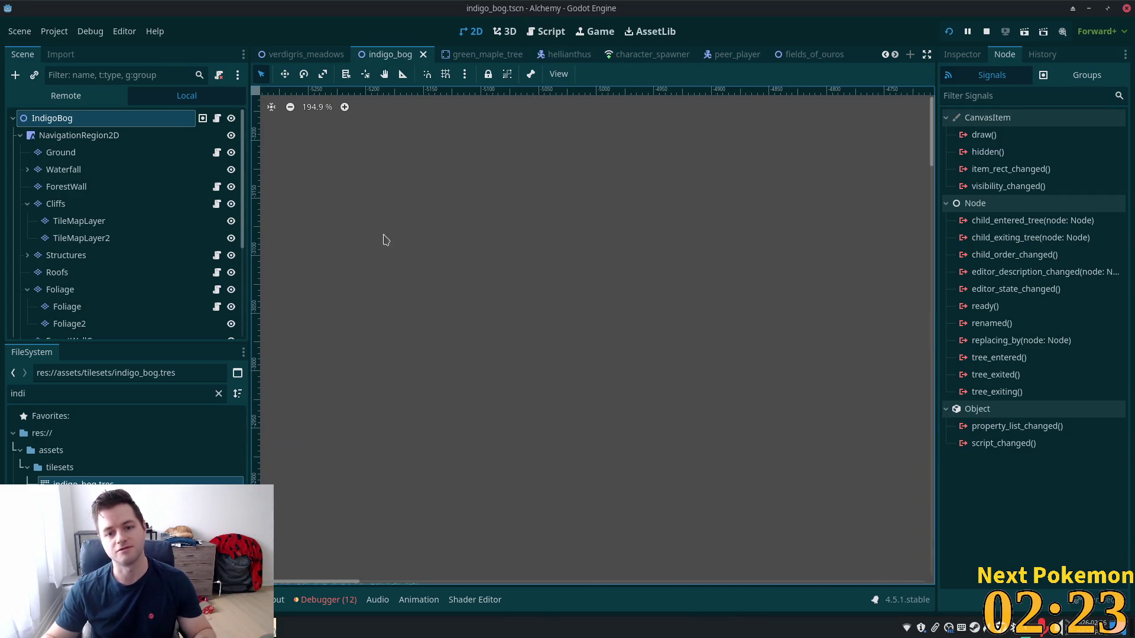
pyautogui.scroll(-10, 456, 443)
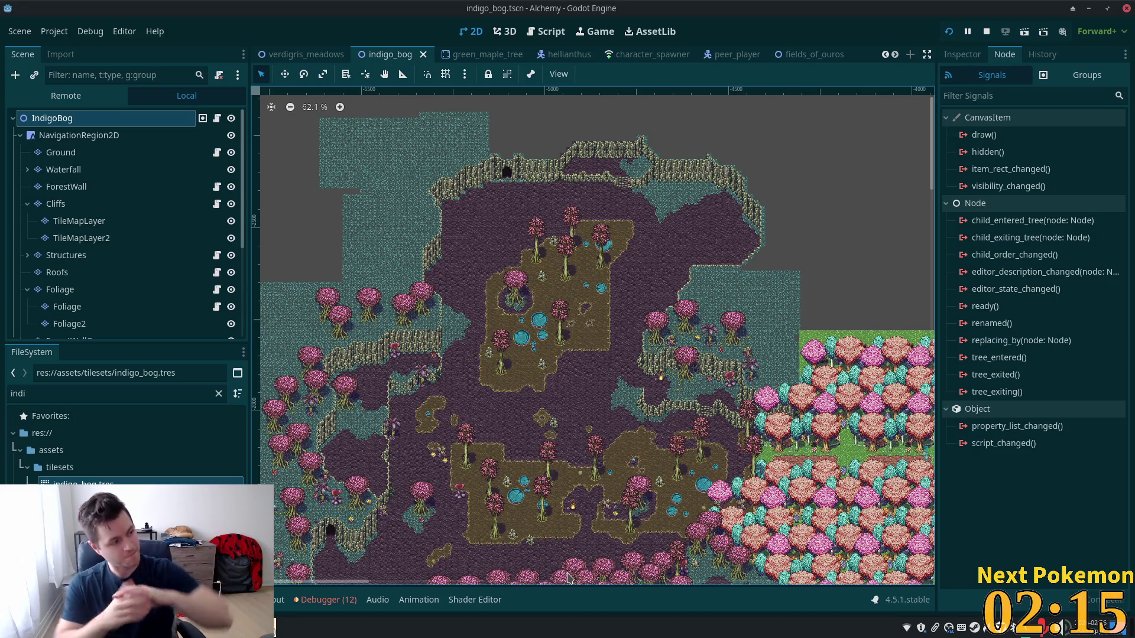
pyautogui.scroll(9, 547, 195)
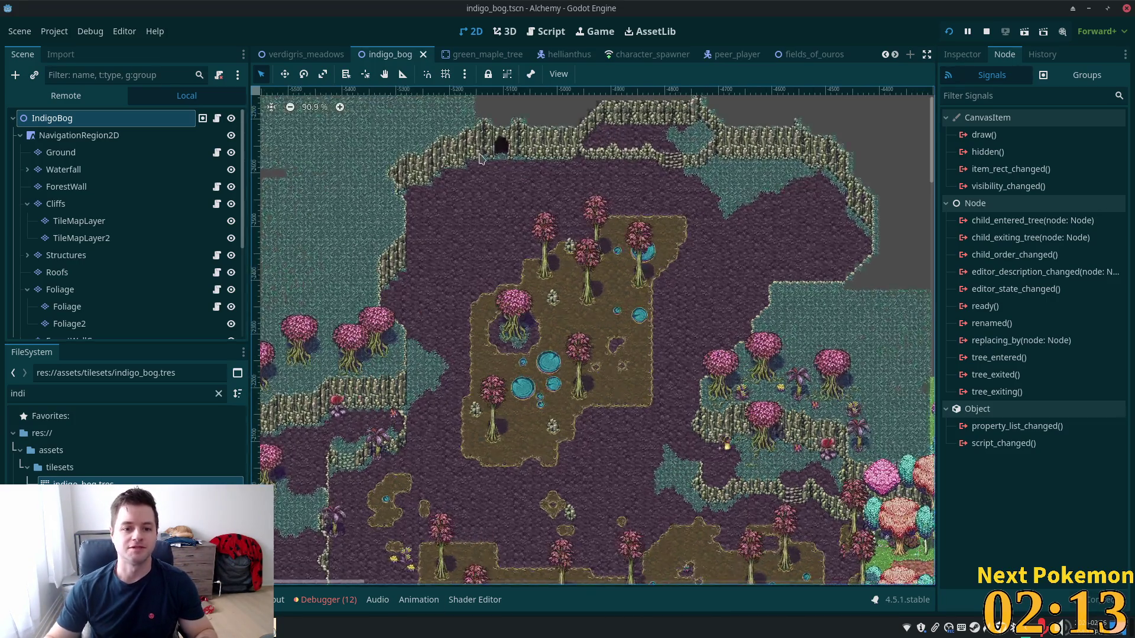
pyautogui.scroll(3, 562, 284)
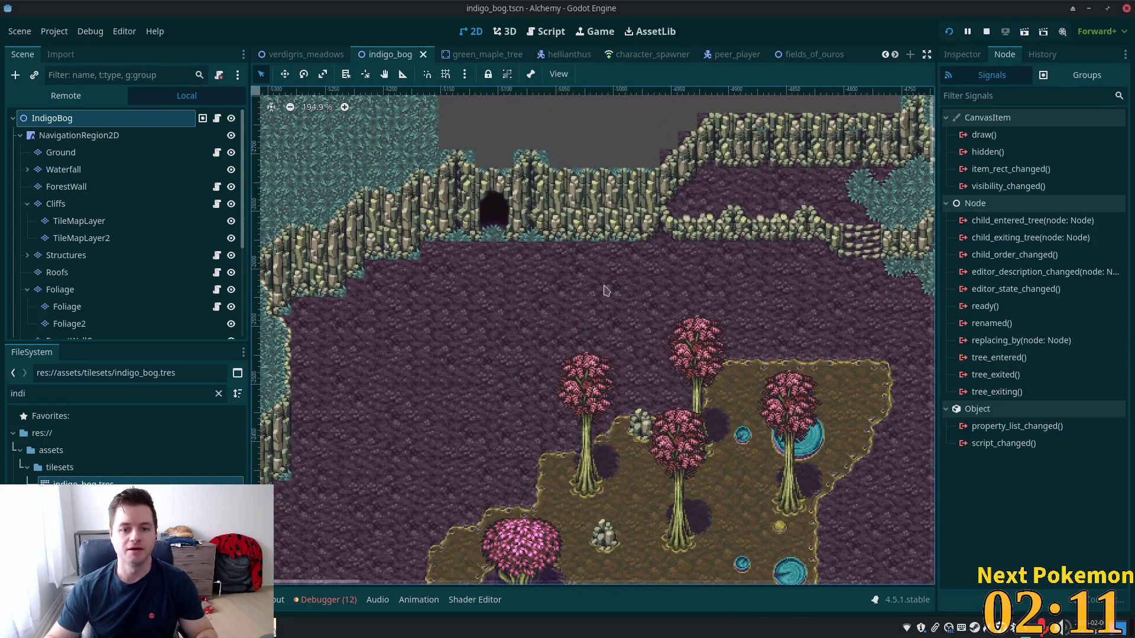
# On the Ground layer, place blue-grass edge and corner tiles along the bog's top edge
pyautogui.click(84, 154)
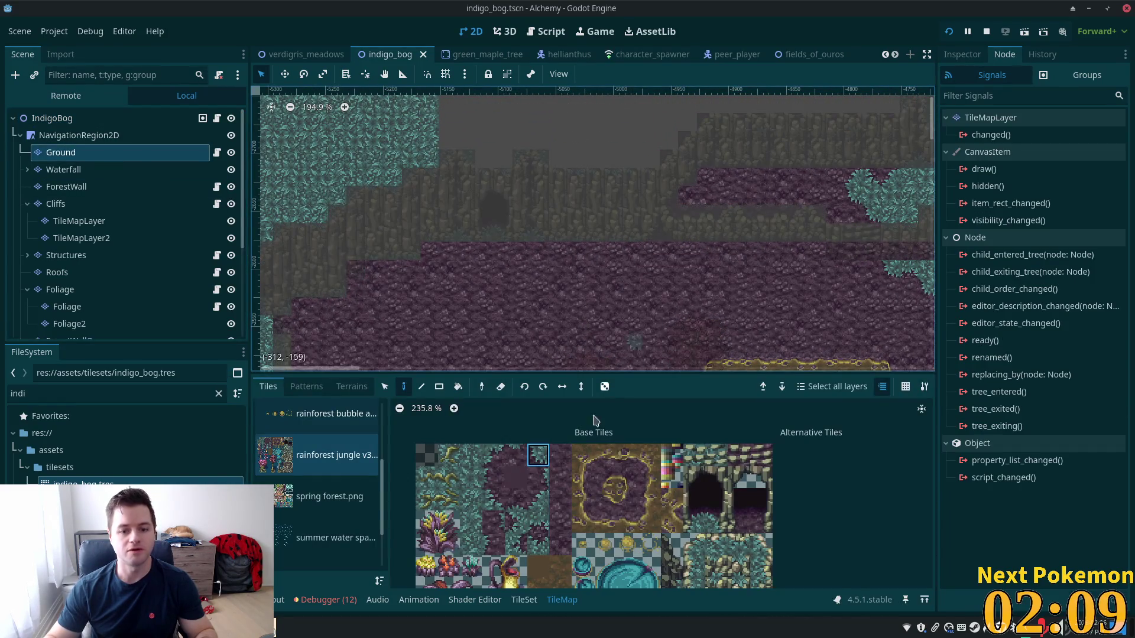
pyautogui.click(496, 460)
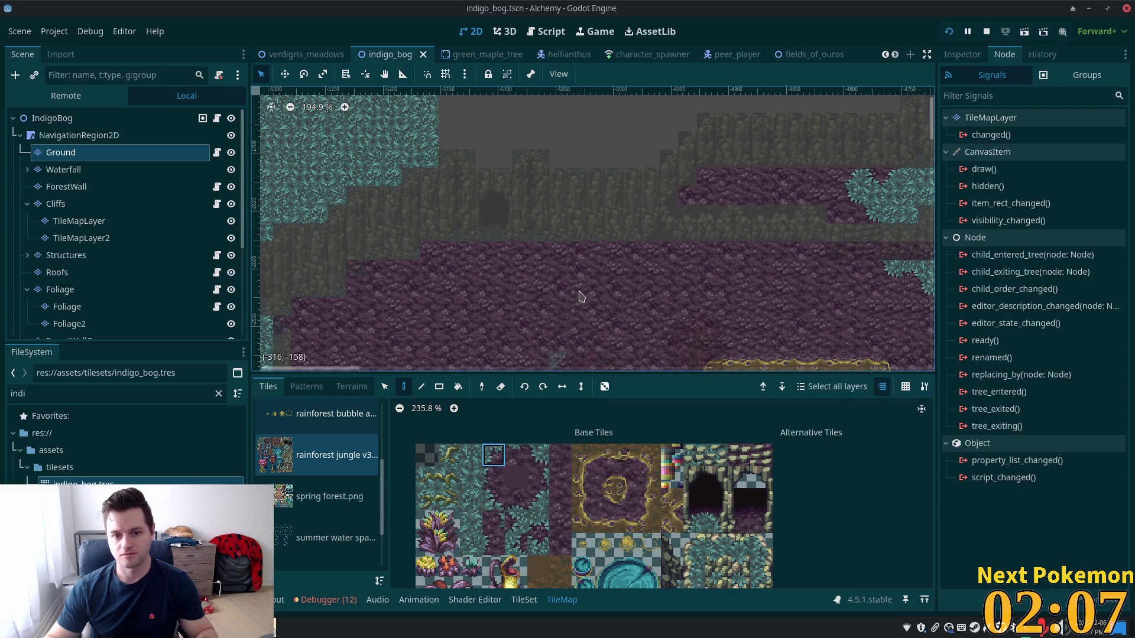
pyautogui.click(630, 250)
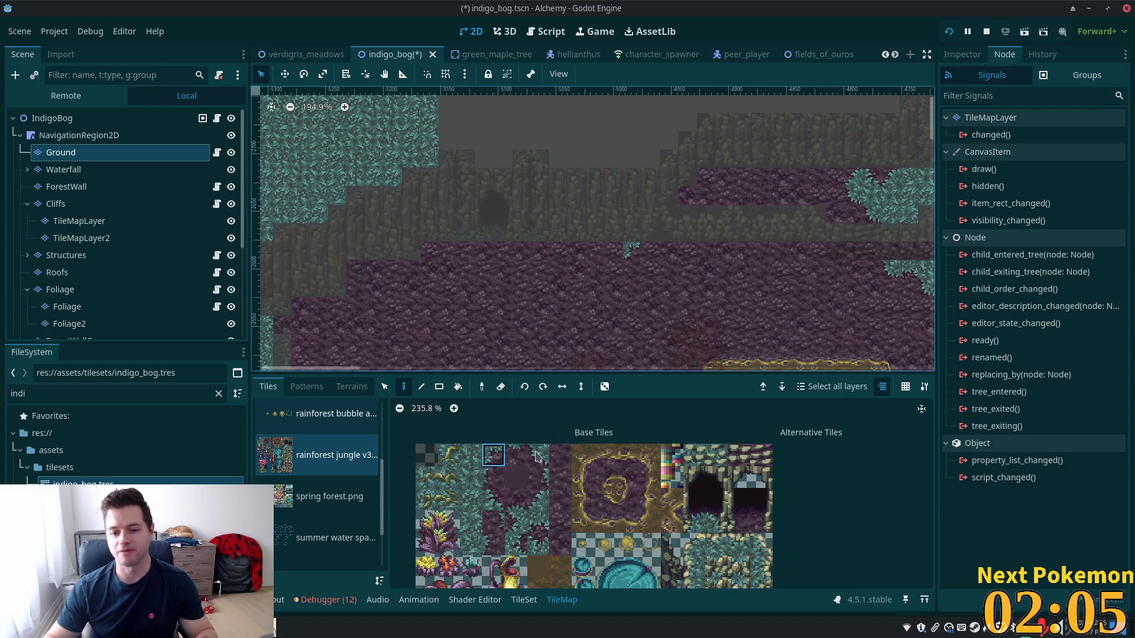
pyautogui.click(537, 523)
pyautogui.click(613, 251)
pyautogui.click(494, 454)
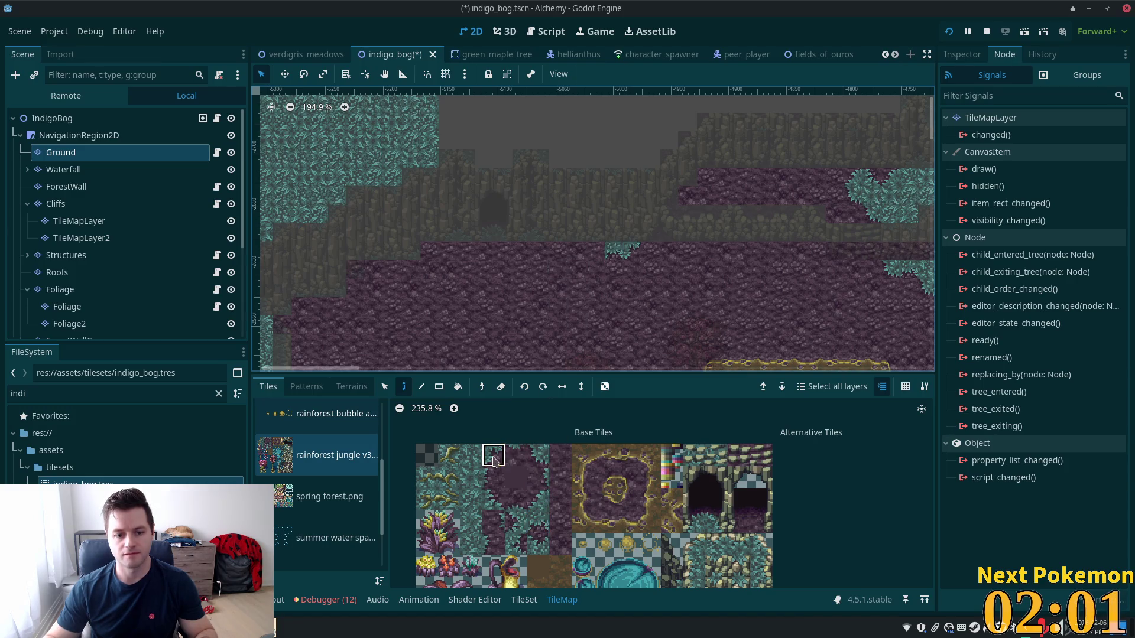
pyautogui.click(594, 269)
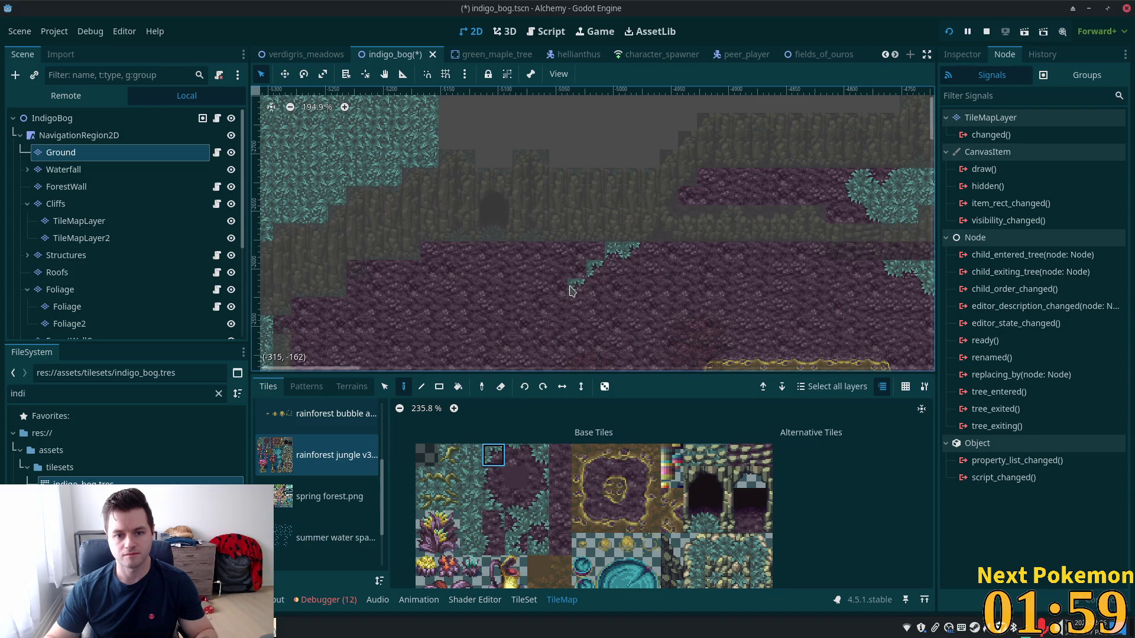
pyautogui.click(538, 455)
pyautogui.click(560, 288)
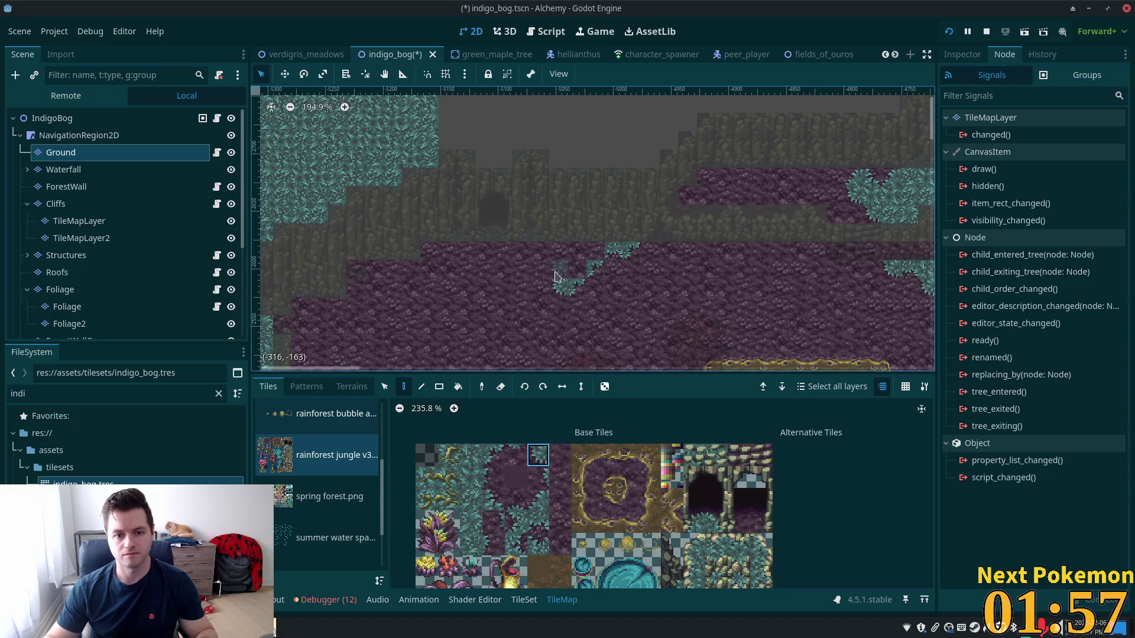
# Extend the teal edge tiles further left along the bog edge, turning off erasing
pyautogui.click(545, 273)
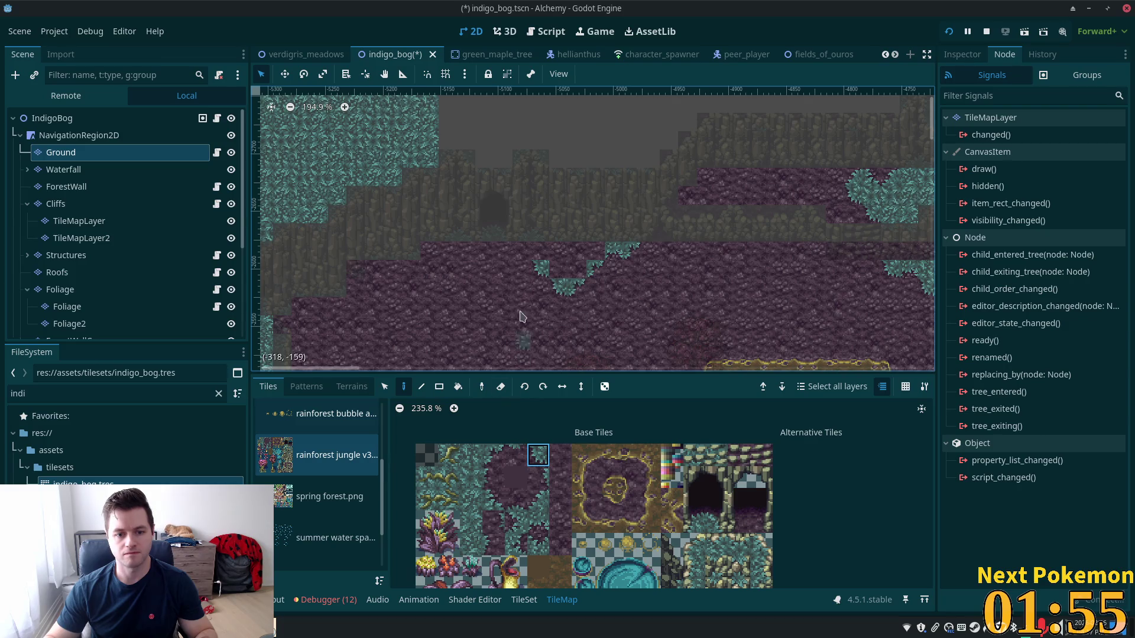
pyautogui.click(537, 522)
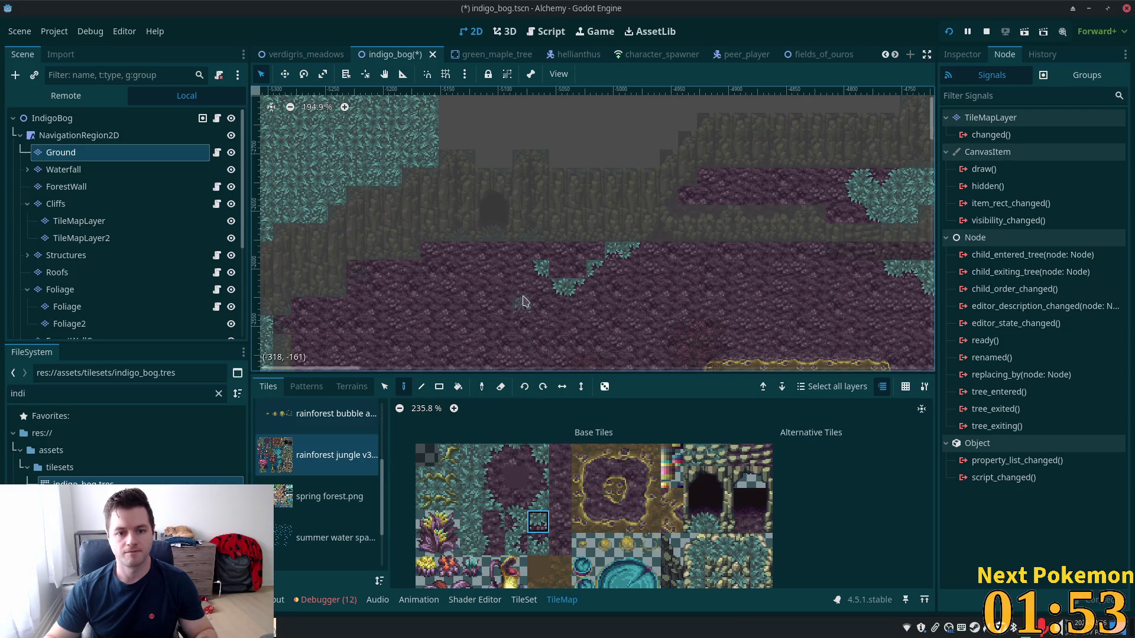
pyautogui.click(521, 250)
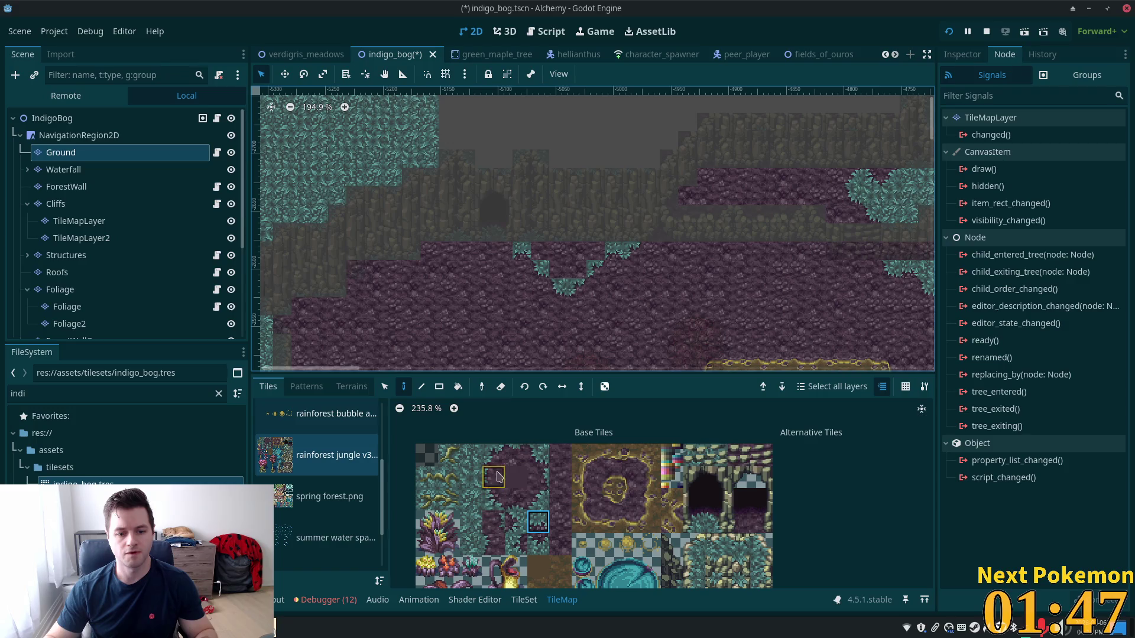
pyautogui.click(499, 269)
pyautogui.click(535, 530)
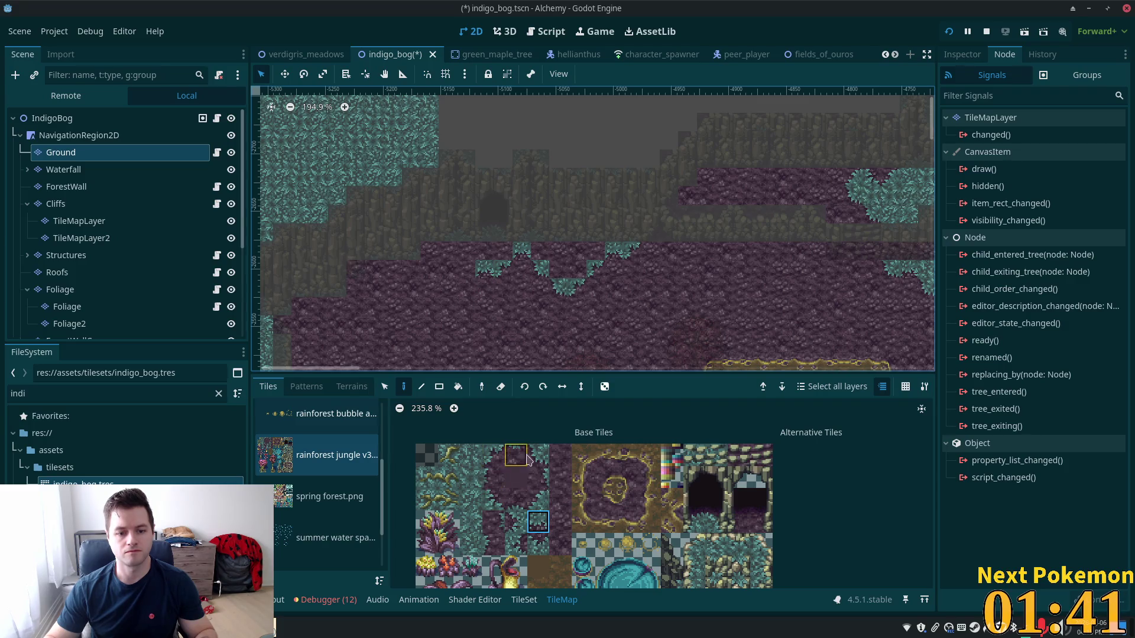
pyautogui.moveTo(538, 455); pyautogui.dragTo(515, 455)
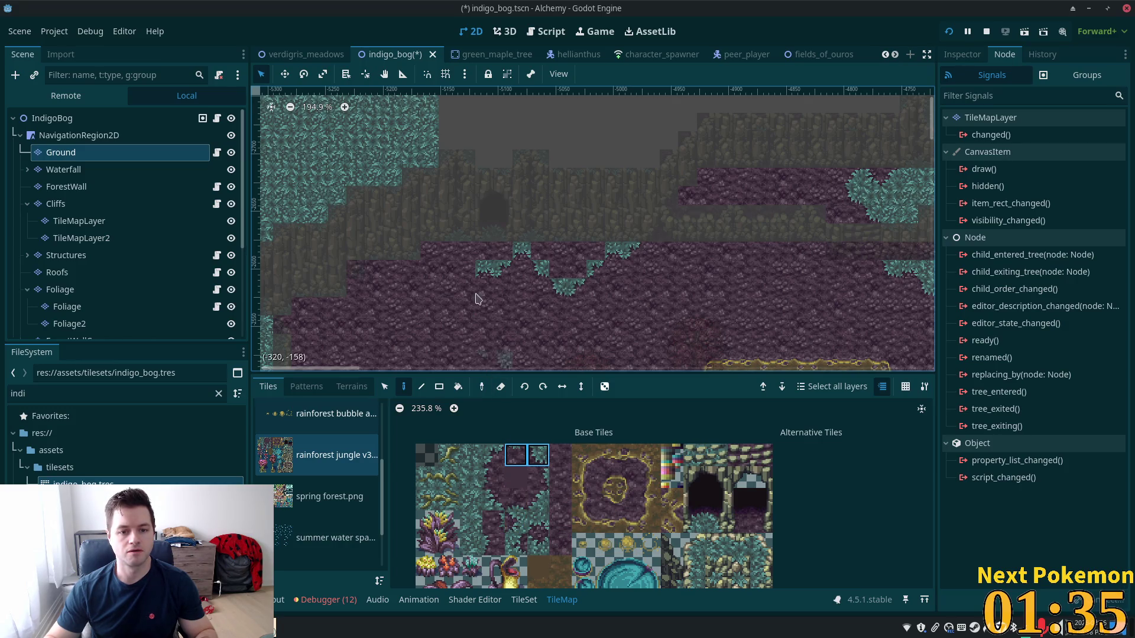
pyautogui.press('e')
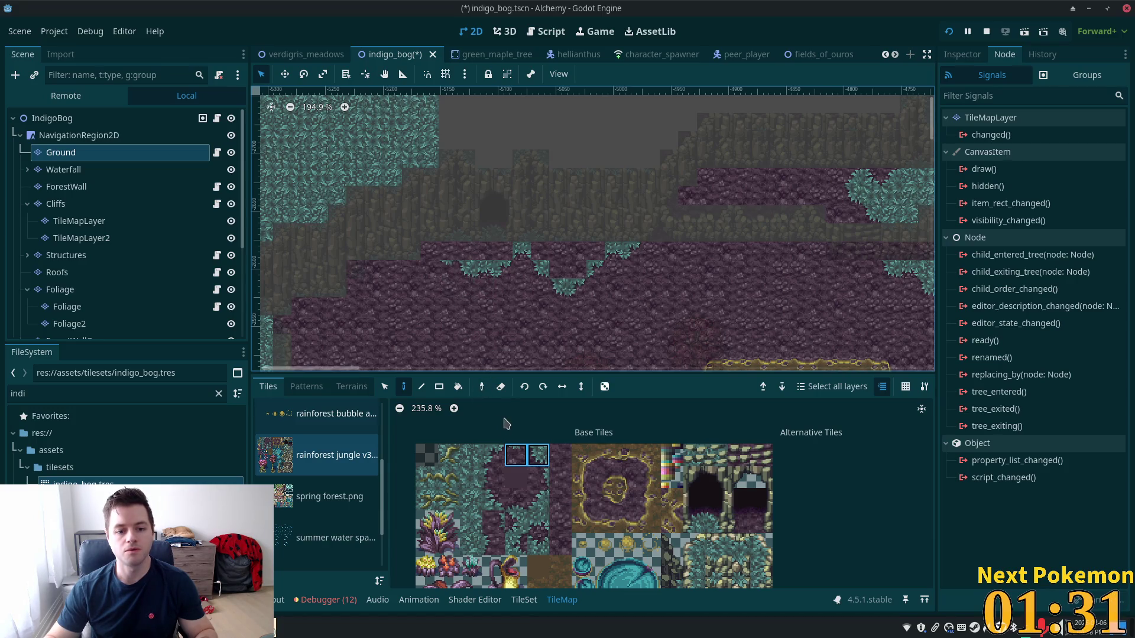
pyautogui.click(494, 461)
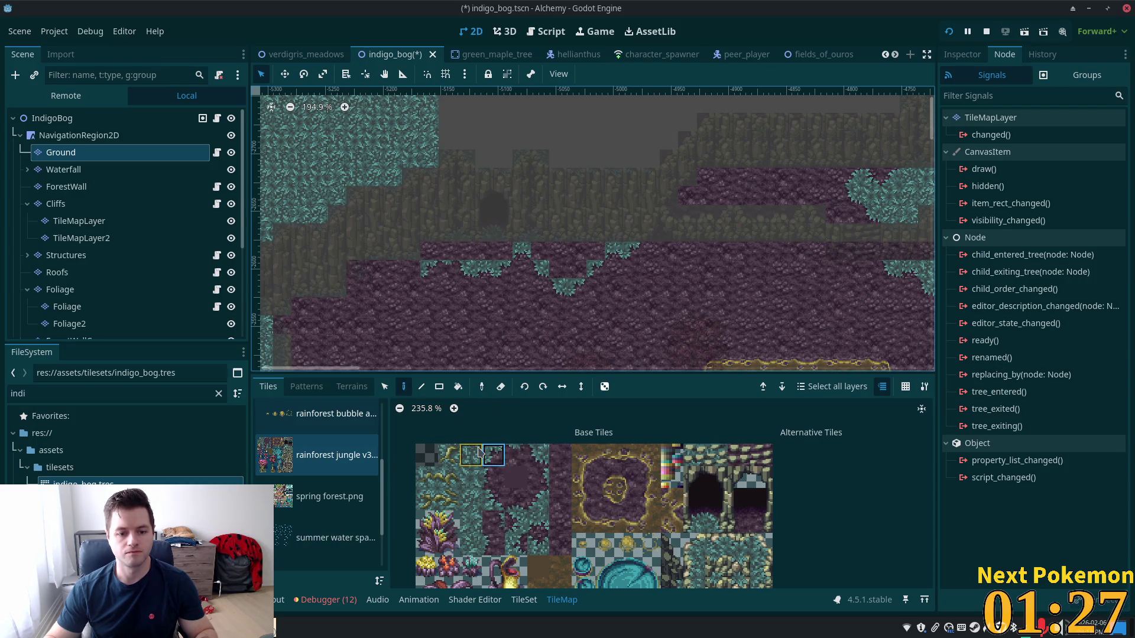
pyautogui.click(537, 455)
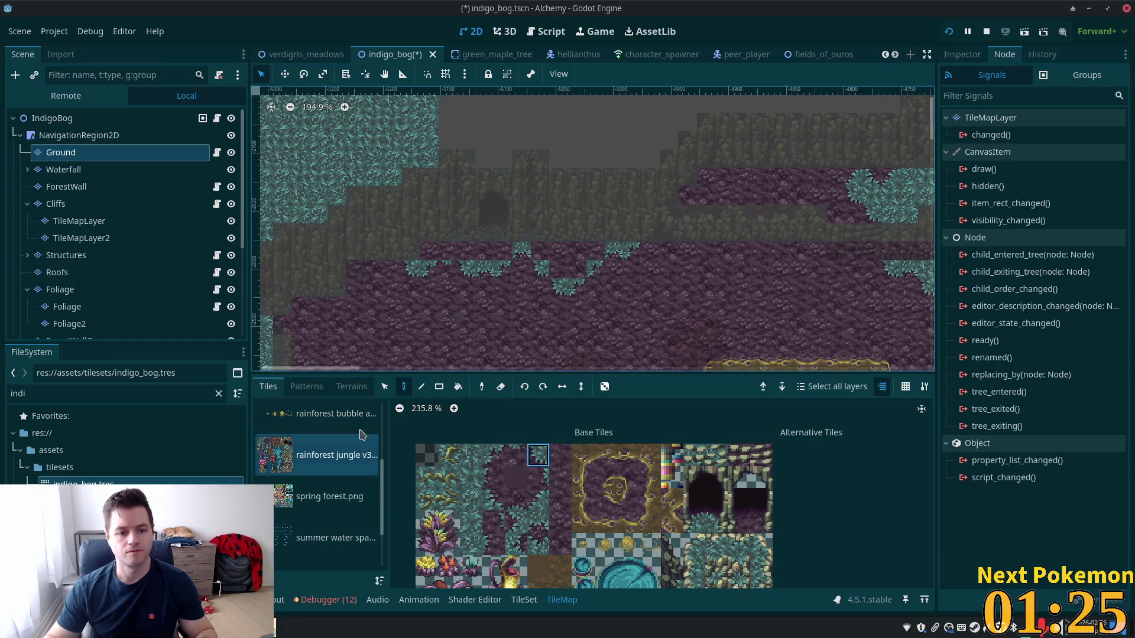
# Fill the purple strip under the cliffs with a Blue Grass terrain rectangle
pyautogui.click(351, 386)
pyautogui.click(328, 533)
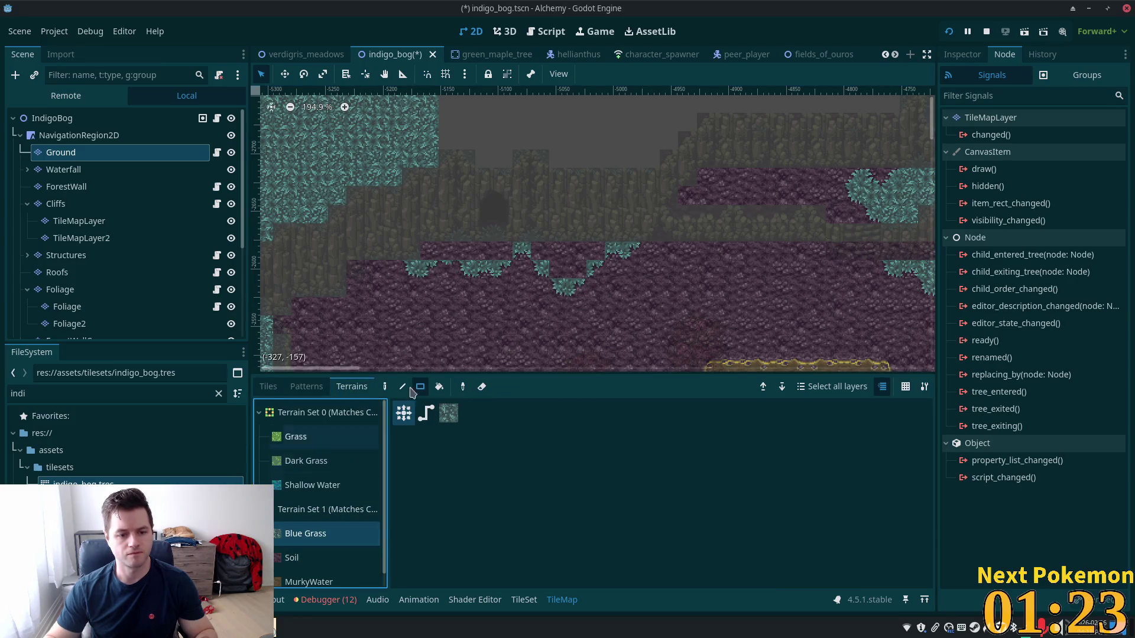
pyautogui.moveTo(424, 251)
pyautogui.mouseDown()
pyautogui.moveTo(595, 256)
pyautogui.moveTo(554, 269)
pyautogui.mouseUp()
pyautogui.scroll(8, 495, 244)
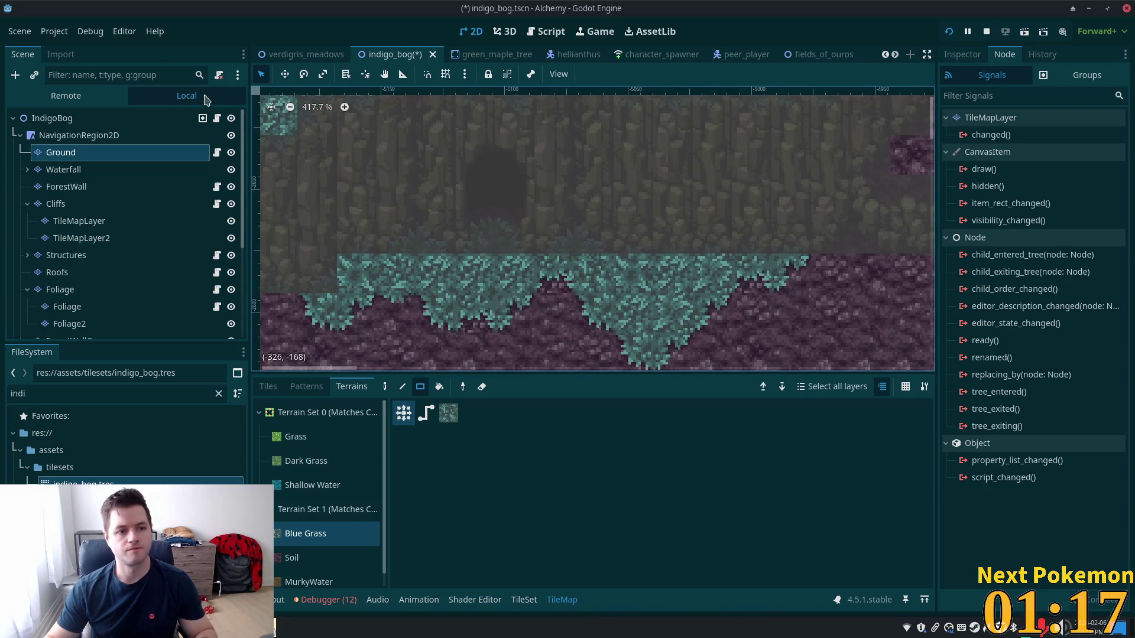
pyautogui.click(189, 117)
pyautogui.scroll(-9, 762, 326)
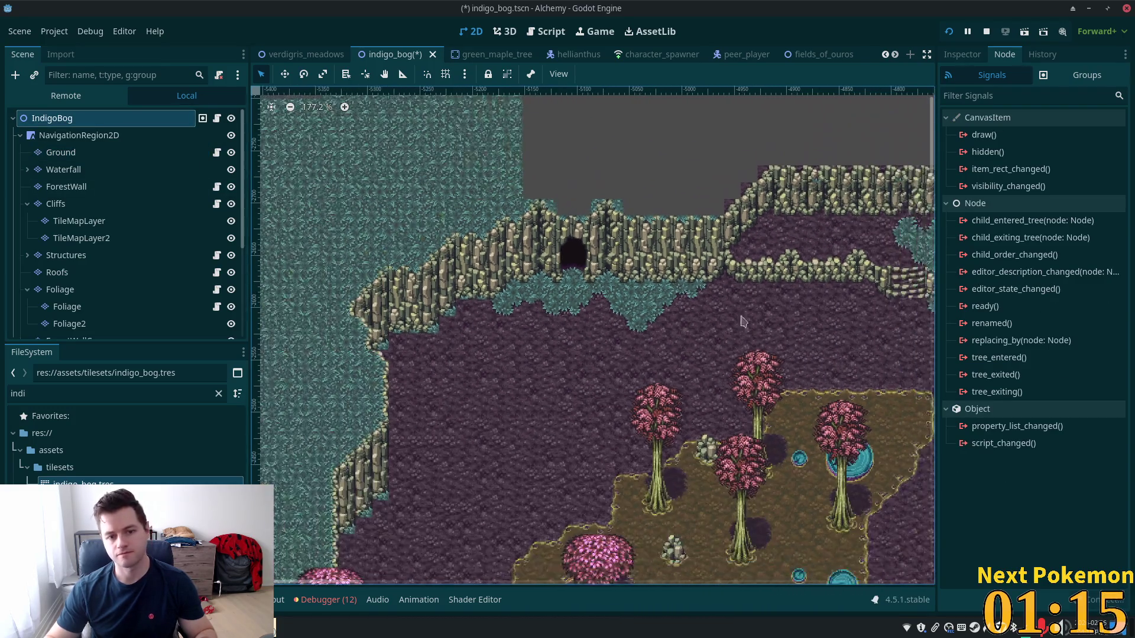
pyautogui.scroll(3, 733, 345)
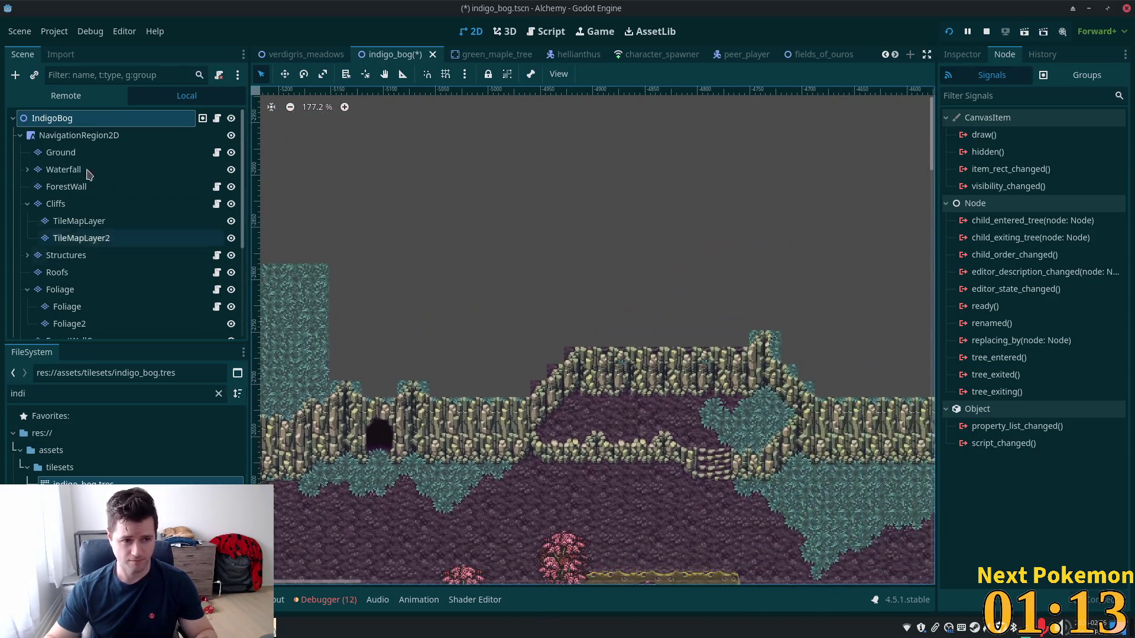
pyautogui.click(60, 152)
pyautogui.scroll(-2, 539, 124)
pyautogui.scroll(-1, 540, 124)
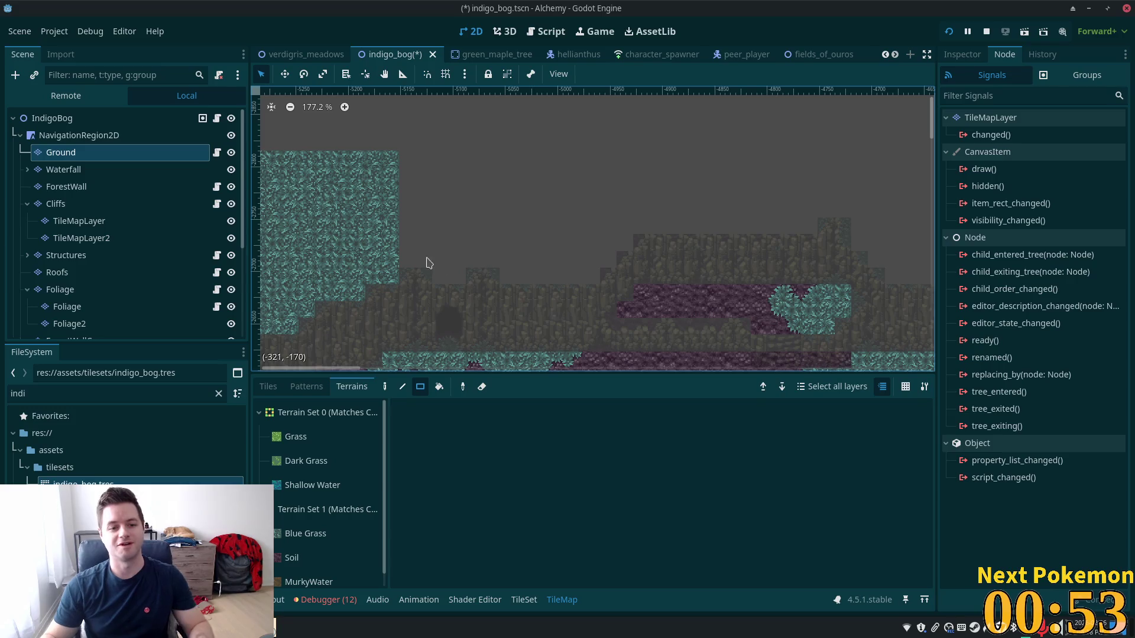
pyautogui.scroll(5, 484, 296)
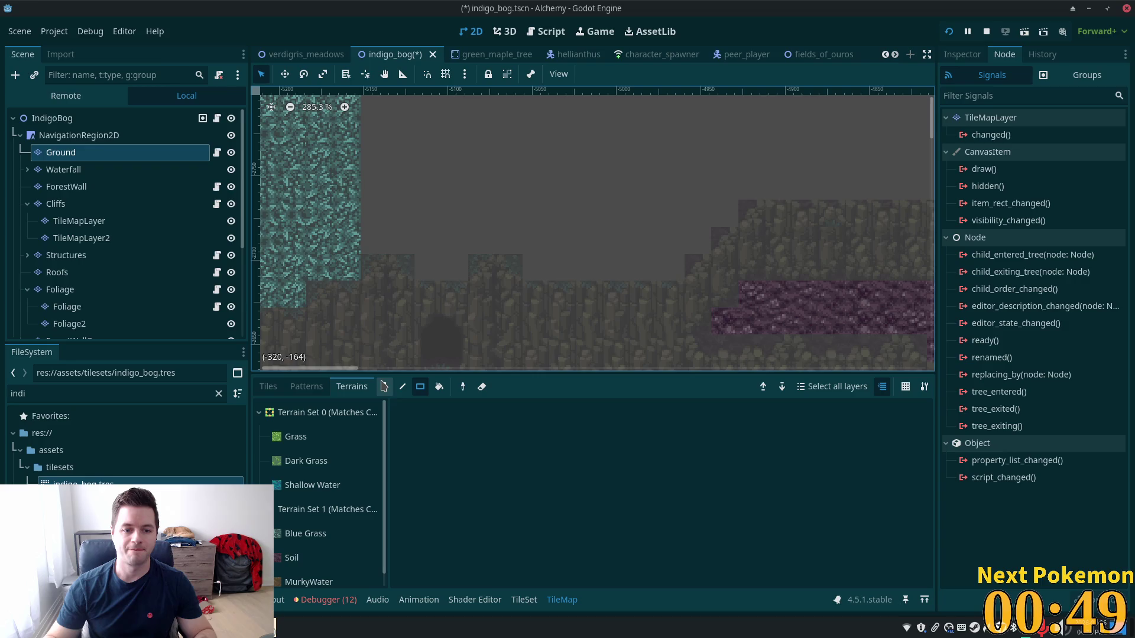
# Paint Blue Grass rectangles above the cliff: a large block, a strip beside it, and a two-tile patch
pyautogui.click(305, 533)
pyautogui.moveTo(368, 252)
pyautogui.mouseDown()
pyautogui.moveTo(587, 151)
pyautogui.moveTo(557, 111)
pyautogui.mouseUp()
pyautogui.scroll(-1, 733, 266)
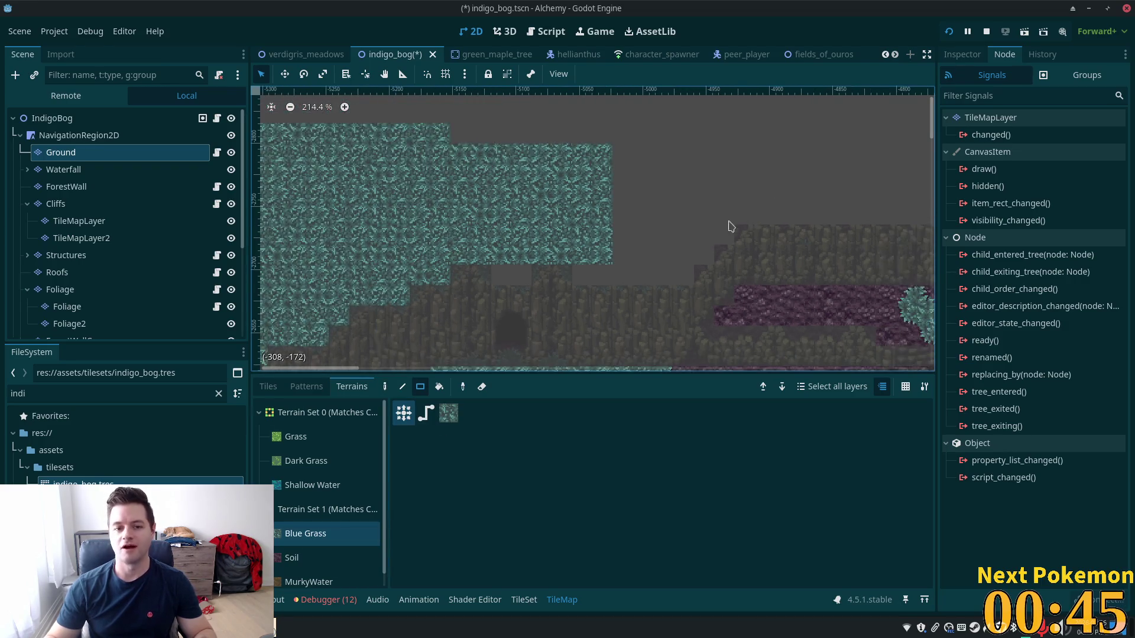
pyautogui.scroll(1, 742, 220)
pyautogui.scroll(-1, 564, 268)
pyautogui.moveTo(529, 287)
pyautogui.mouseDown()
pyautogui.moveTo(647, 289)
pyautogui.moveTo(547, 136)
pyautogui.moveTo(527, 135)
pyautogui.mouseUp()
pyautogui.scroll(-2, 814, 288)
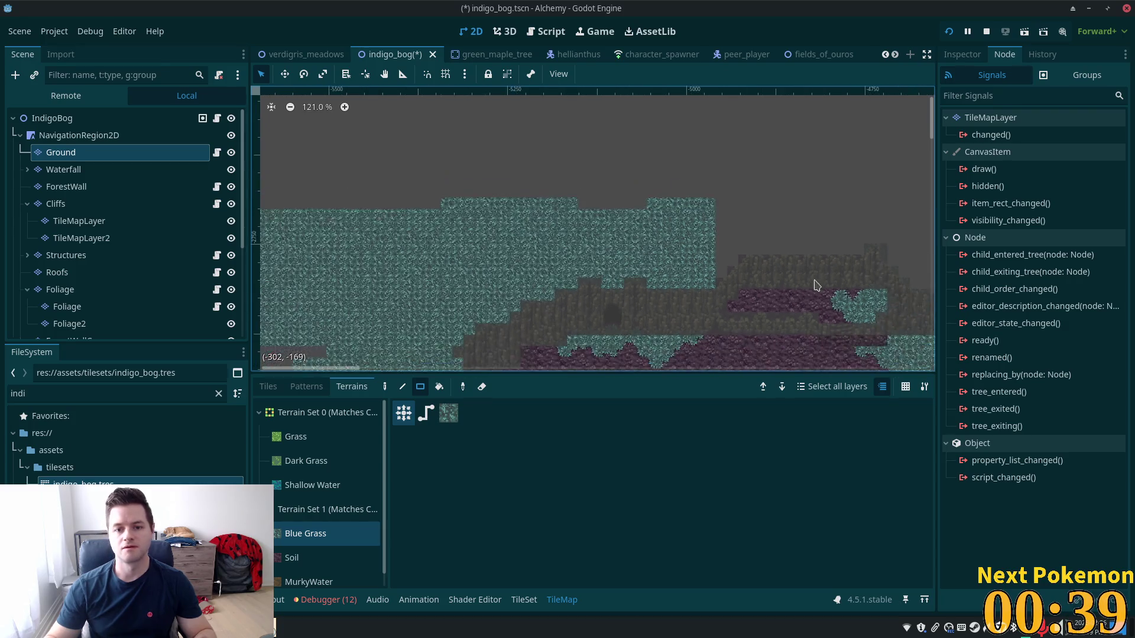
pyautogui.scroll(-4, 621, 204)
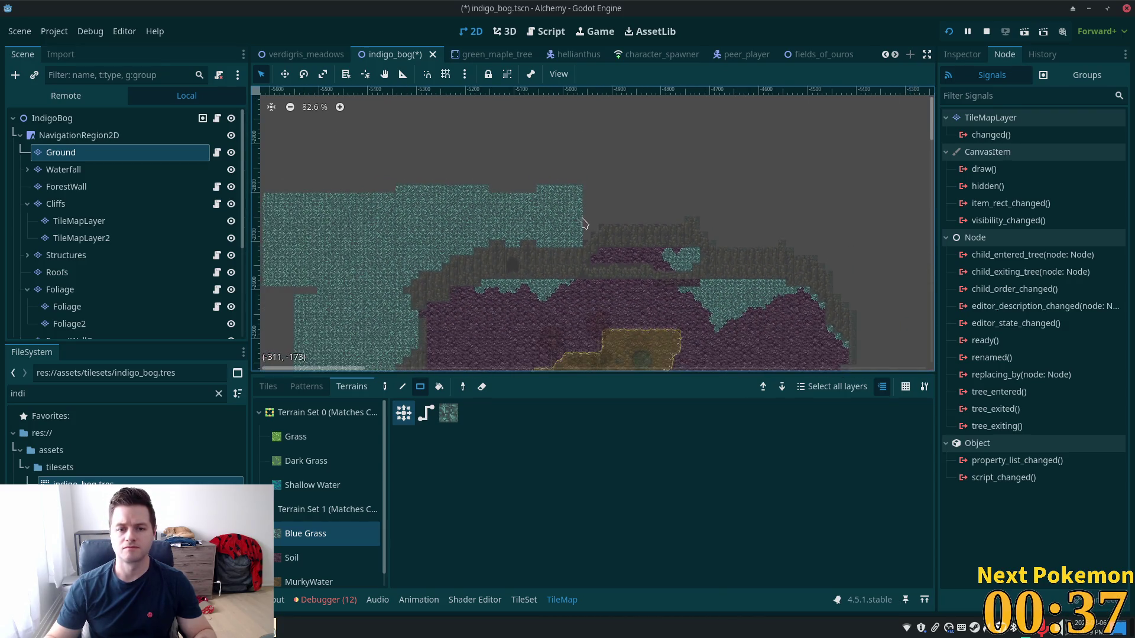
pyautogui.scroll(11, 593, 227)
pyautogui.moveTo(592, 232)
pyautogui.mouseDown()
pyautogui.moveTo(687, 232)
pyautogui.moveTo(689, 151)
pyautogui.mouseUp()
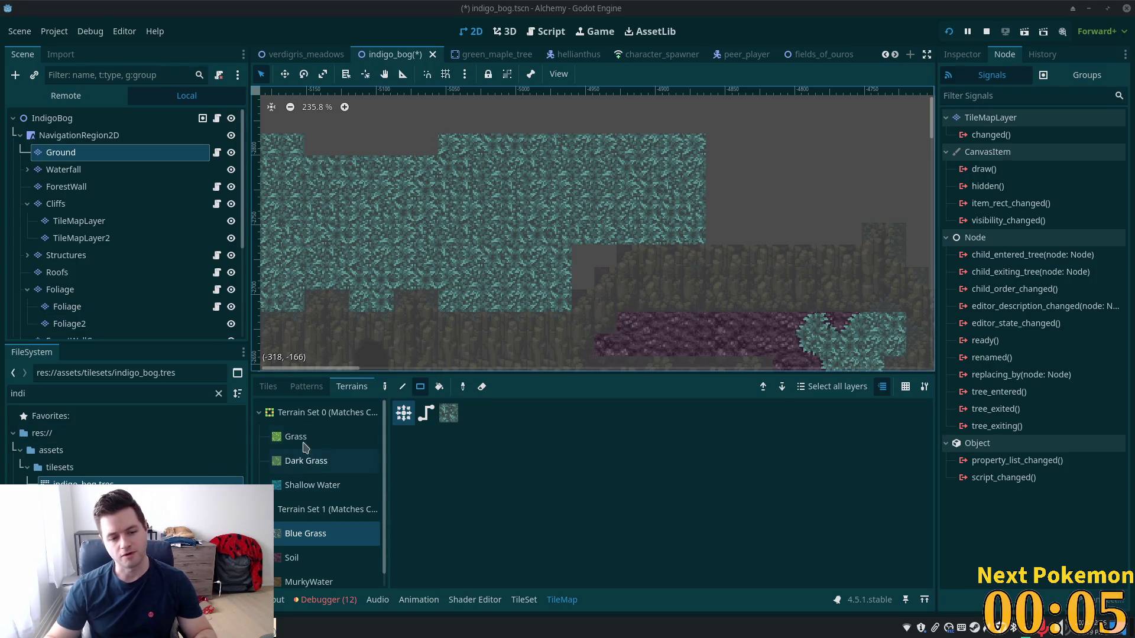
# Pick cliff tiles from the atlas and place a stacked pair and a corner tile
pyautogui.click(268, 386)
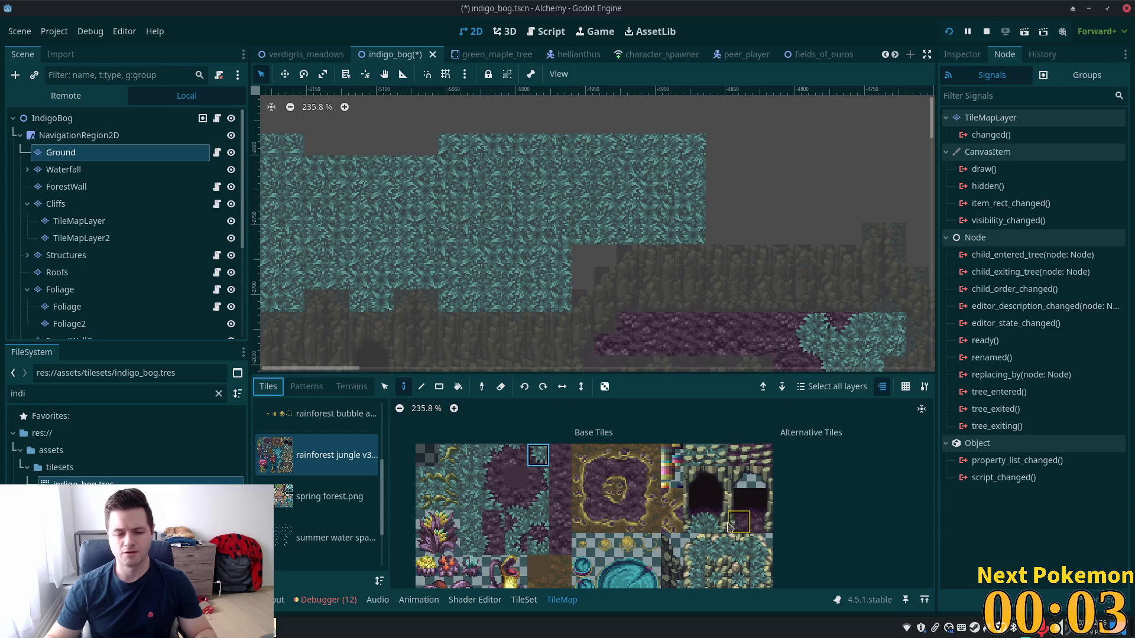
pyautogui.scroll(-2, 733, 526)
pyautogui.scroll(-2, 611, 541)
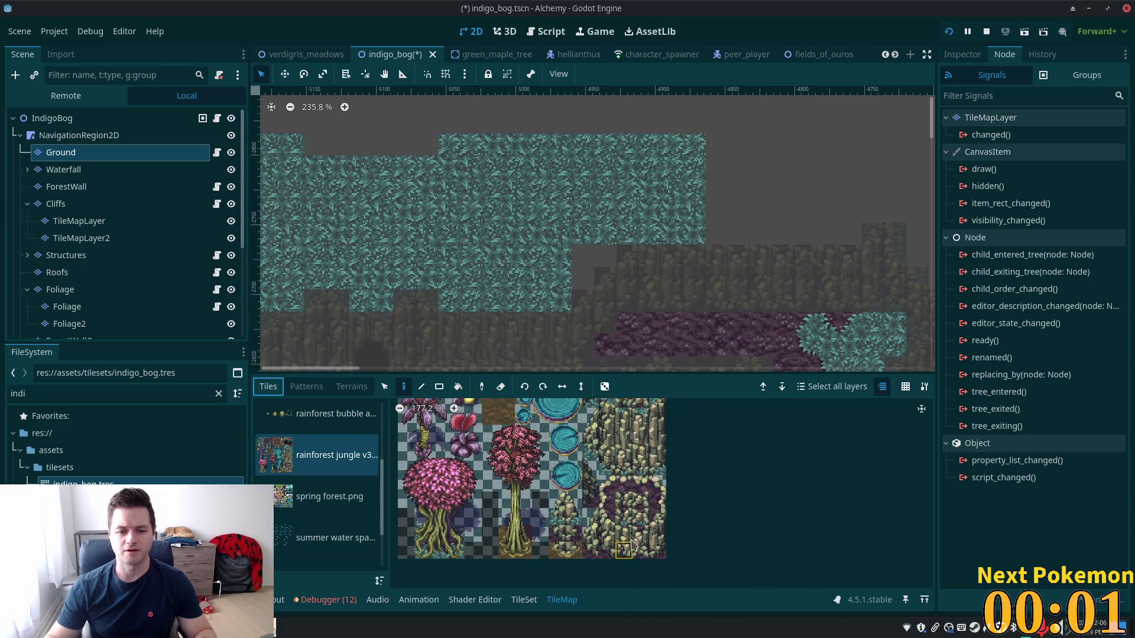
pyautogui.click(607, 484)
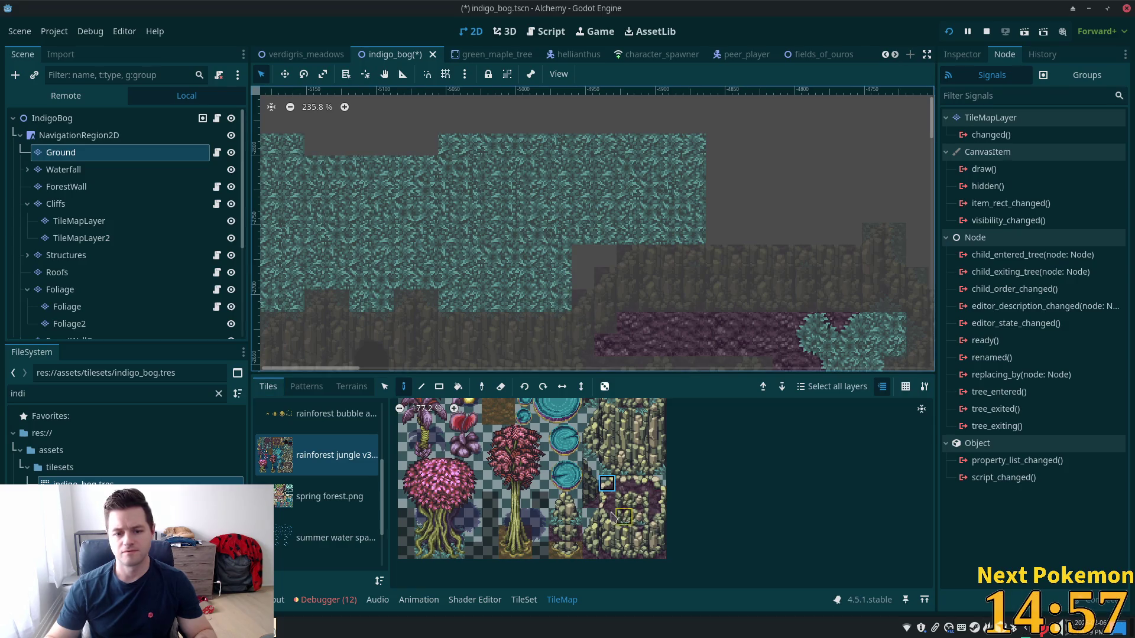
pyautogui.moveTo(615, 517); pyautogui.dragTo(609, 501)
pyautogui.click(557, 291)
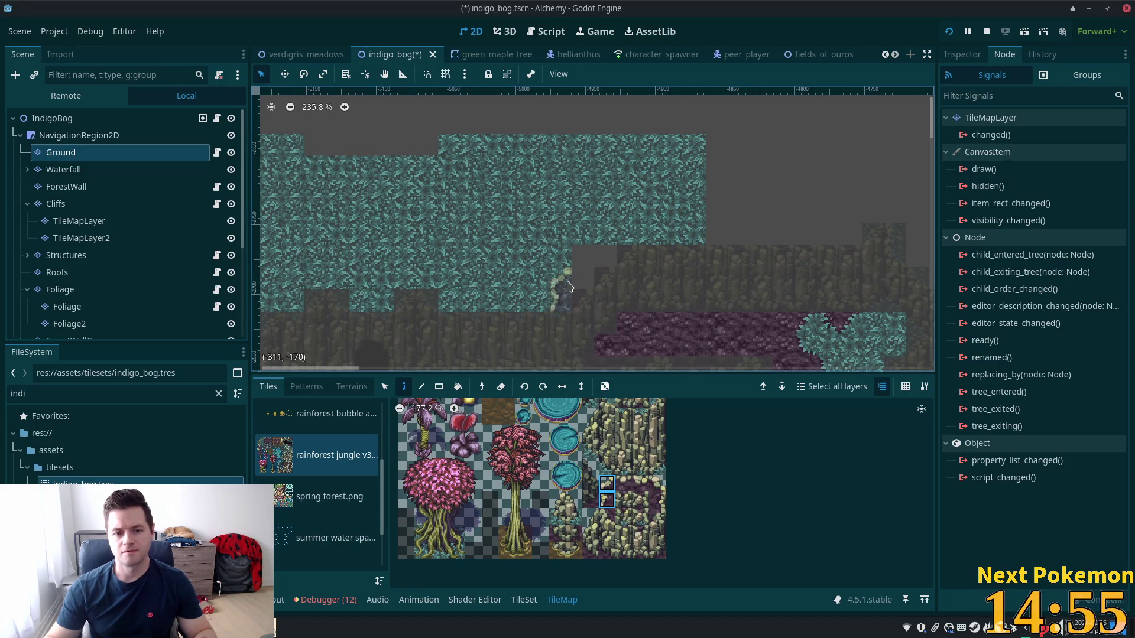
pyautogui.scroll(4, 566, 286)
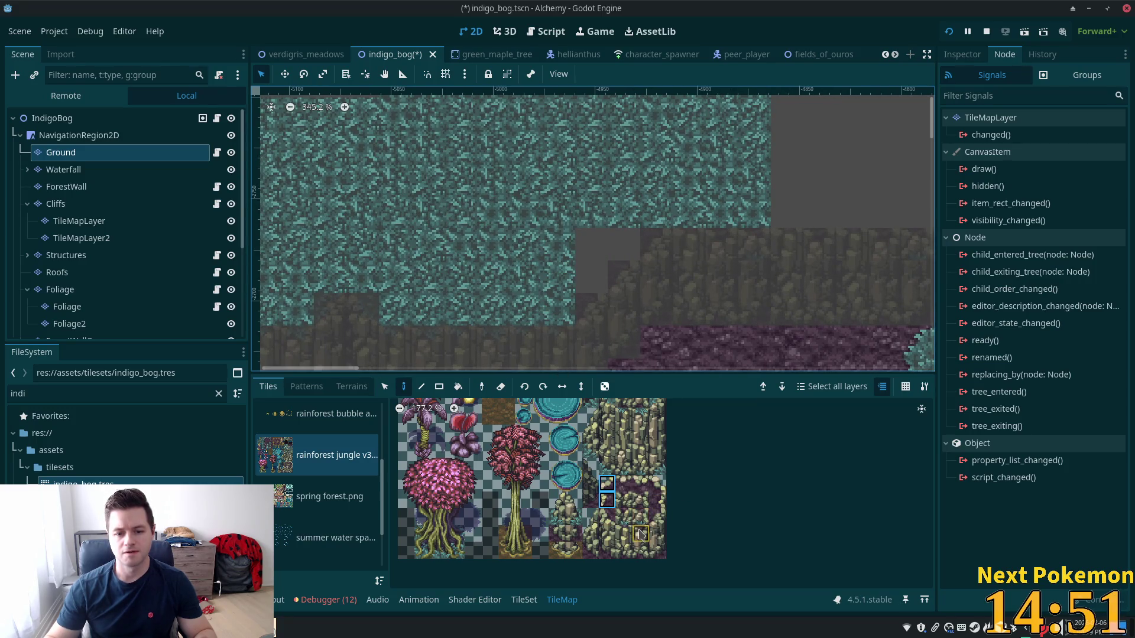
pyautogui.click(640, 535)
pyautogui.click(559, 343)
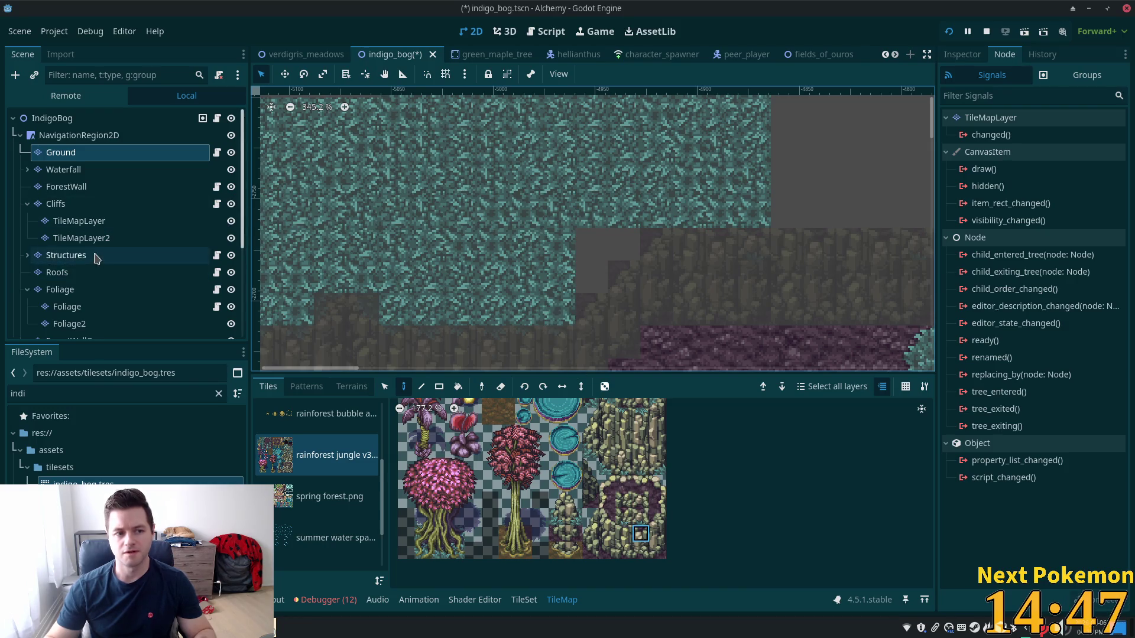
# On the Cliffs layer, place the ledge's left edge tile and a rounded top-edge tile filling the gap
pyautogui.click(91, 204)
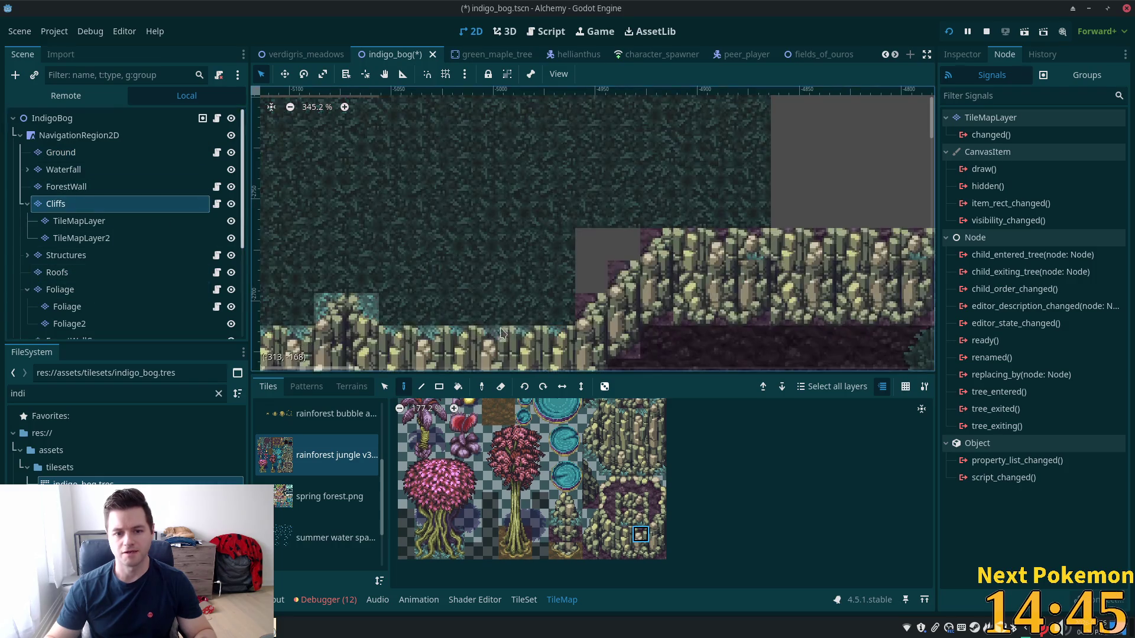
pyautogui.click(607, 518)
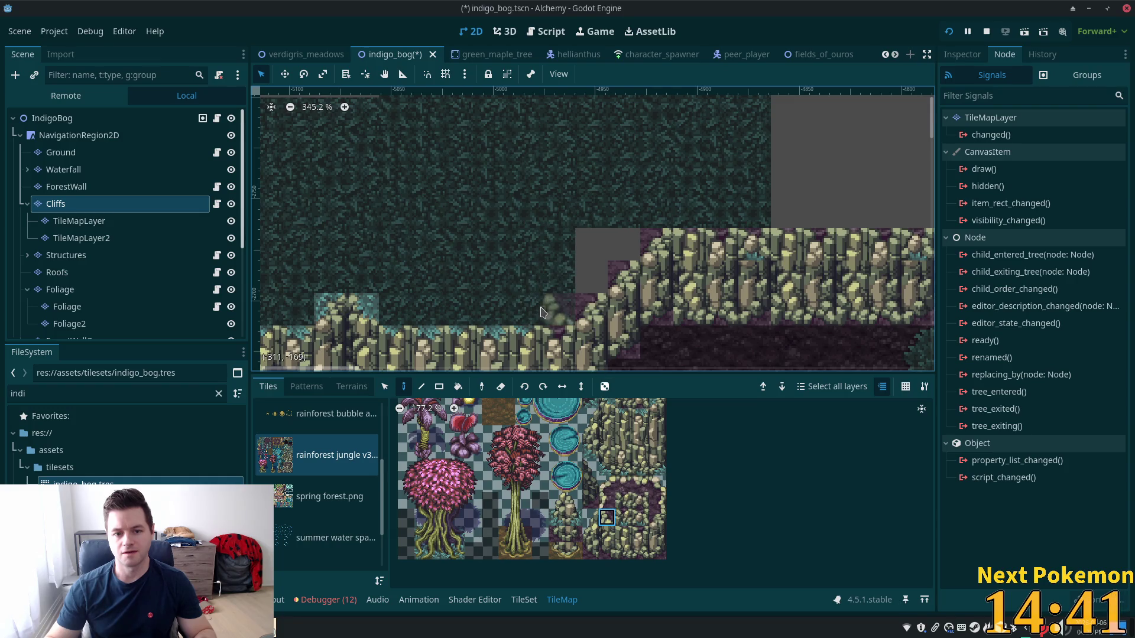
pyautogui.click(608, 484)
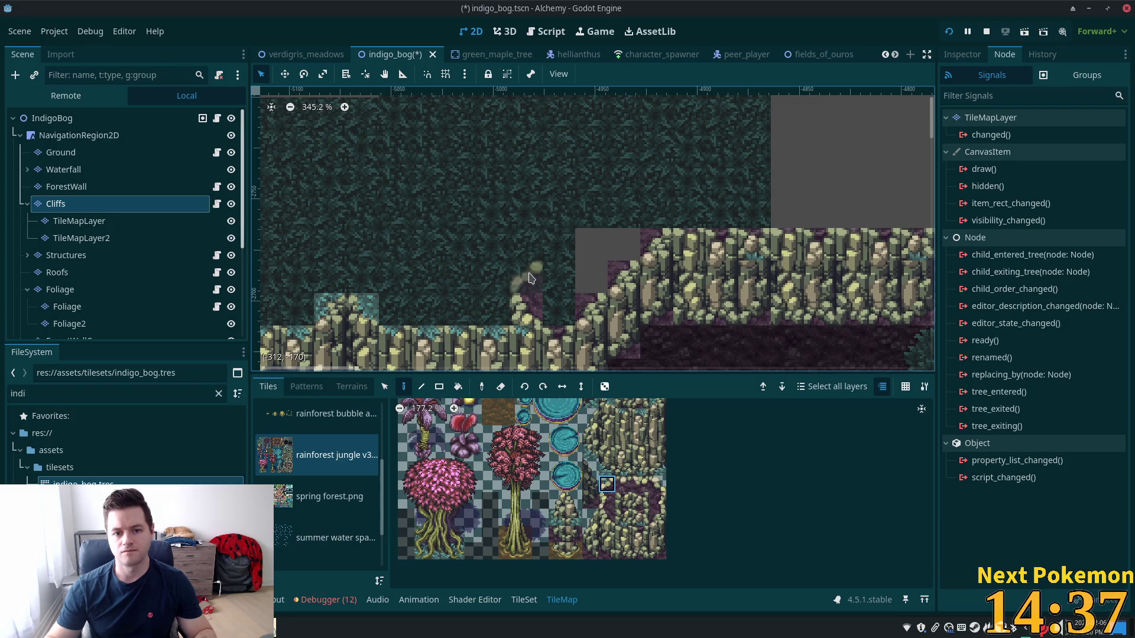
pyautogui.click(564, 249)
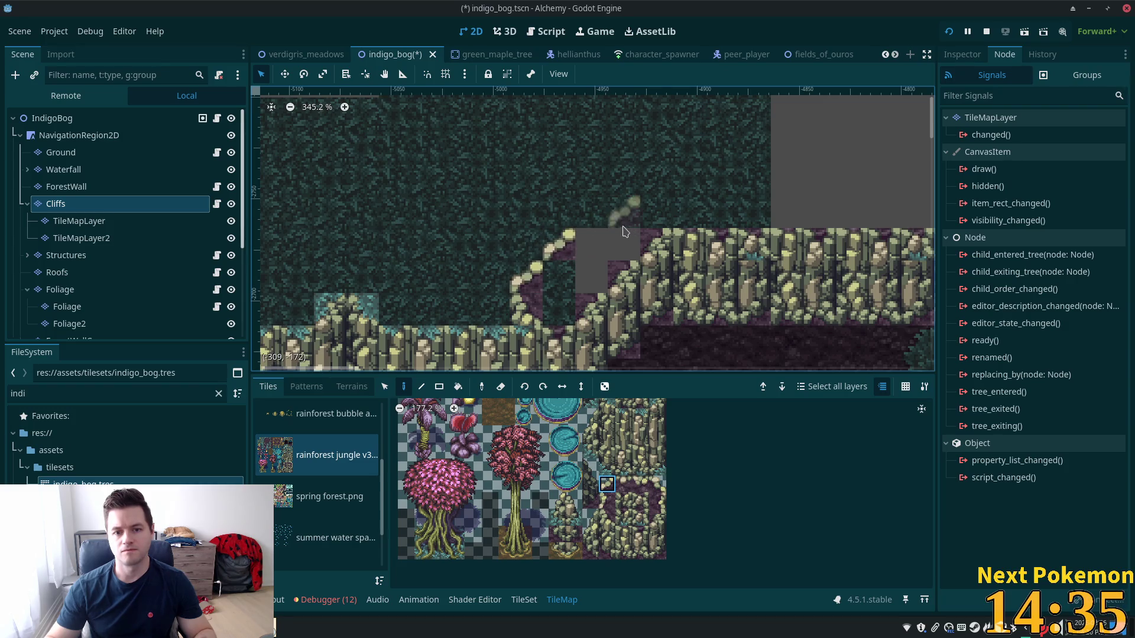
pyautogui.click(624, 484)
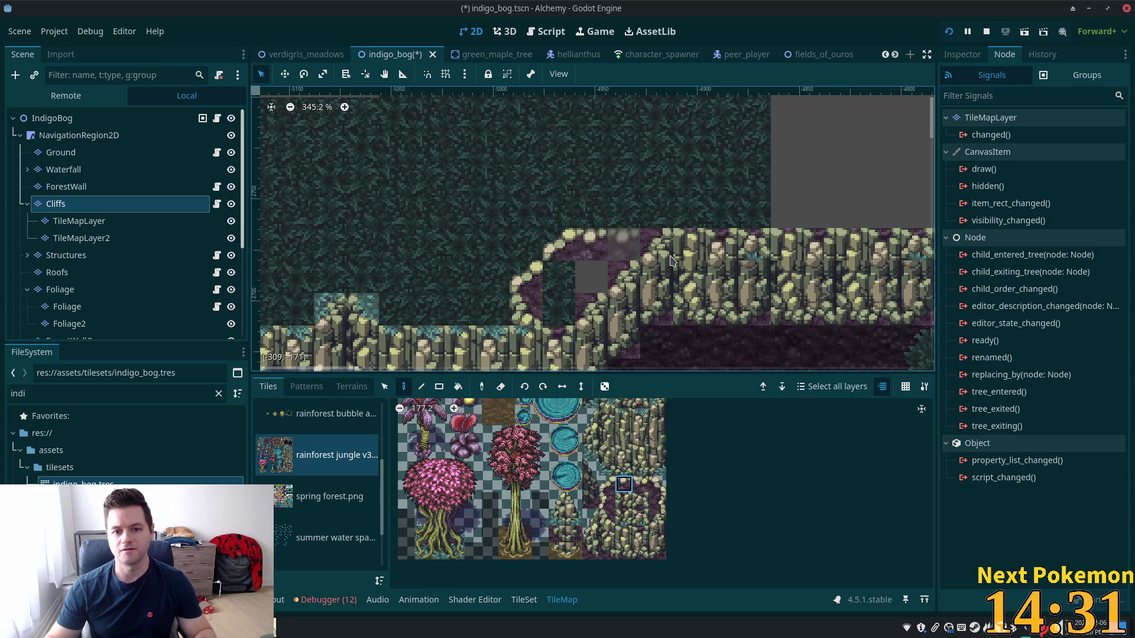
pyautogui.click(657, 484)
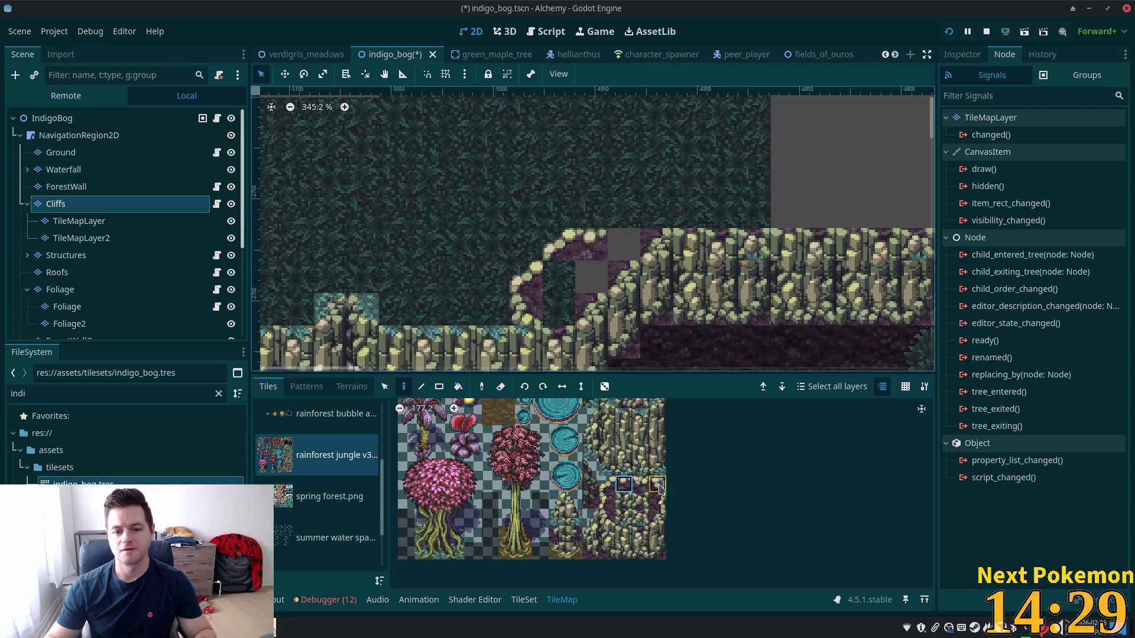
pyautogui.click(634, 237)
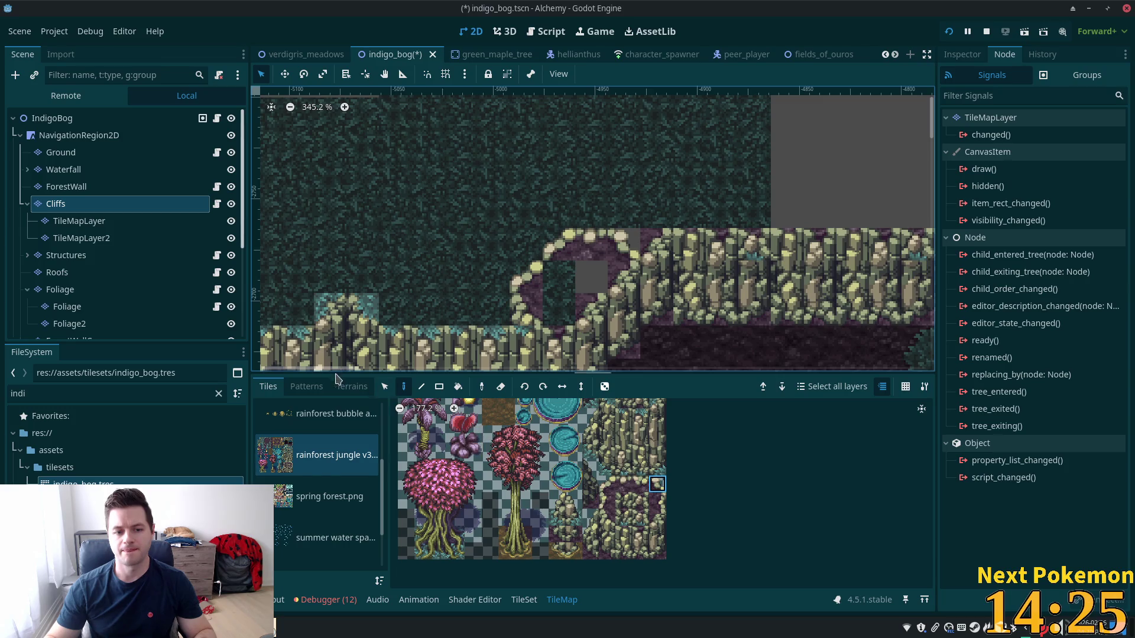
pyautogui.click(352, 386)
# Fill the hollow inside the new rounded ledge with Soil terrain
pyautogui.click(292, 557)
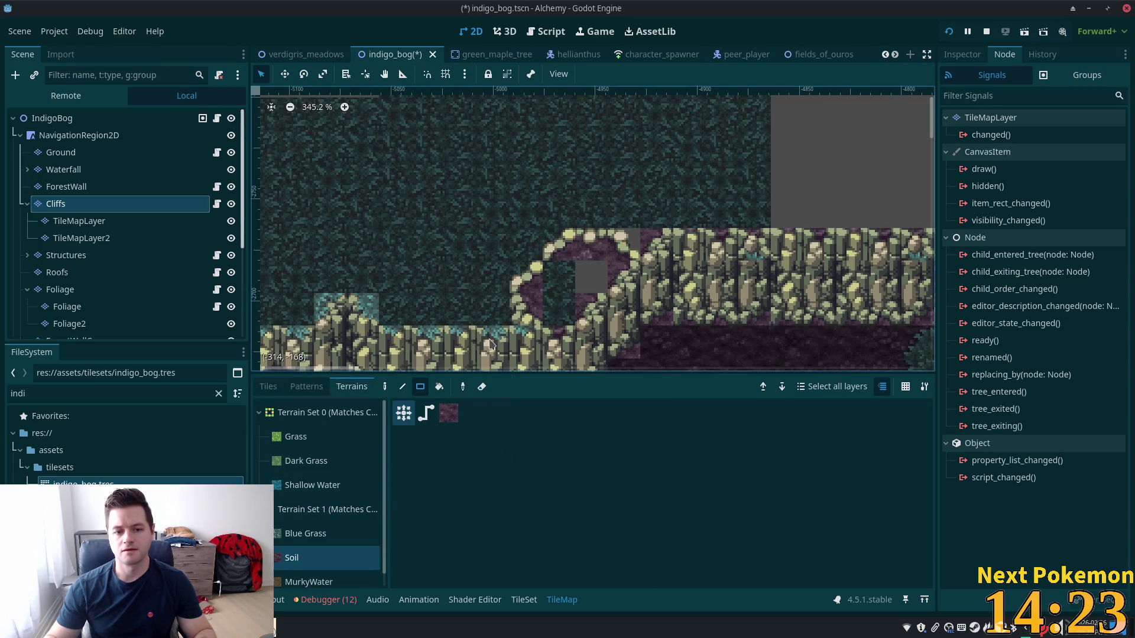
pyautogui.click(559, 315)
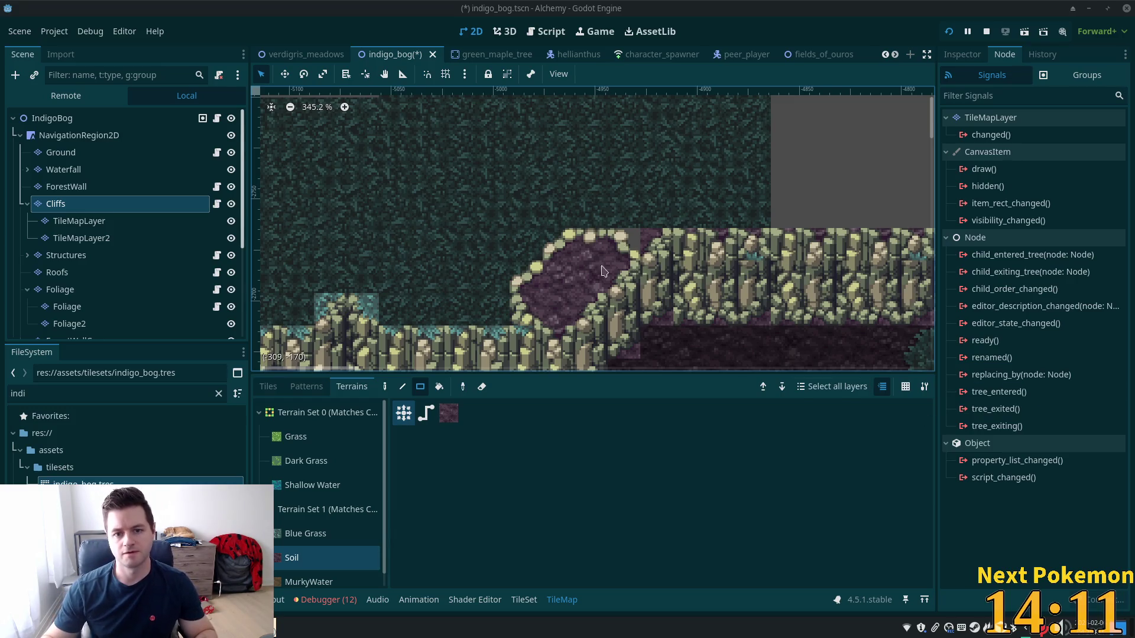
pyautogui.scroll(1, 611, 271)
# Patch a small two-tile gap on the Ground layer with Blue Grass
pyautogui.click(61, 152)
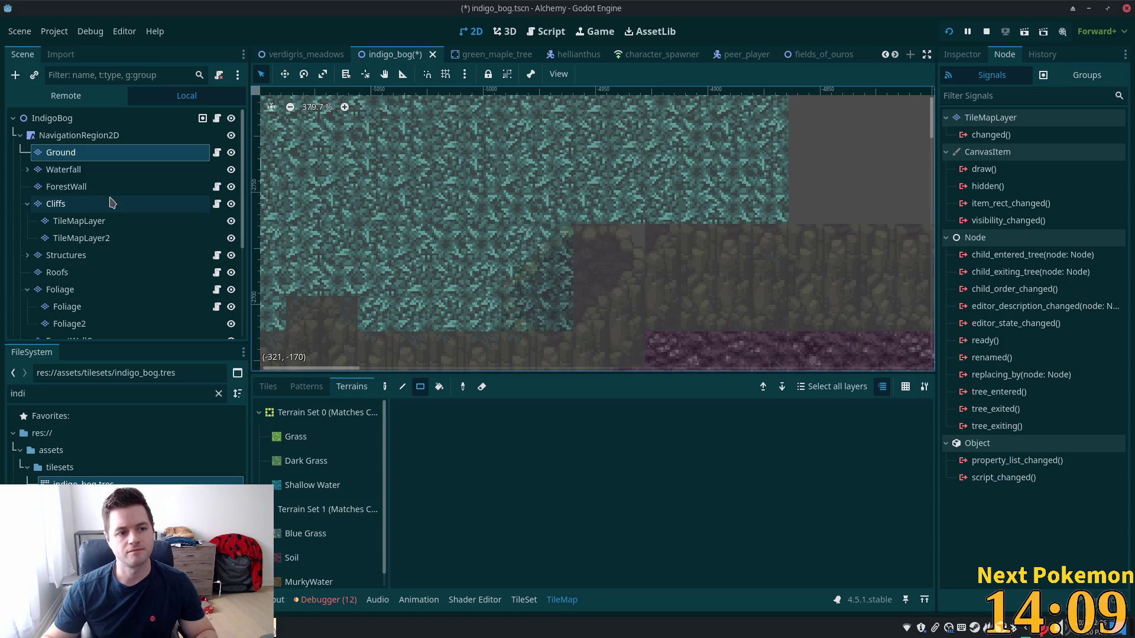
pyautogui.click(313, 484)
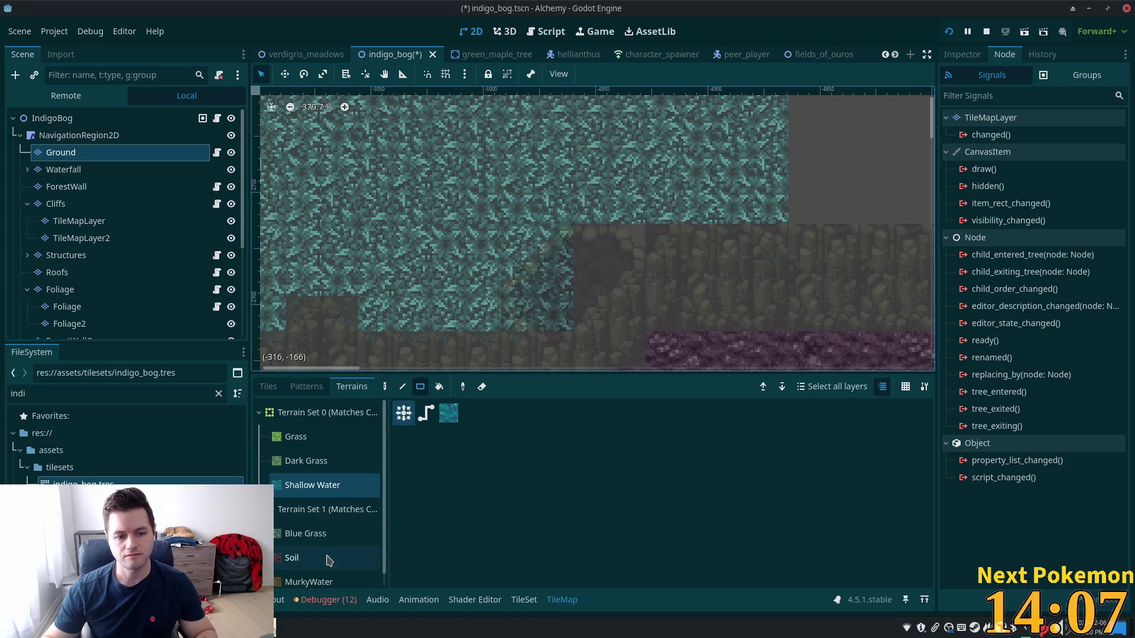
pyautogui.click(305, 533)
pyautogui.moveTo(629, 247); pyautogui.dragTo(655, 229)
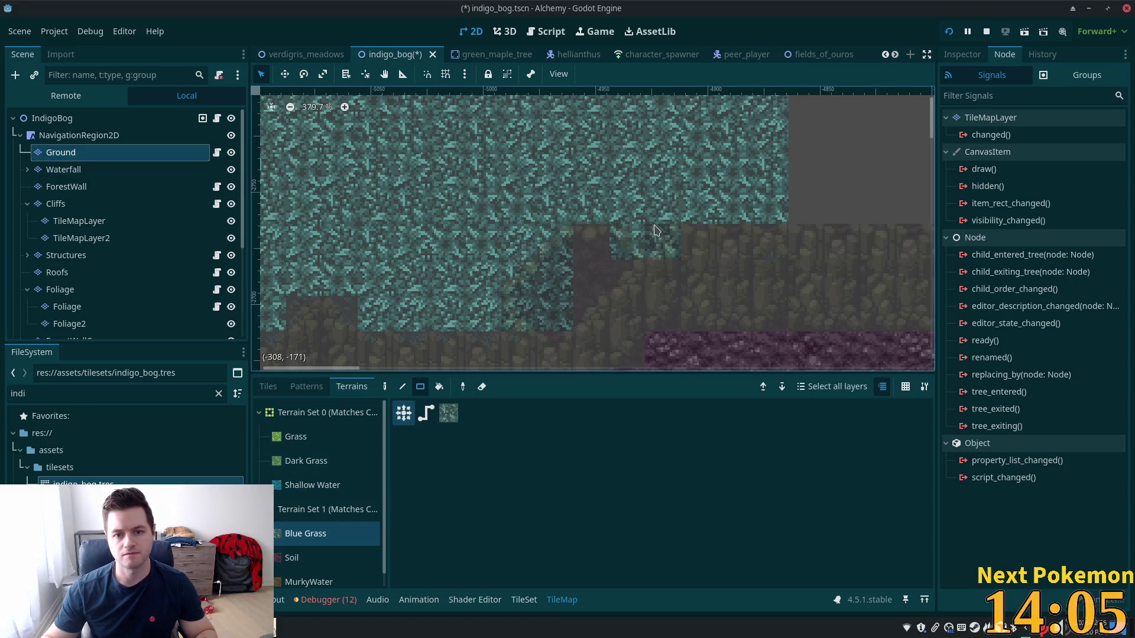
pyautogui.click(44, 119)
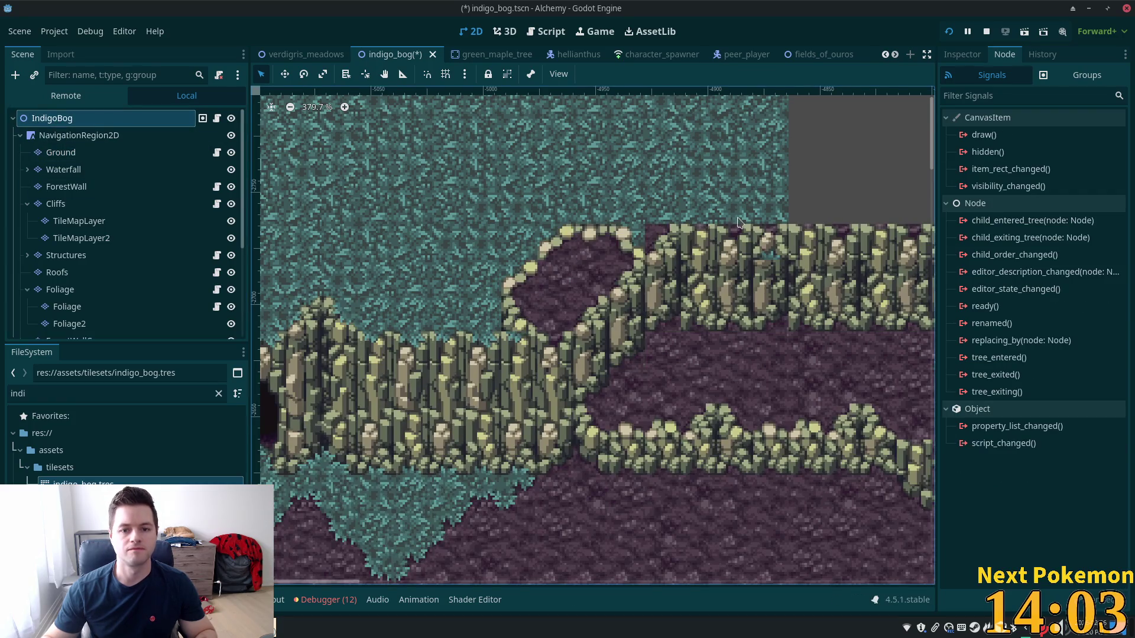
pyautogui.scroll(3, 722, 220)
pyautogui.moveTo(722, 220)
pyautogui.mouseDown()
pyautogui.moveTo(377, 314)
pyautogui.moveTo(535, 343)
pyautogui.mouseUp()
pyautogui.scroll(-5, 577, 324)
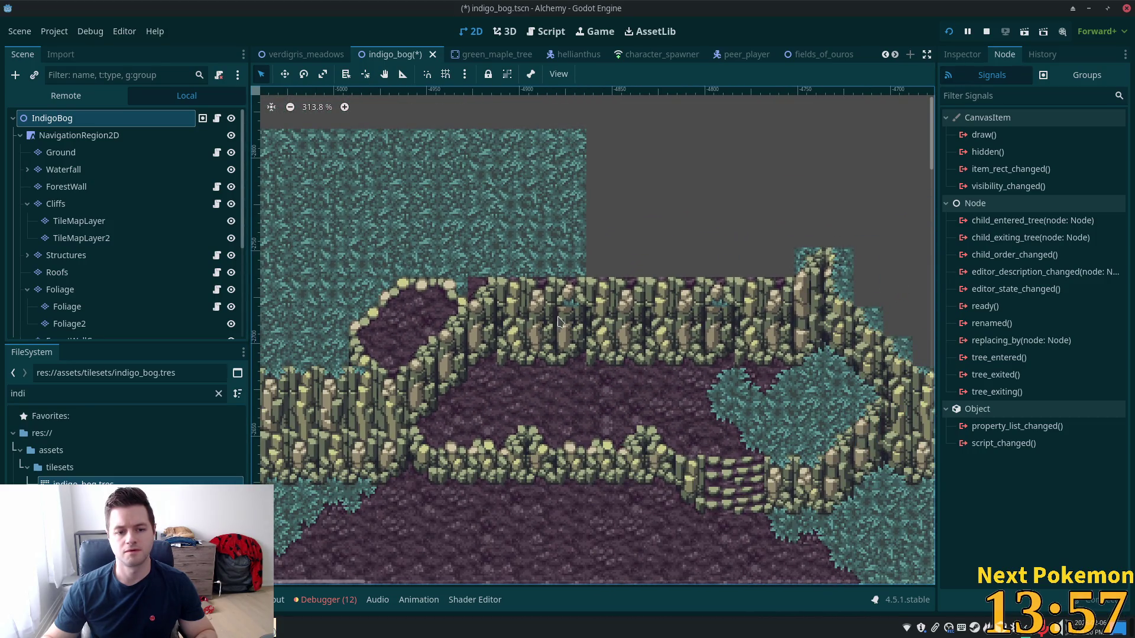
pyautogui.moveTo(559, 322)
pyautogui.mouseDown()
pyautogui.moveTo(694, 352)
pyautogui.moveTo(679, 380)
pyautogui.mouseUp()
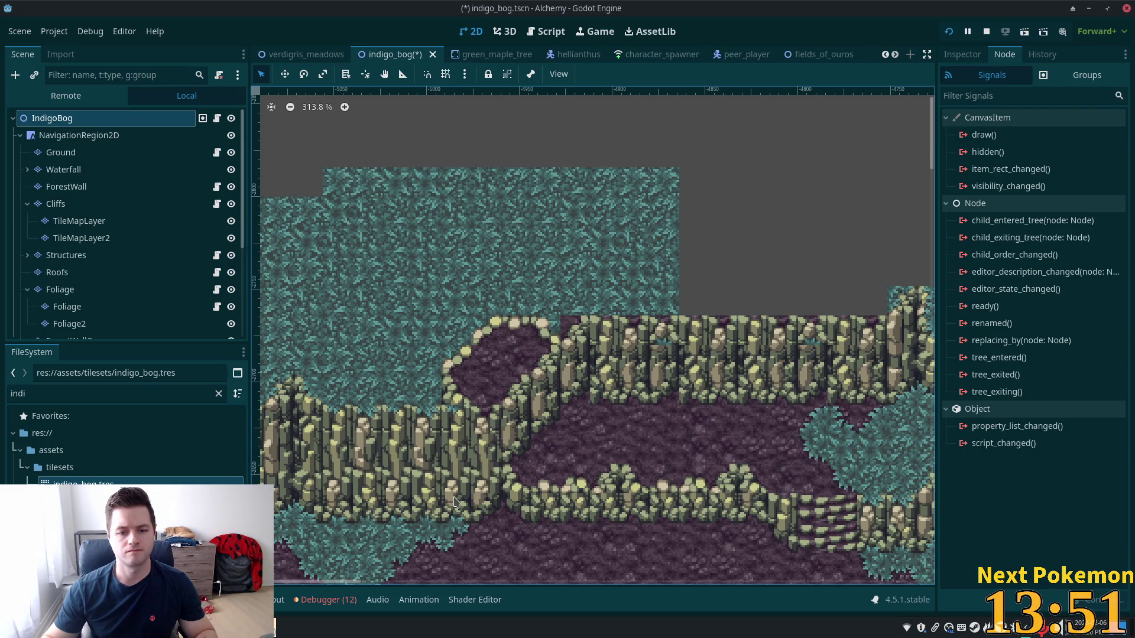
pyautogui.scroll(-3, 461, 496)
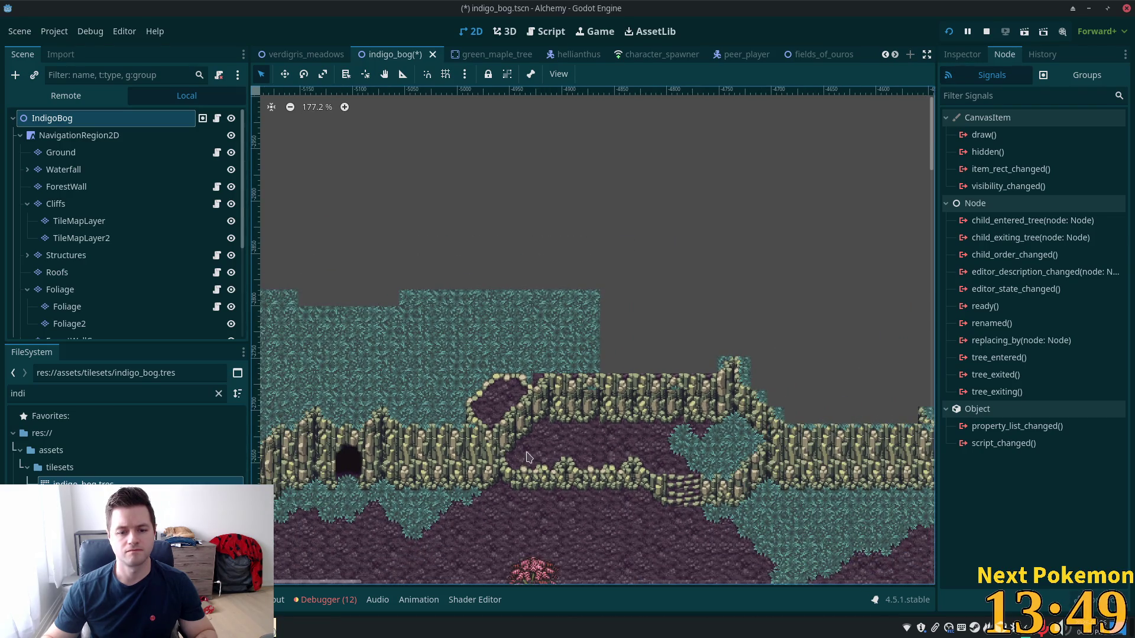
pyautogui.scroll(5, 527, 457)
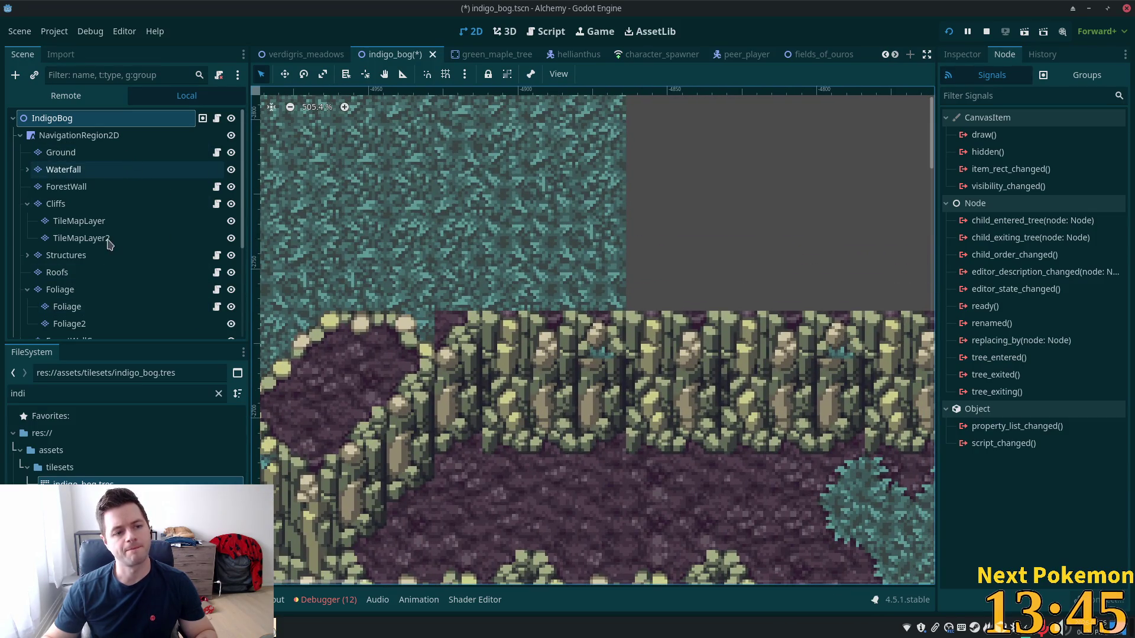
pyautogui.click(88, 204)
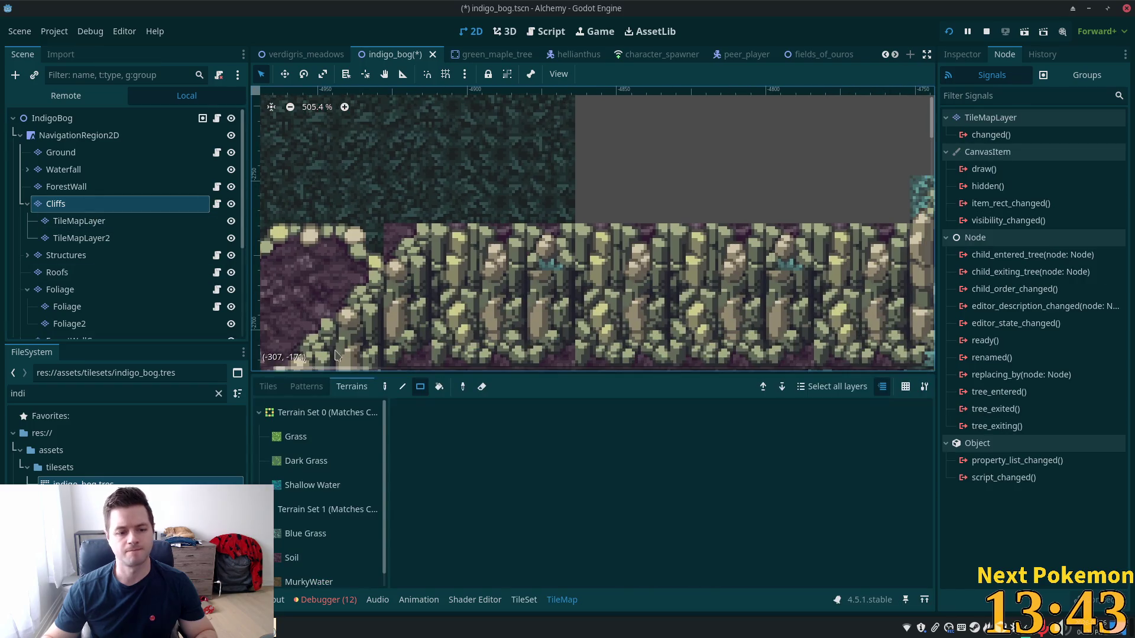
# Paint teal-topped cliff tiles from the atlas along the top cliff row
pyautogui.click(267, 386)
pyautogui.scroll(2, 640, 500)
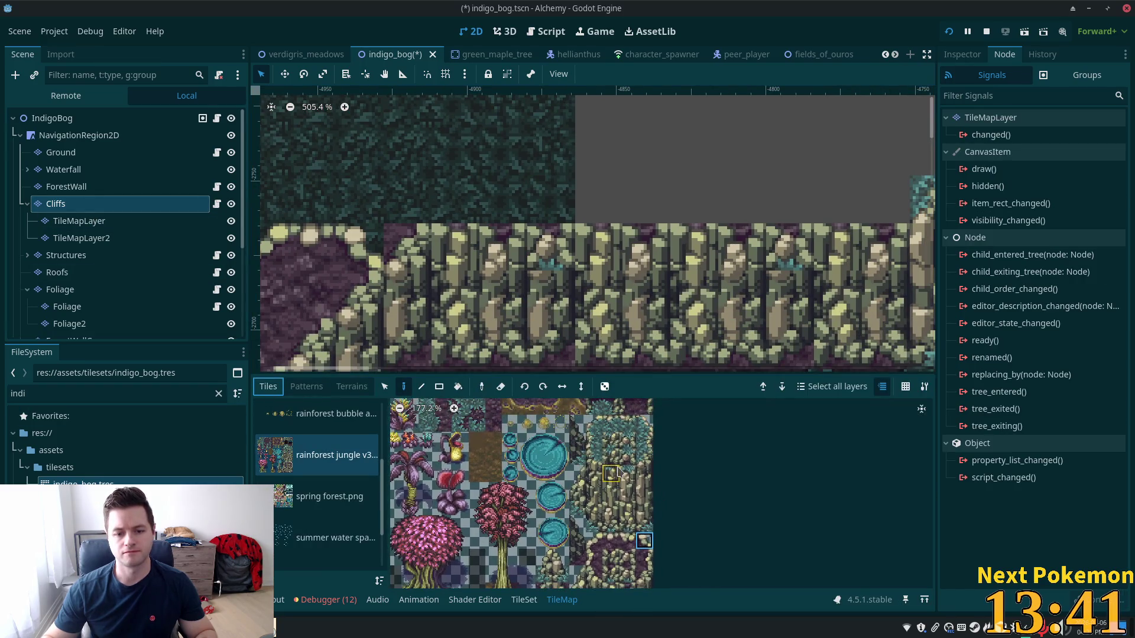
pyautogui.moveTo(610, 473); pyautogui.dragTo(627, 473)
pyautogui.click(477, 239)
pyautogui.click(596, 240)
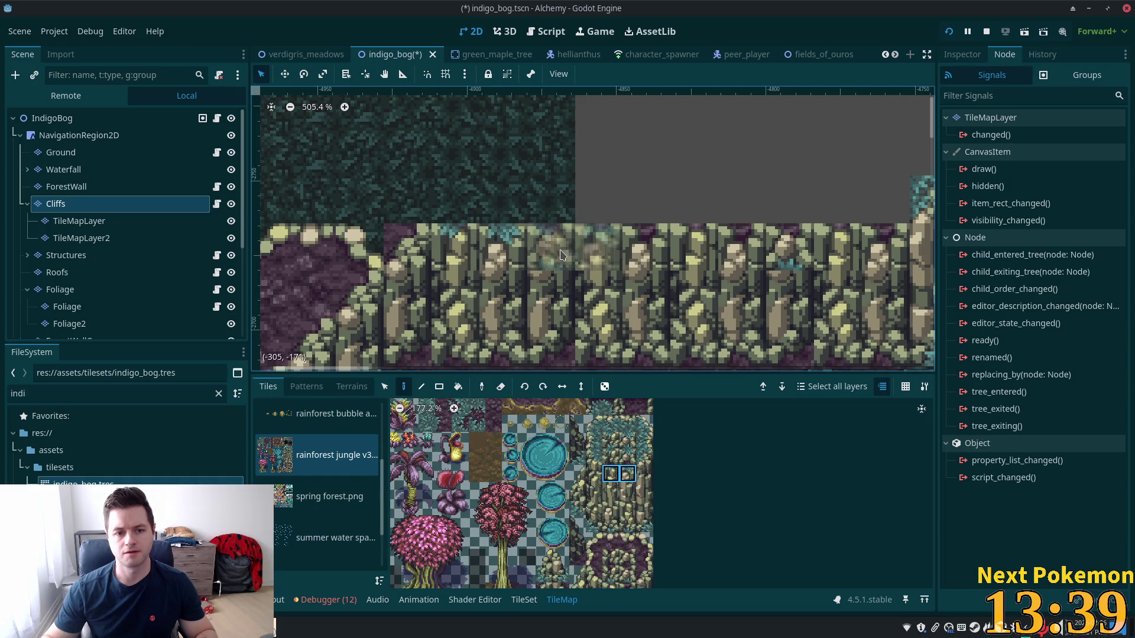
pyautogui.click(675, 247)
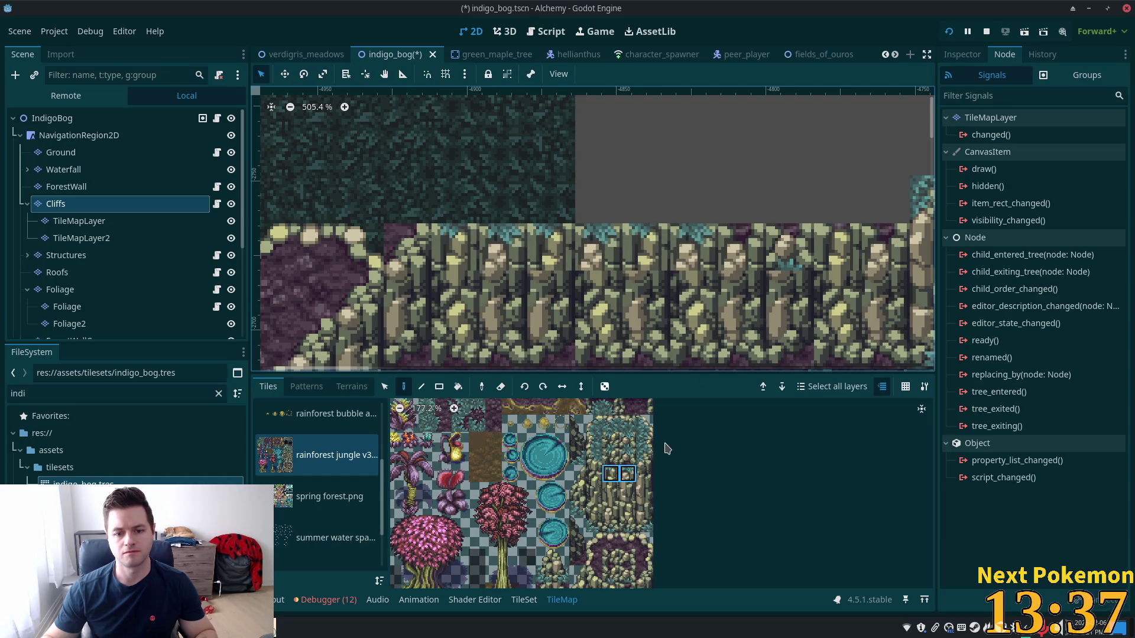
pyautogui.click(644, 456)
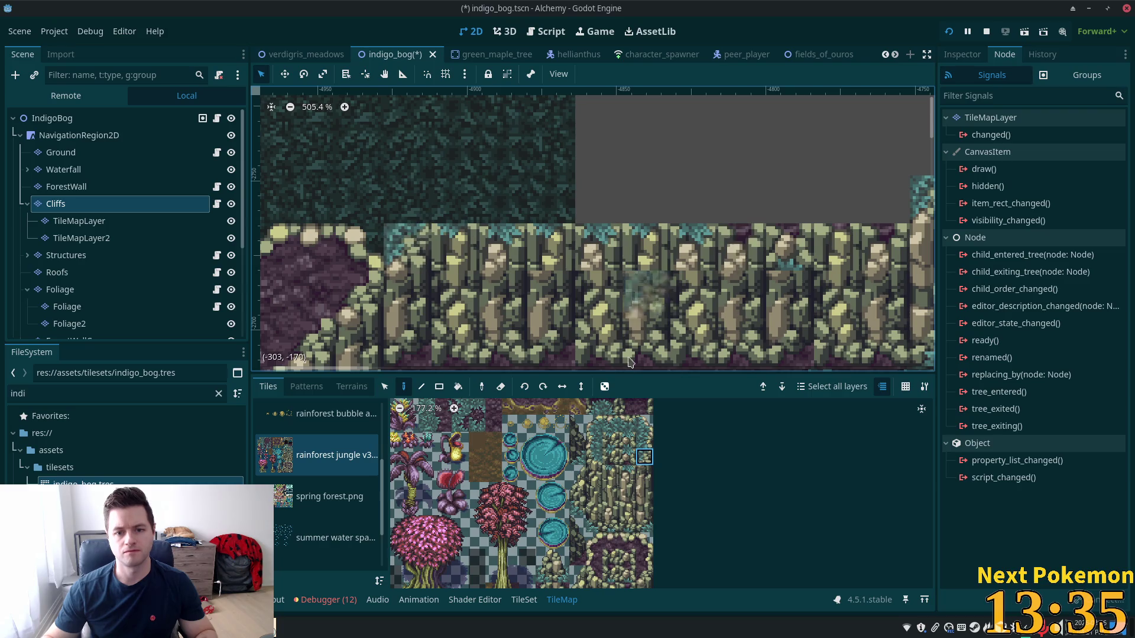
pyautogui.hscroll(4, 692, 283)
pyautogui.moveTo(610, 473); pyautogui.dragTo(629, 474)
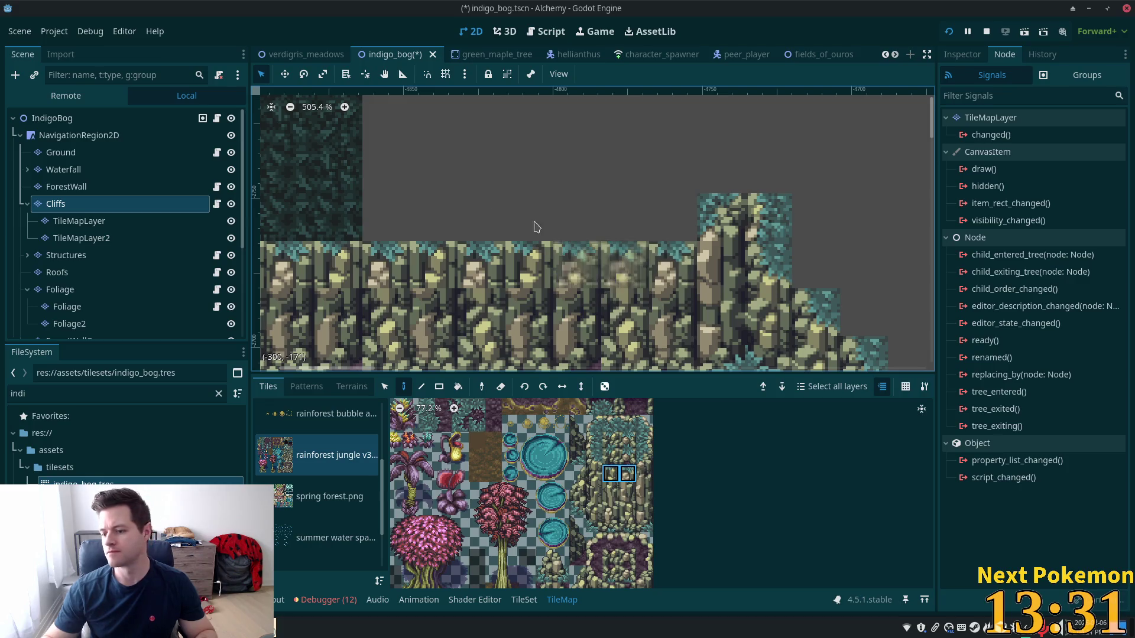
pyautogui.scroll(-3, 640, 265)
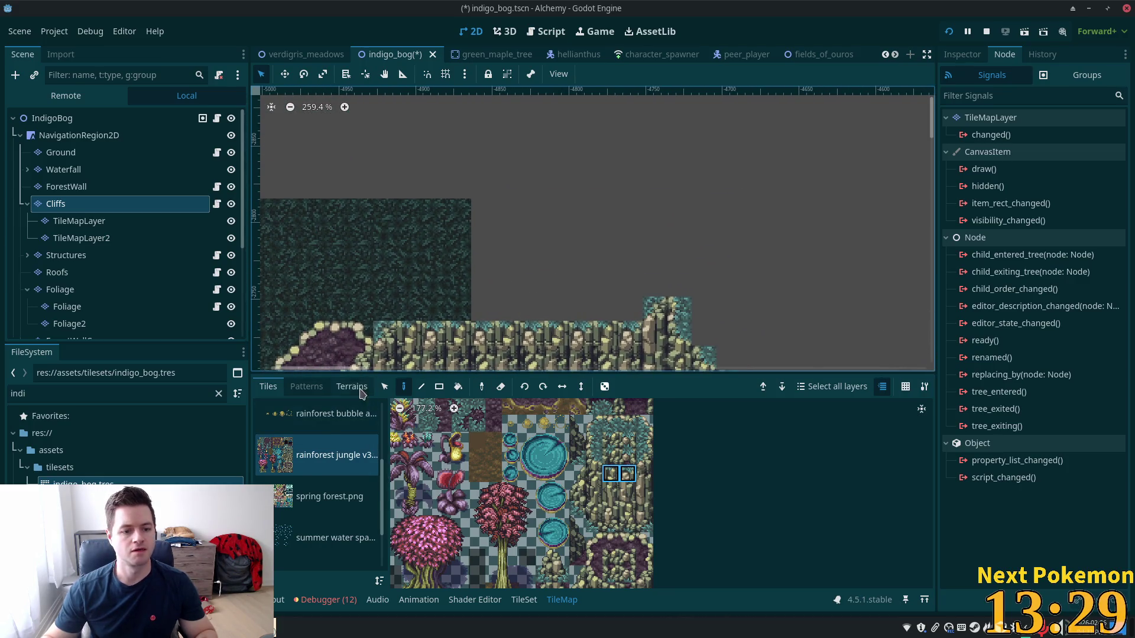
# Rectangle-fill the grey area above the cliffs with Blue Grass terrain
pyautogui.click(352, 386)
pyautogui.click(305, 534)
pyautogui.moveTo(479, 206); pyautogui.dragTo(633, 305)
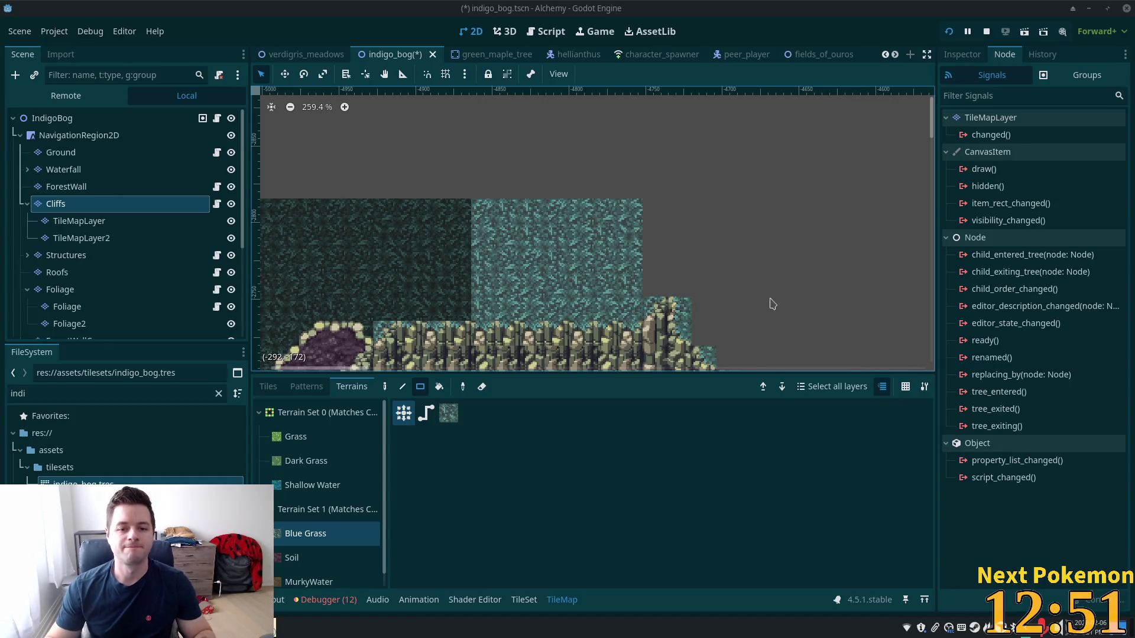
# Extend Blue Grass over the grey area and small gaps above the cliffs
pyautogui.scroll(2, 718, 295)
pyautogui.moveTo(644, 199); pyautogui.dragTo(712, 293)
pyautogui.scroll(-5, 669, 201)
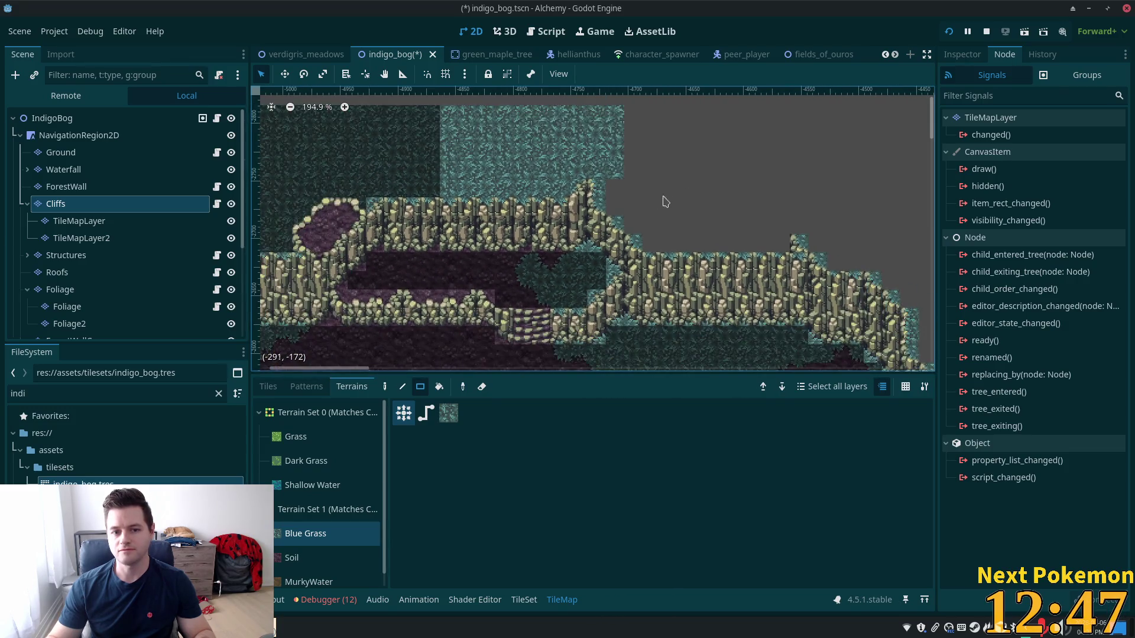
pyautogui.moveTo(612, 186); pyautogui.dragTo(810, 221)
pyautogui.moveTo(655, 246)
pyautogui.mouseDown()
pyautogui.moveTo(828, 249)
pyautogui.moveTo(771, 250)
pyautogui.mouseUp()
pyautogui.scroll(3, 736, 250)
pyautogui.click(759, 242)
pyautogui.click(588, 241)
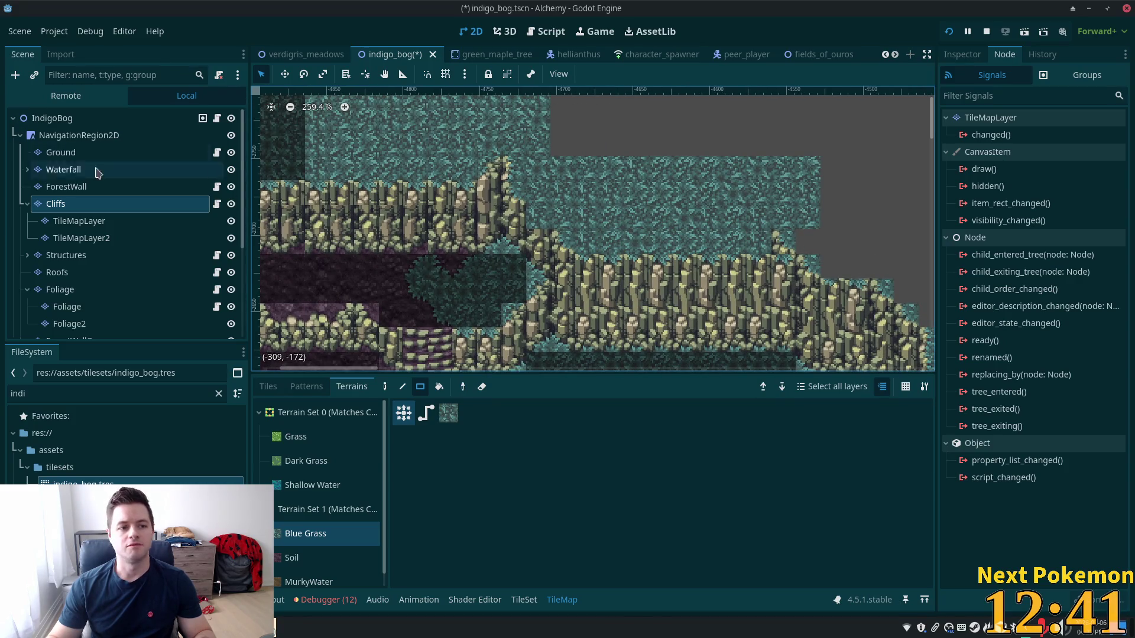
pyautogui.scroll(-5, 434, 184)
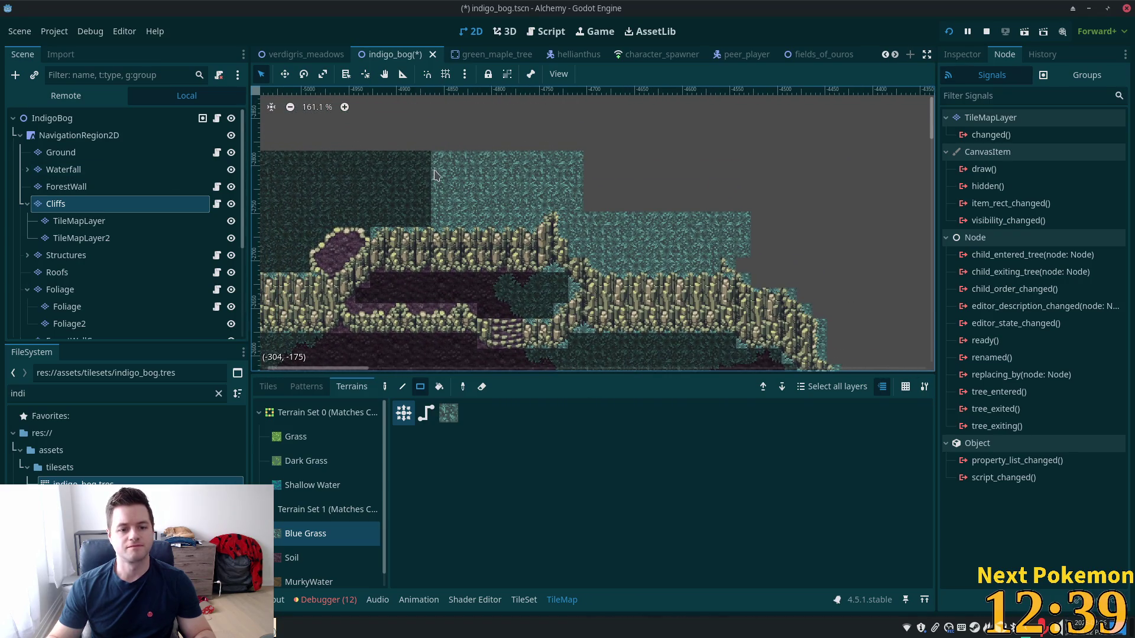
# Undo the accidental erasing of blue grass and cliff tiles at the cliff top
pyautogui.moveTo(437, 152); pyautogui.dragTo(593, 210)
pyautogui.moveTo(445, 223)
pyautogui.mouseDown()
pyautogui.moveTo(656, 230)
pyautogui.moveTo(556, 223)
pyautogui.mouseUp()
pyautogui.moveTo(641, 223)
pyautogui.mouseDown()
pyautogui.moveTo(464, 121)
pyautogui.moveTo(478, 155)
pyautogui.mouseUp()
pyautogui.press('Escape')
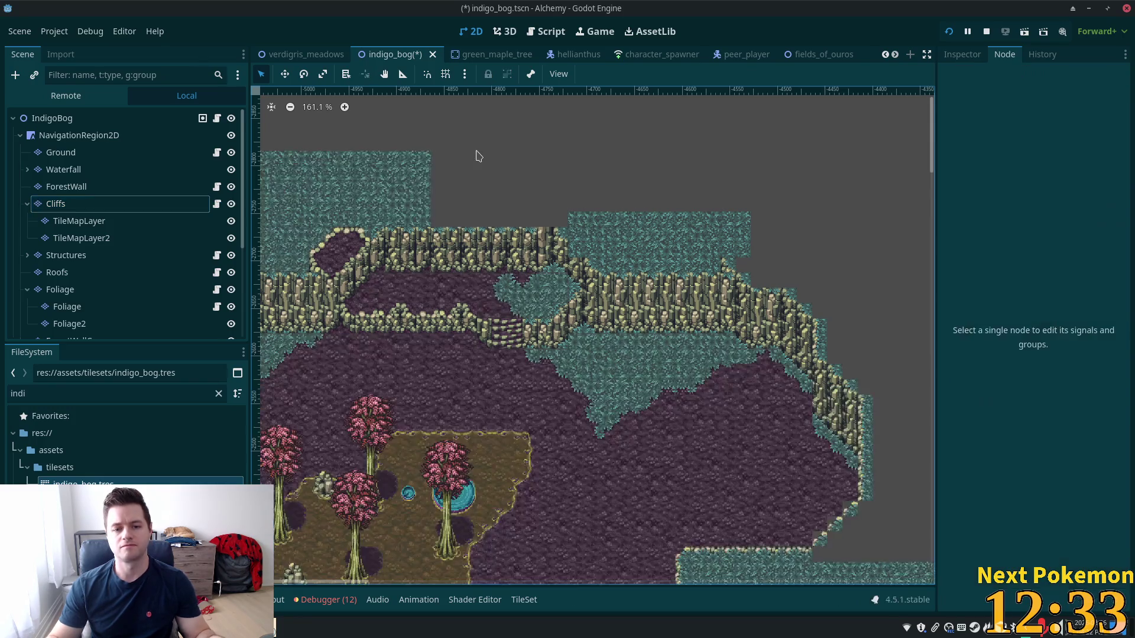
pyautogui.hotkey('ctrl', 'z')
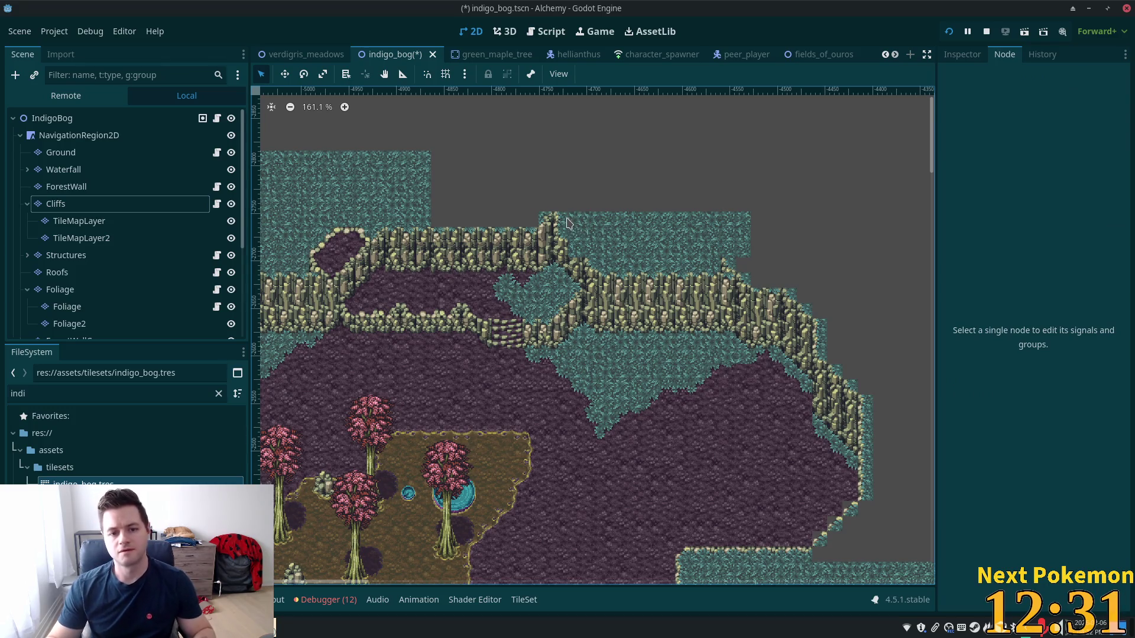
# On the Cliffs layer, erase stray dark and teal tiles along the cliff top
pyautogui.click(97, 203)
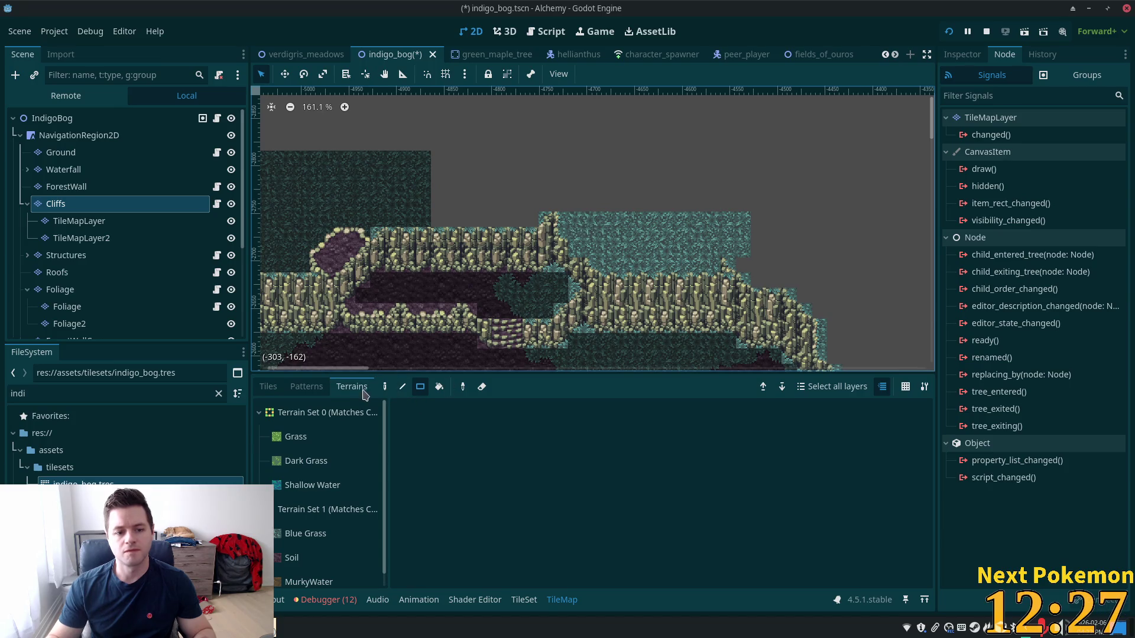
pyautogui.click(267, 388)
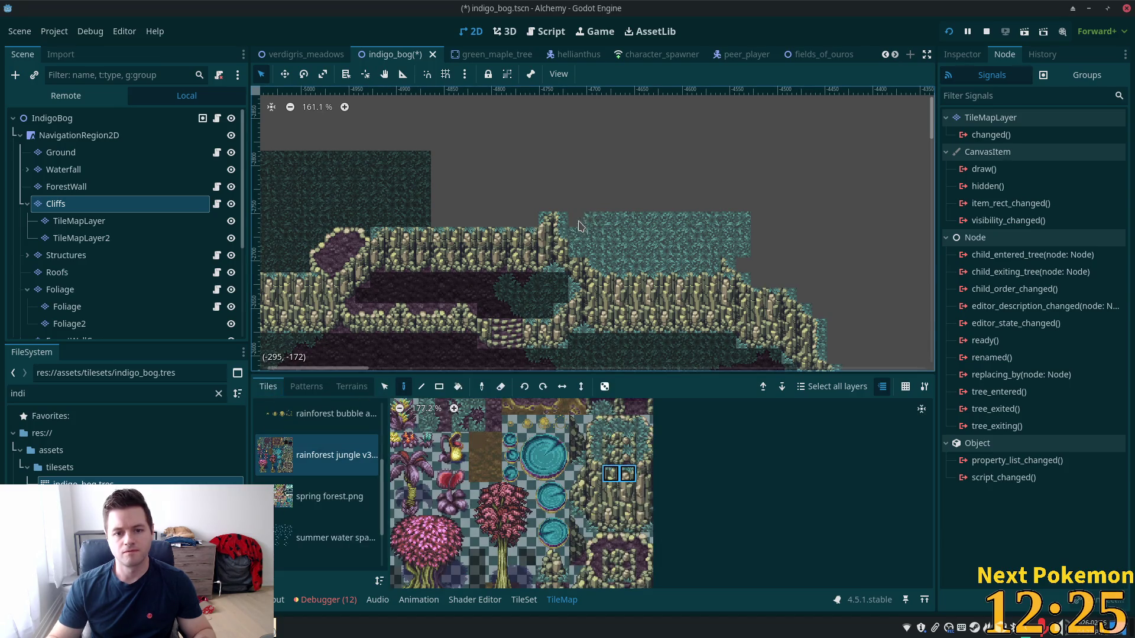
pyautogui.moveTo(579, 225); pyautogui.dragTo(666, 245)
pyautogui.press('r')
pyautogui.moveTo(609, 218); pyautogui.dragTo(785, 225)
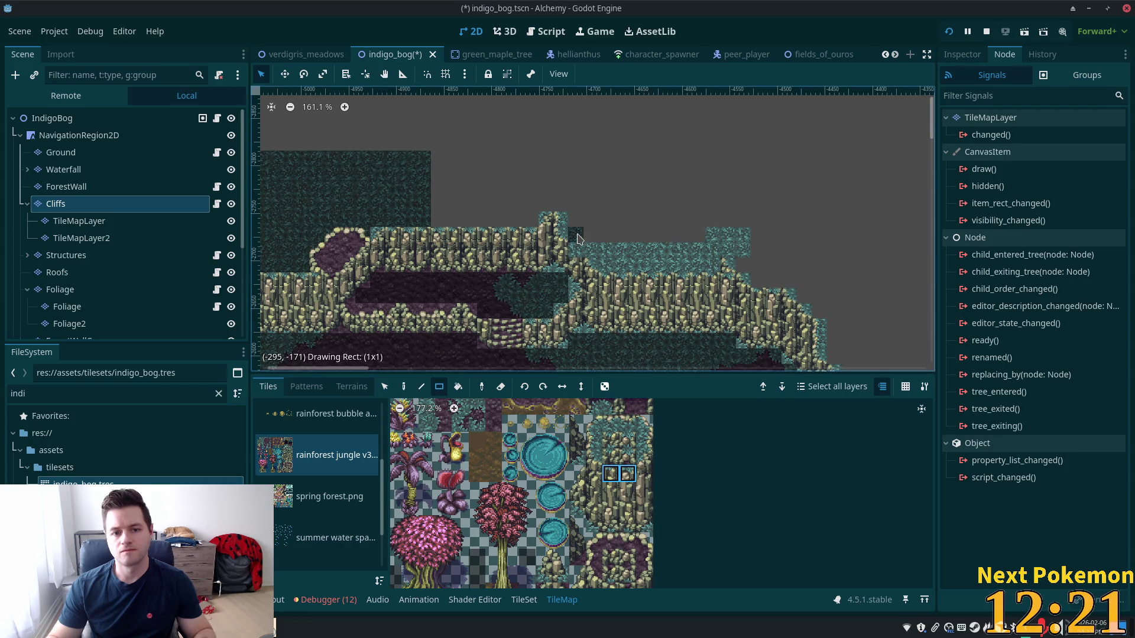
pyautogui.moveTo(577, 238); pyautogui.dragTo(579, 241)
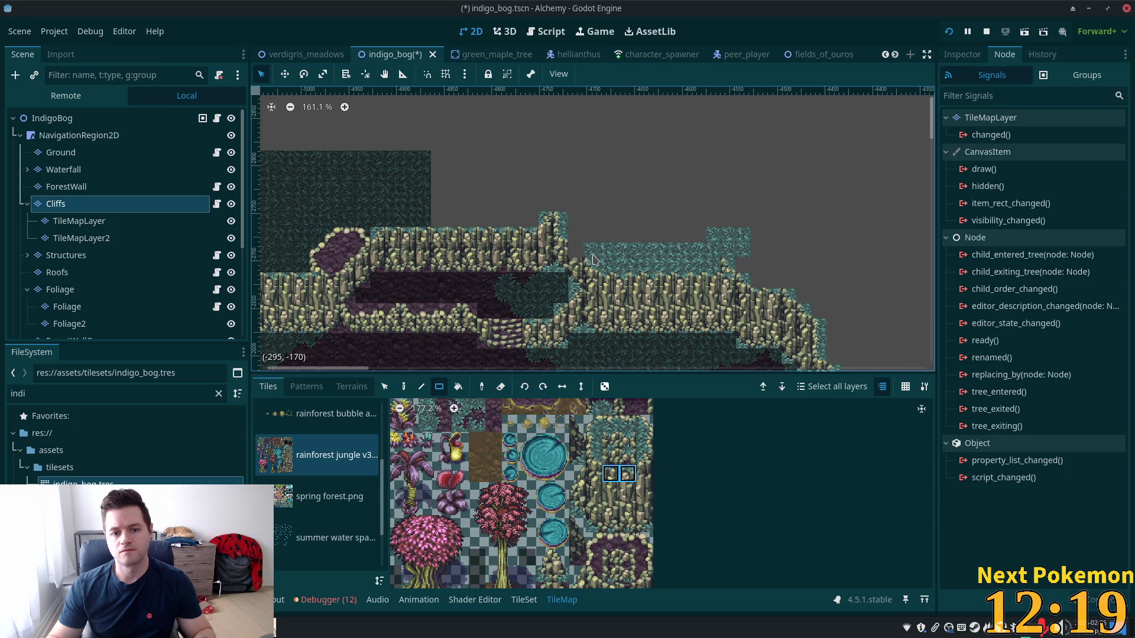
pyautogui.click(589, 255)
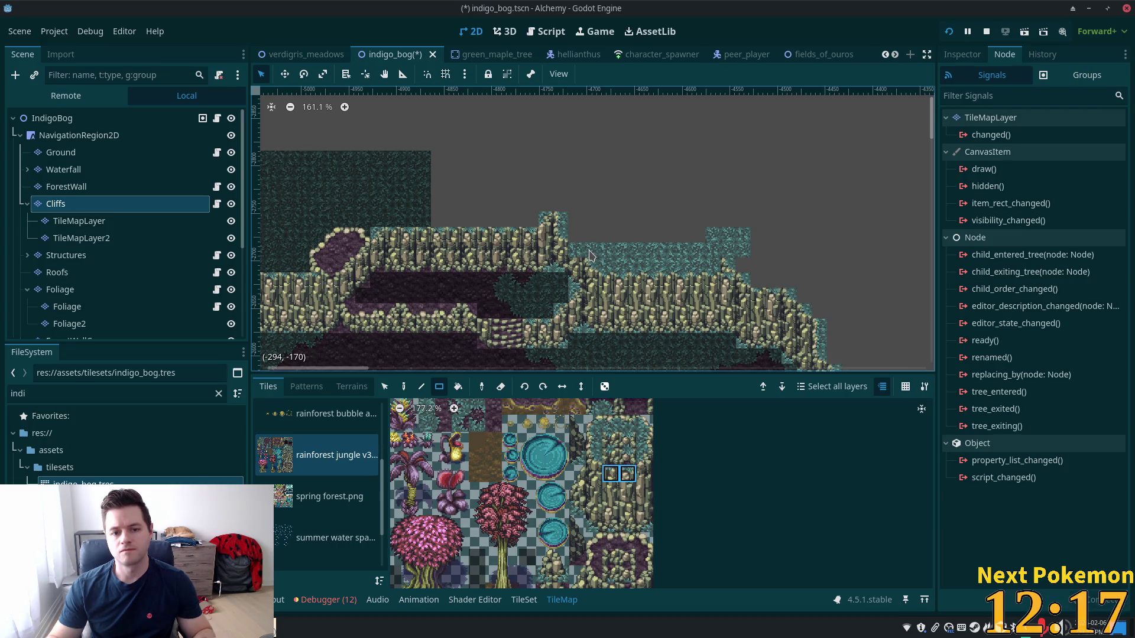
pyautogui.scroll(4, 589, 255)
pyautogui.moveTo(574, 260)
pyautogui.mouseDown()
pyautogui.moveTo(768, 269)
pyautogui.moveTo(821, 236)
pyautogui.mouseUp()
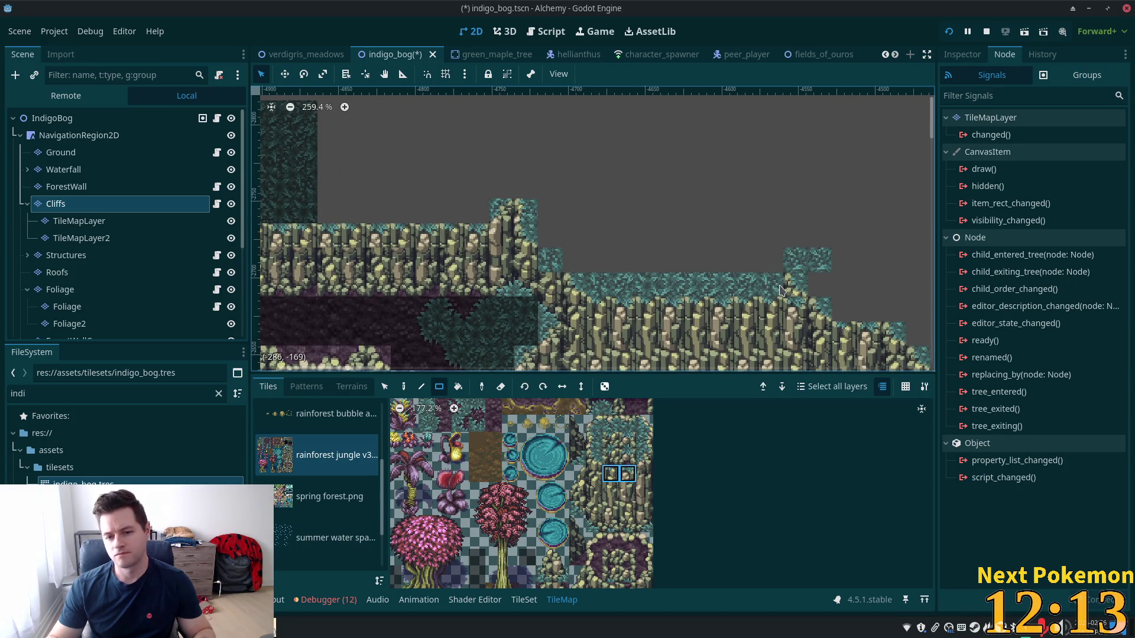
pyautogui.moveTo(782, 289)
pyautogui.mouseDown()
pyautogui.moveTo(825, 289)
pyautogui.moveTo(824, 263)
pyautogui.mouseUp()
pyautogui.moveTo(751, 260); pyautogui.dragTo(591, 284)
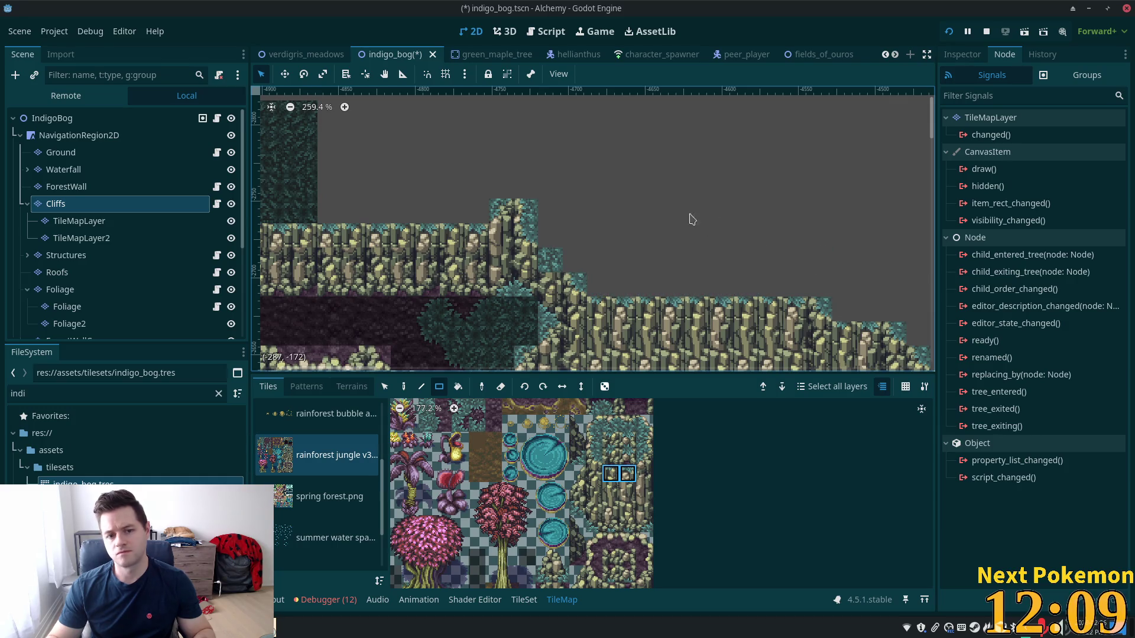
# Pick single cliff-top tiles from the atlas to repaint the cliff edge
pyautogui.click(597, 442)
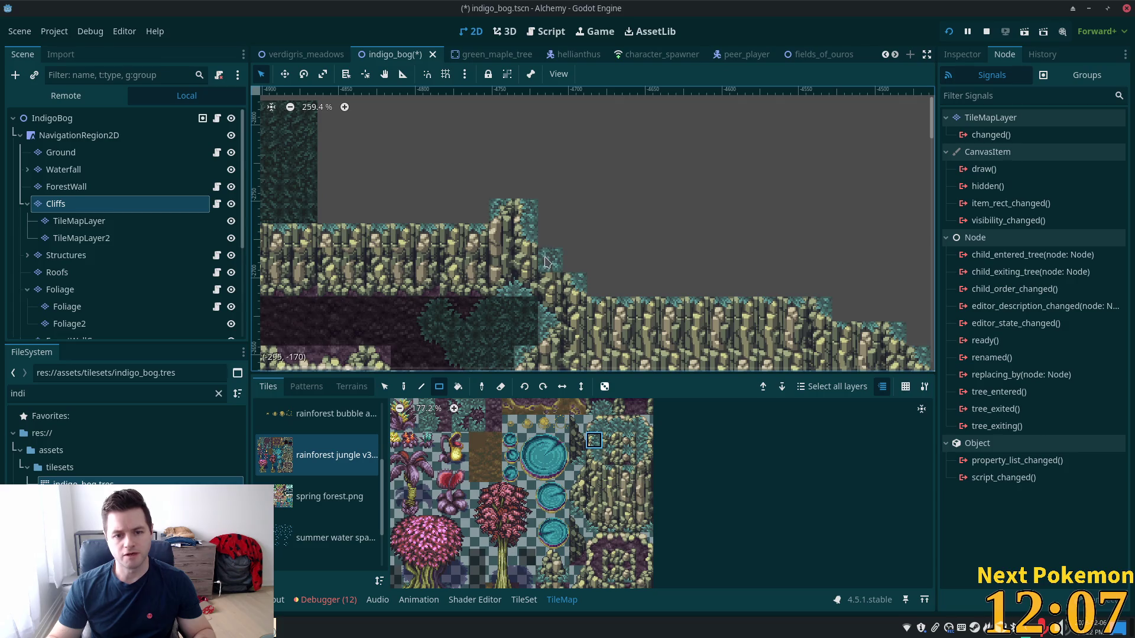
pyautogui.press('d')
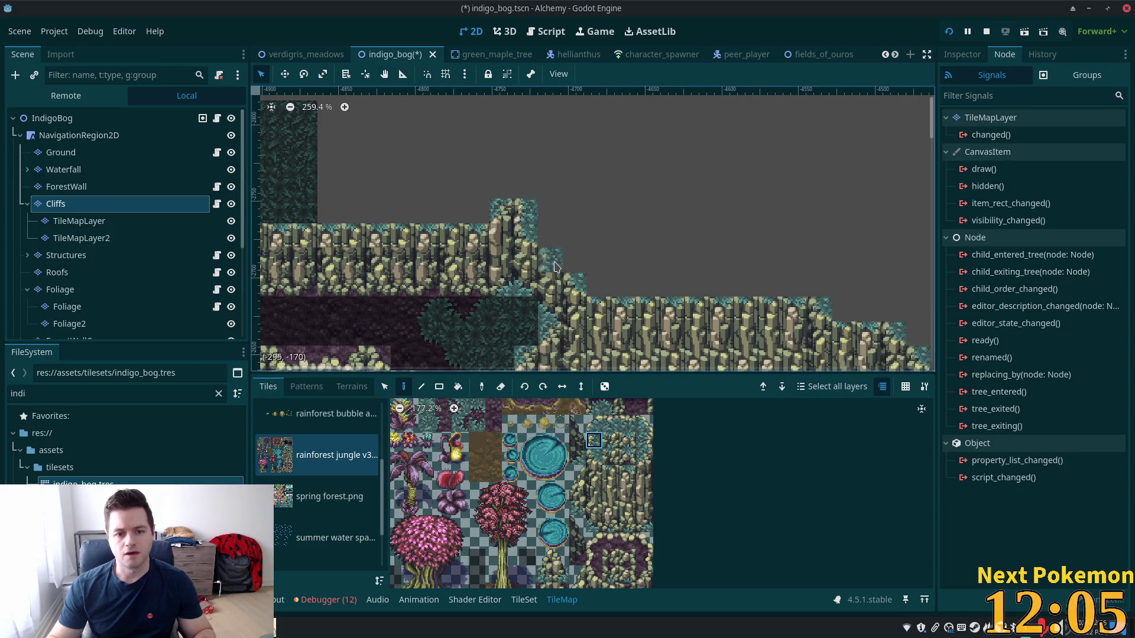
pyautogui.click(597, 463)
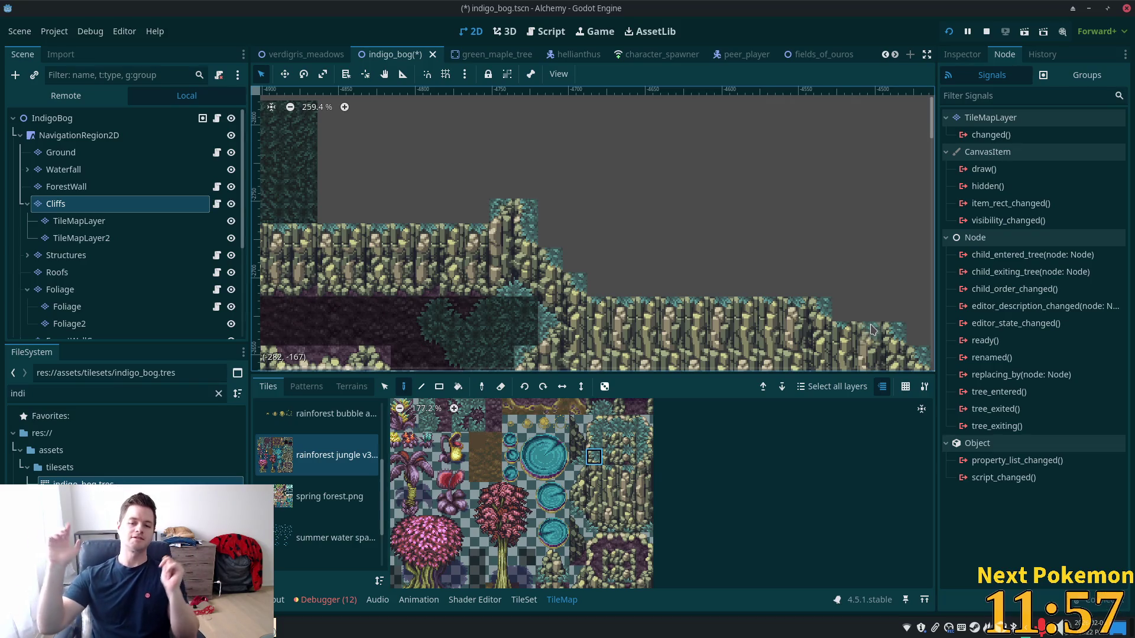
pyautogui.scroll(-5, 516, 168)
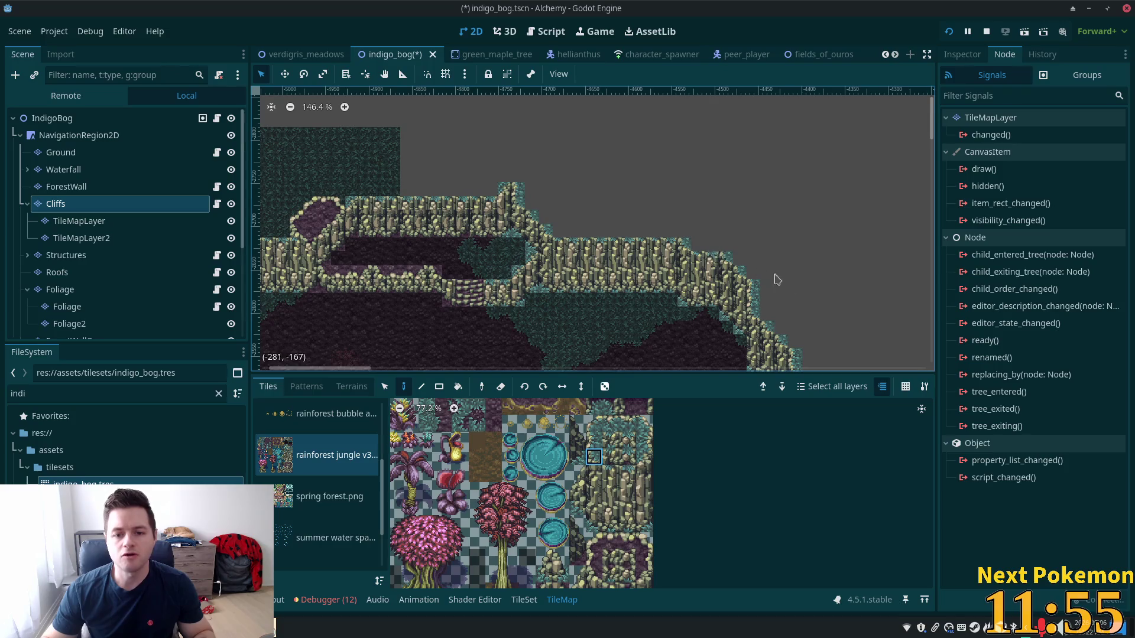
pyautogui.scroll(4, 557, 175)
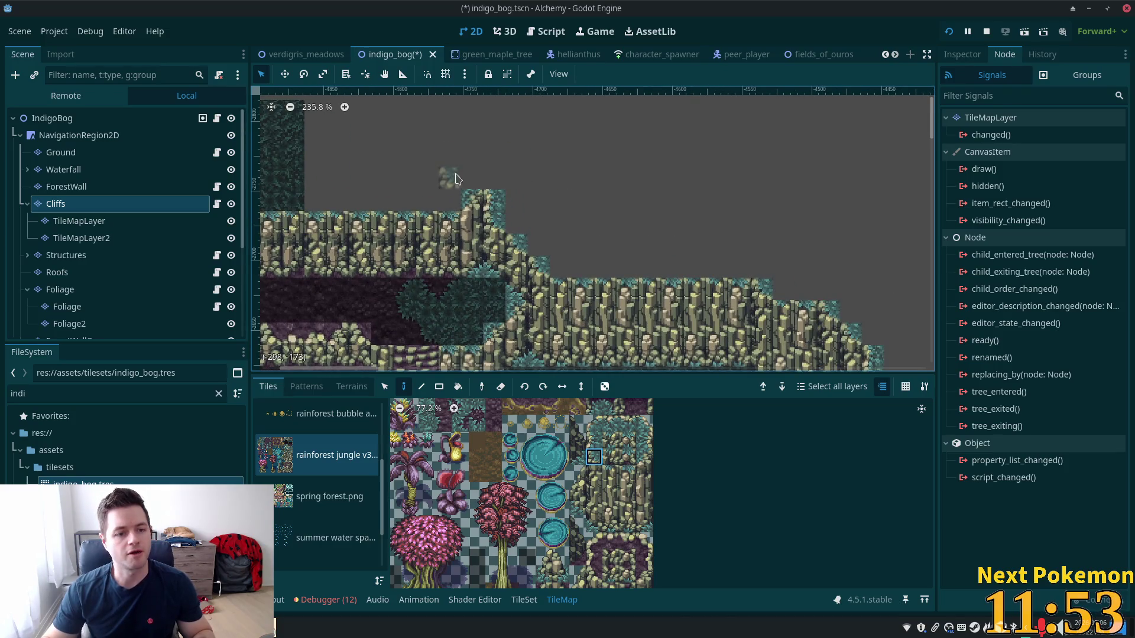
pyautogui.scroll(-2, 455, 177)
pyautogui.click(65, 153)
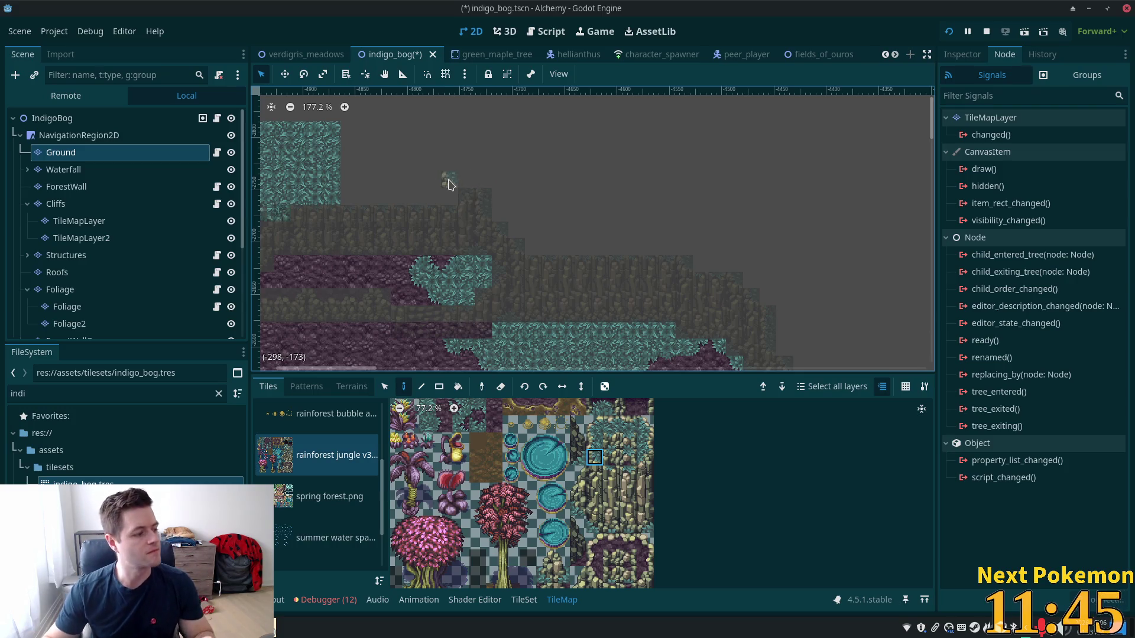
# Paint a first Blue Grass rectangle on the Ground layer with the rectangle tool
pyautogui.scroll(-2, 470, 204)
pyautogui.scroll(-1, 611, 249)
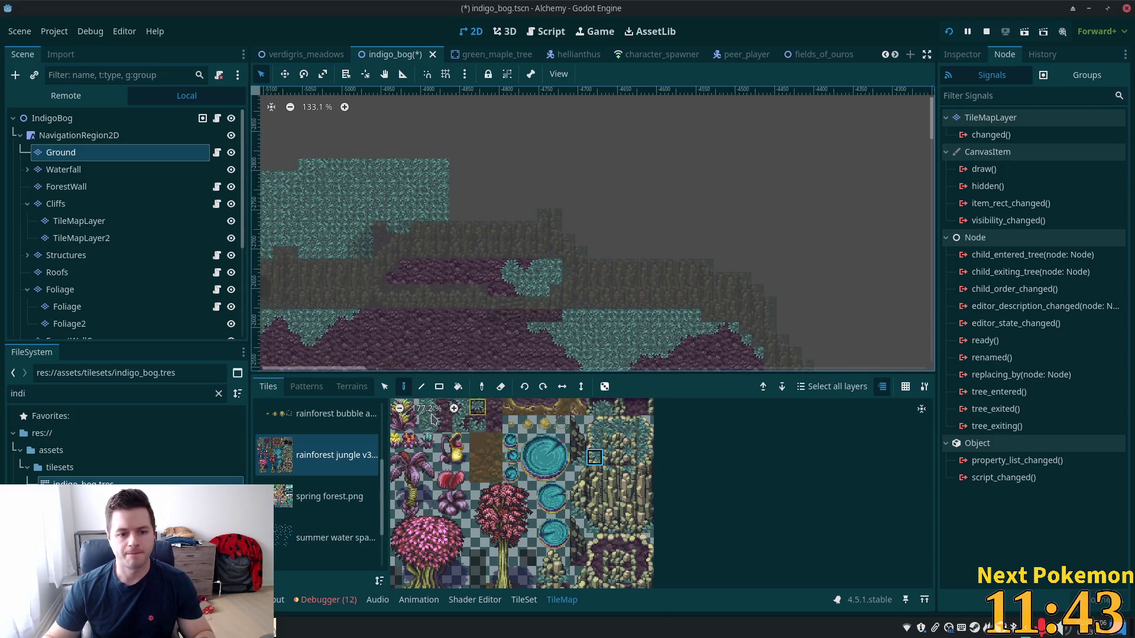
pyautogui.click(439, 387)
pyautogui.moveTo(454, 164)
pyautogui.mouseDown()
pyautogui.moveTo(529, 216)
pyautogui.moveTo(455, 171)
pyautogui.mouseUp()
pyautogui.click(307, 386)
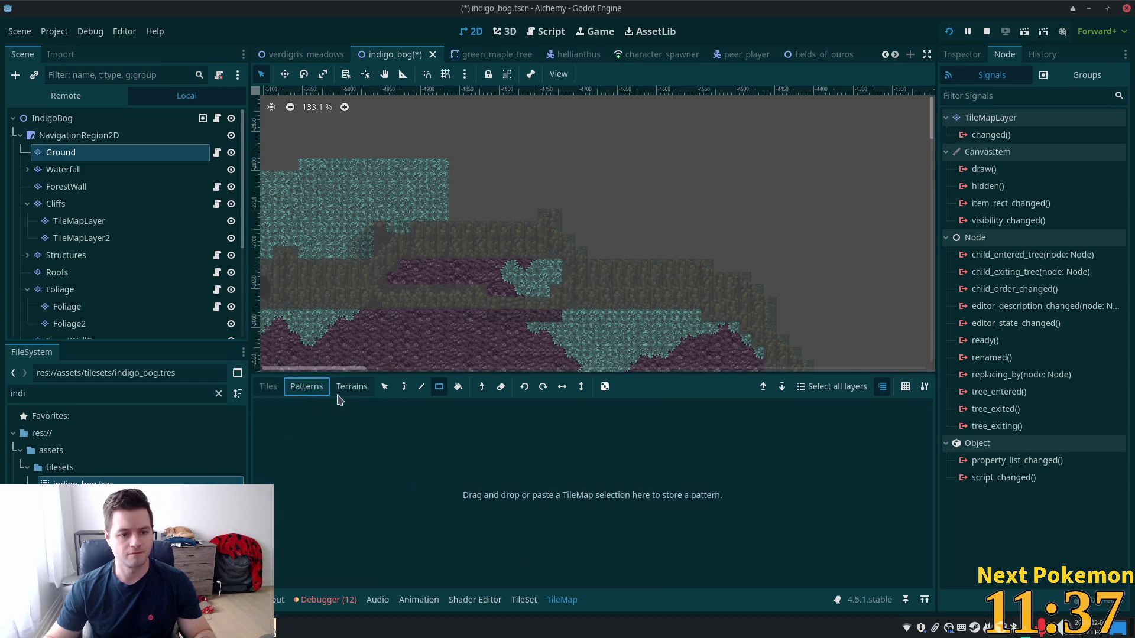
pyautogui.click(352, 386)
pyautogui.click(301, 536)
pyautogui.moveTo(459, 171)
pyautogui.mouseDown()
pyautogui.moveTo(527, 215)
pyautogui.moveTo(569, 196)
pyautogui.moveTo(679, 245)
pyautogui.moveTo(727, 236)
pyautogui.moveTo(593, 233)
pyautogui.mouseUp()
# Paint wide Blue Grass blocks and strips across the top and right side
pyautogui.moveTo(582, 243); pyautogui.dragTo(583, 243)
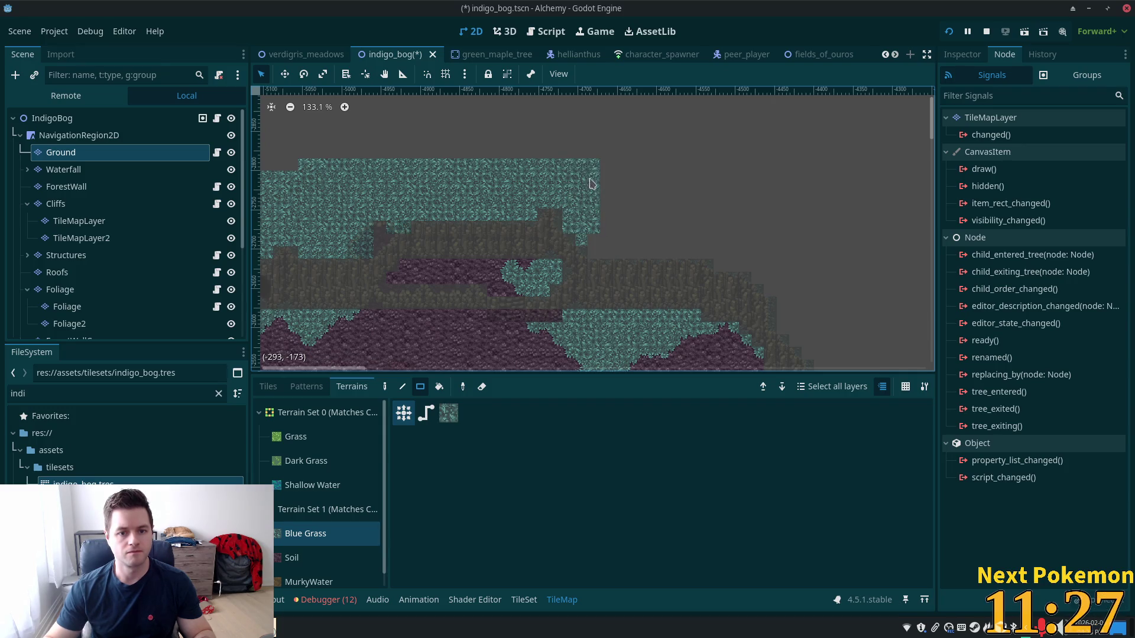
pyautogui.moveTo(593, 169)
pyautogui.mouseDown()
pyautogui.moveTo(662, 229)
pyautogui.moveTo(810, 256)
pyautogui.mouseUp()
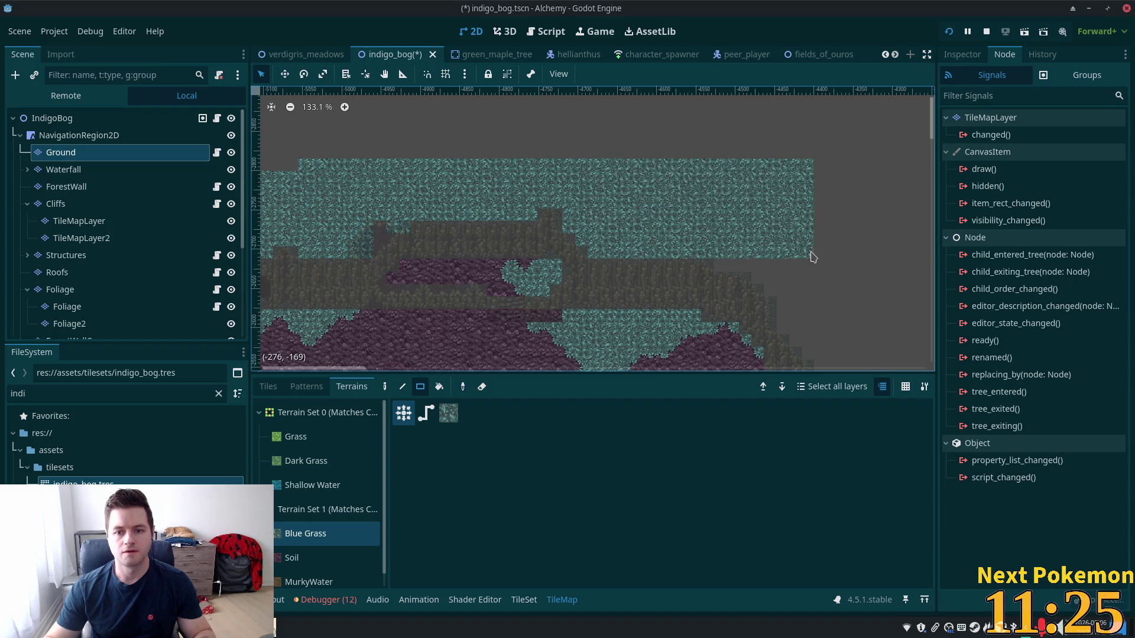
pyautogui.moveTo(717, 260)
pyautogui.mouseDown()
pyautogui.moveTo(841, 238)
pyautogui.moveTo(849, 171)
pyautogui.mouseUp()
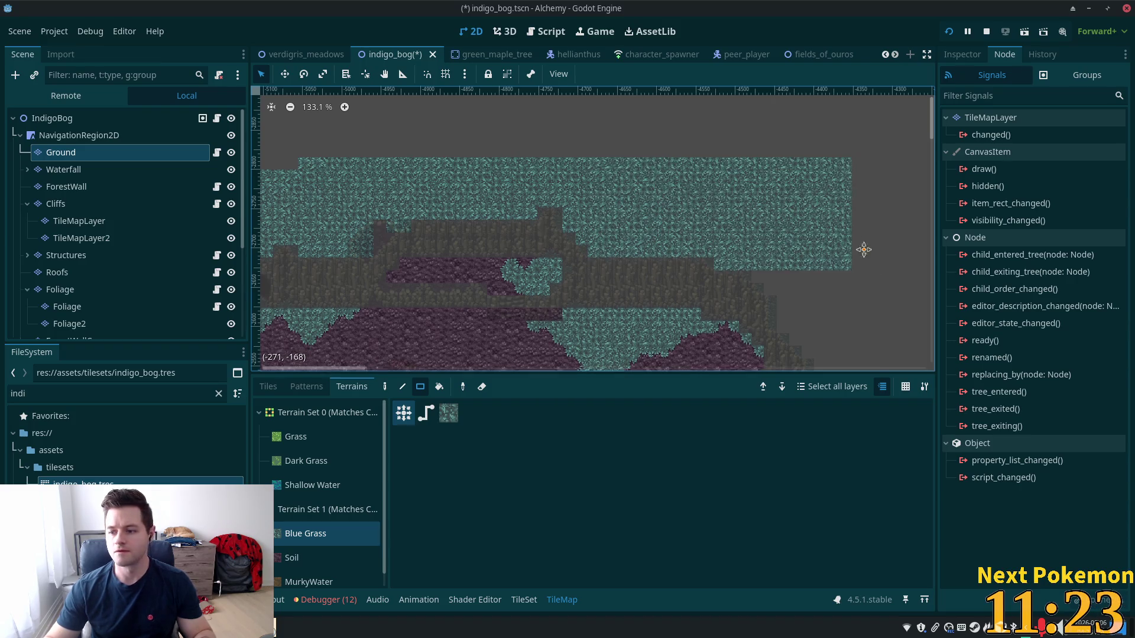
pyautogui.moveTo(870, 262); pyautogui.dragTo(769, 189)
pyautogui.moveTo(664, 174); pyautogui.dragTo(814, 177)
pyautogui.moveTo(680, 189); pyautogui.dragTo(844, 187)
pyautogui.moveTo(683, 197)
pyautogui.mouseDown()
pyautogui.moveTo(730, 228)
pyautogui.moveTo(768, 211)
pyautogui.moveTo(740, 118)
pyautogui.moveTo(781, 188)
pyautogui.moveTo(730, 214)
pyautogui.moveTo(848, 234)
pyautogui.mouseUp()
# Fill the remaining grey area so the two blue-grass areas join
pyautogui.scroll(2, 845, 266)
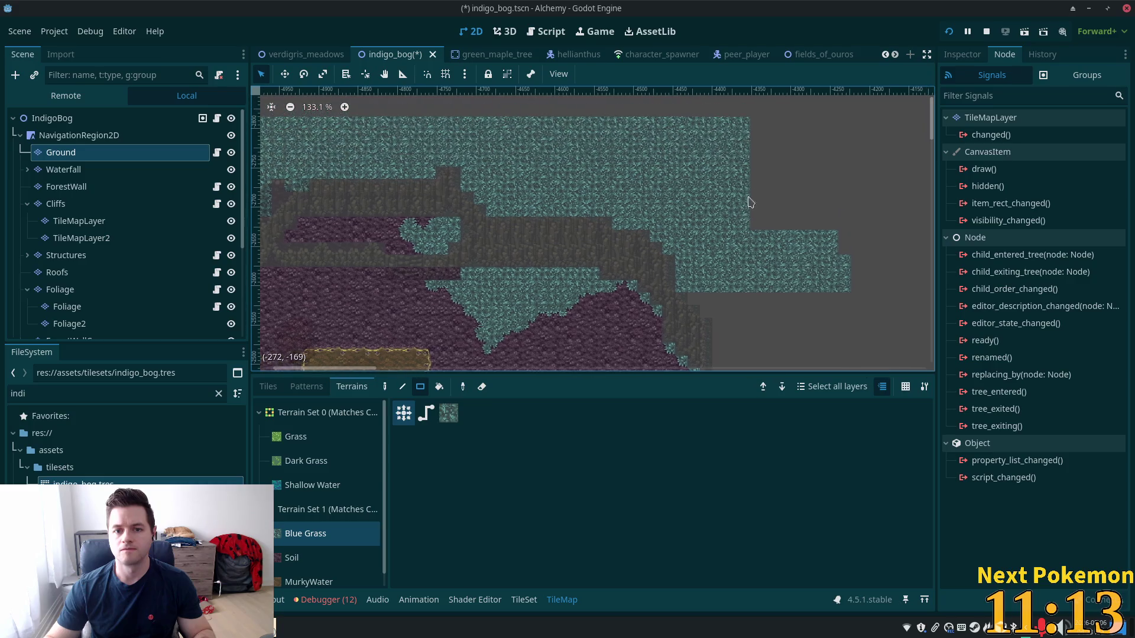
pyautogui.scroll(-5, 838, 309)
pyautogui.moveTo(671, 149)
pyautogui.mouseDown()
pyautogui.moveTo(812, 151)
pyautogui.moveTo(851, 163)
pyautogui.mouseUp()
pyautogui.moveTo(703, 174)
pyautogui.mouseDown()
pyautogui.moveTo(706, 203)
pyautogui.moveTo(895, 278)
pyautogui.moveTo(851, 290)
pyautogui.mouseUp()
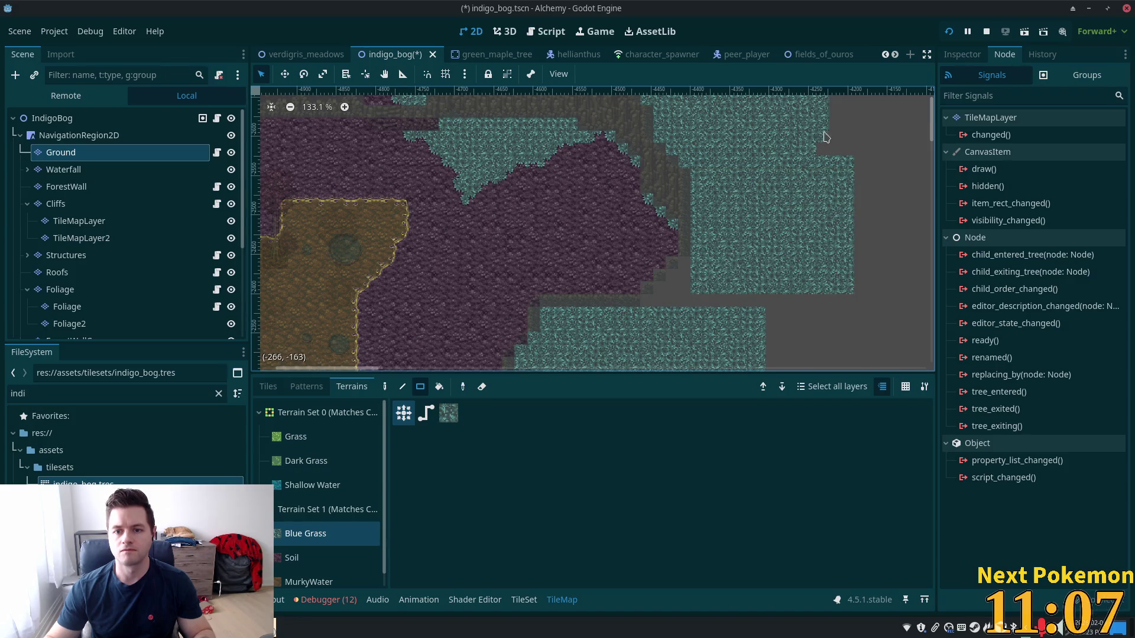
pyautogui.scroll(5, 827, 207)
pyautogui.scroll(-6, 780, 236)
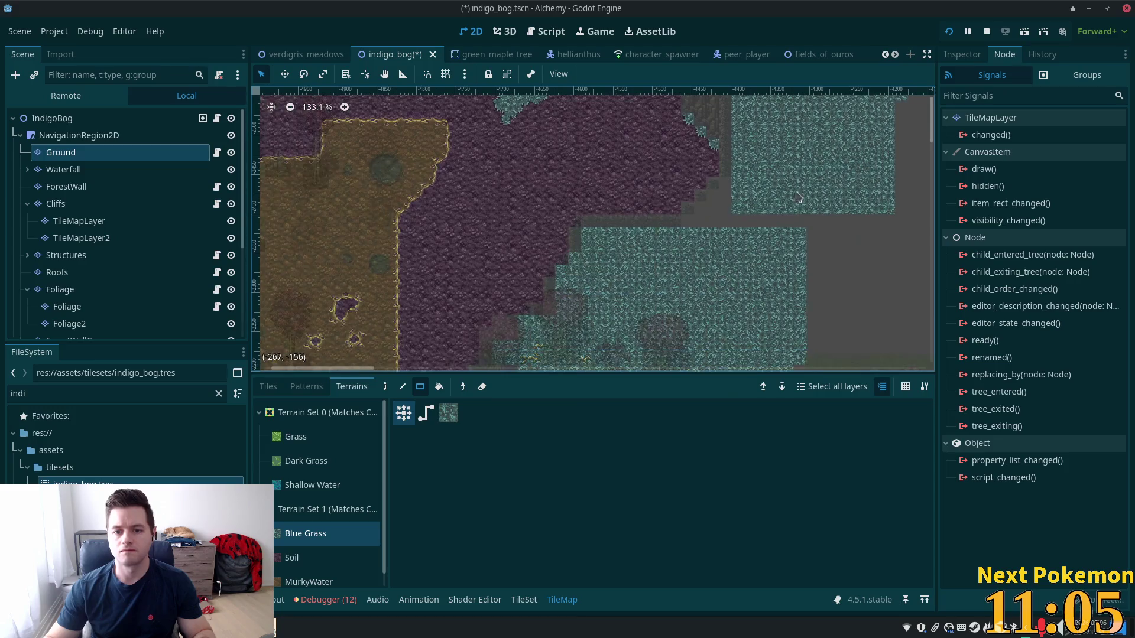
pyautogui.moveTo(730, 241); pyautogui.dragTo(726, 237)
pyautogui.moveTo(712, 191)
pyautogui.mouseDown()
pyautogui.moveTo(711, 257)
pyautogui.moveTo(700, 230)
pyautogui.moveTo(945, 222)
pyautogui.mouseUp()
pyautogui.moveTo(799, 220)
pyautogui.mouseDown()
pyautogui.moveTo(823, 299)
pyautogui.moveTo(853, 320)
pyautogui.mouseUp()
pyautogui.scroll(4, 628, 169)
pyautogui.keyDown('ctrl'); pyautogui.scroll(-3, 628, 169); pyautogui.keyUp('ctrl')
pyautogui.click(148, 118)
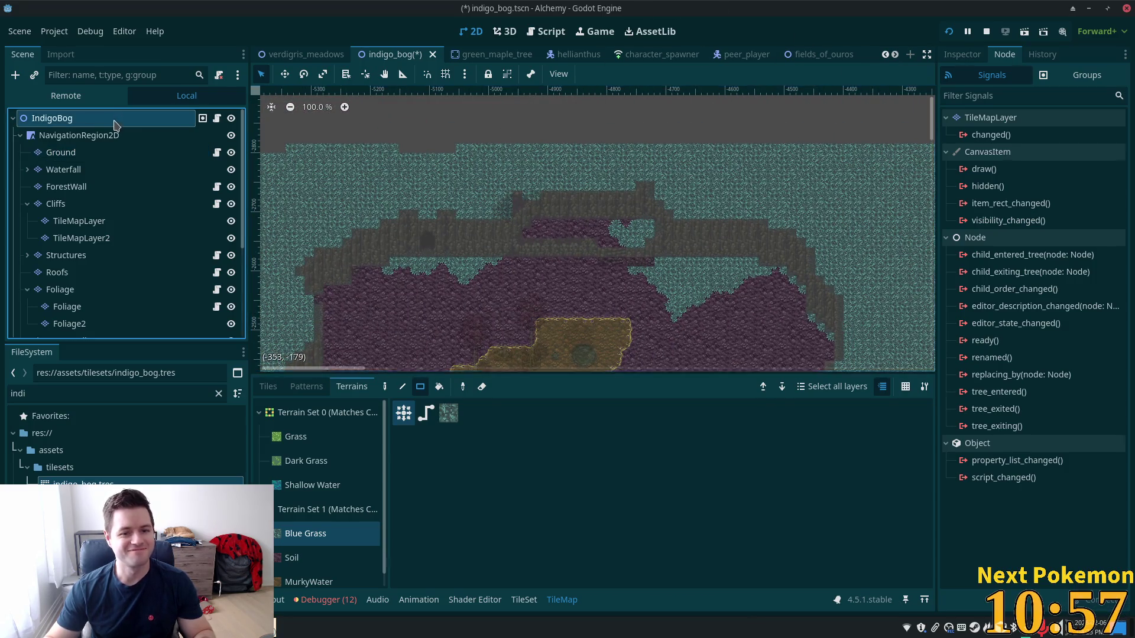
# Zoom over the finished map and save the indigo_bog scene with Ctrl+S
pyautogui.scroll(3, 620, 306)
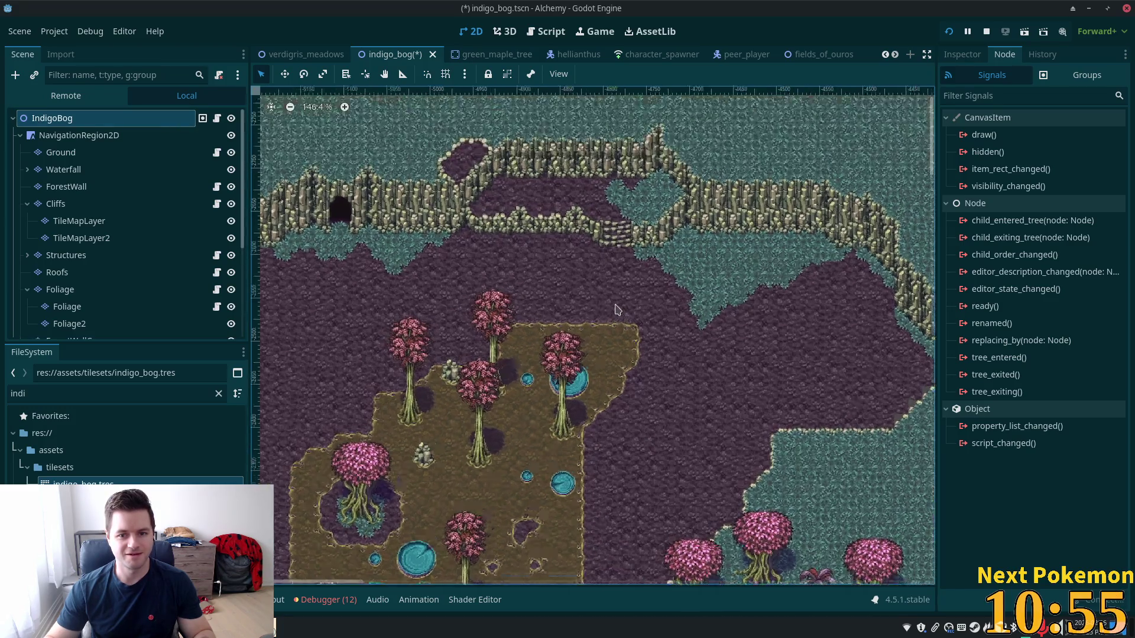
pyautogui.scroll(1, 620, 307)
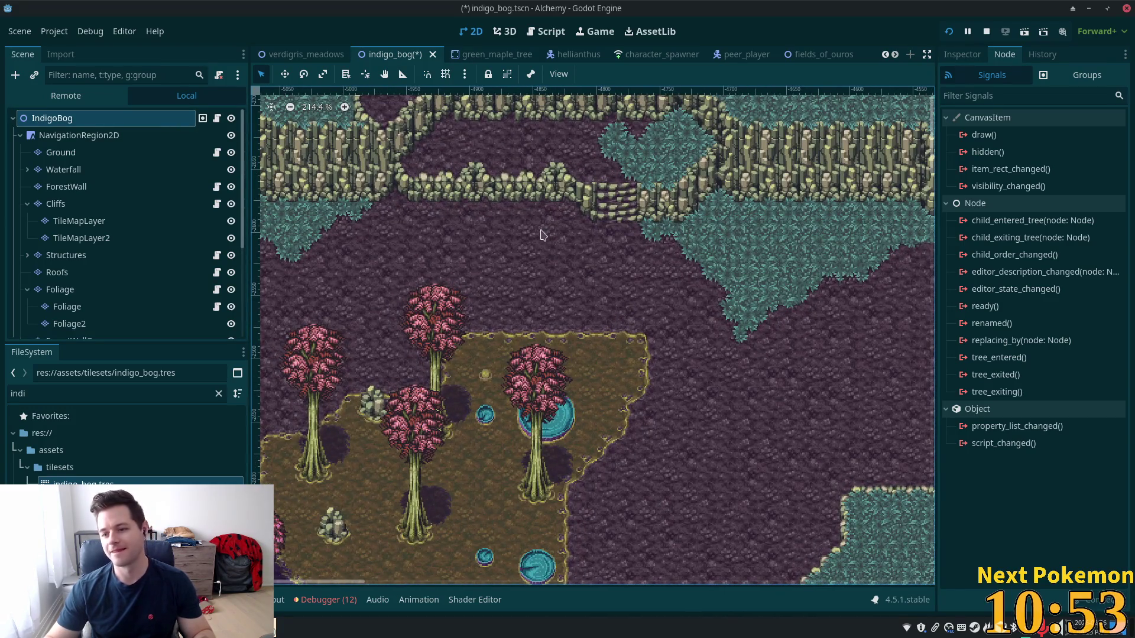
pyautogui.scroll(-10, 545, 235)
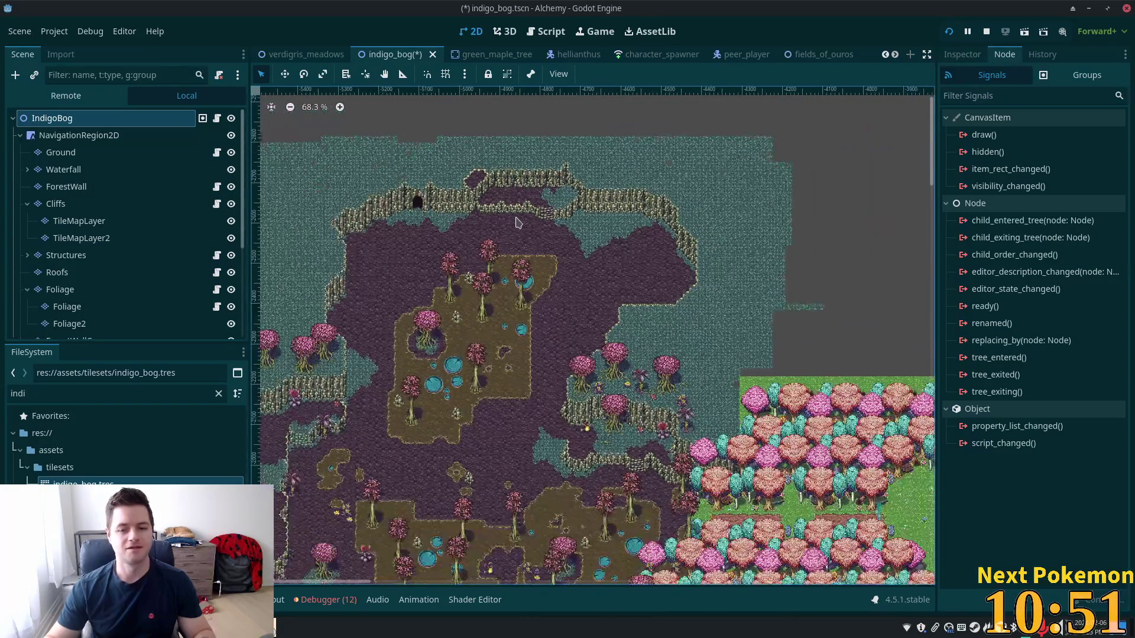
pyautogui.scroll(-3, 517, 222)
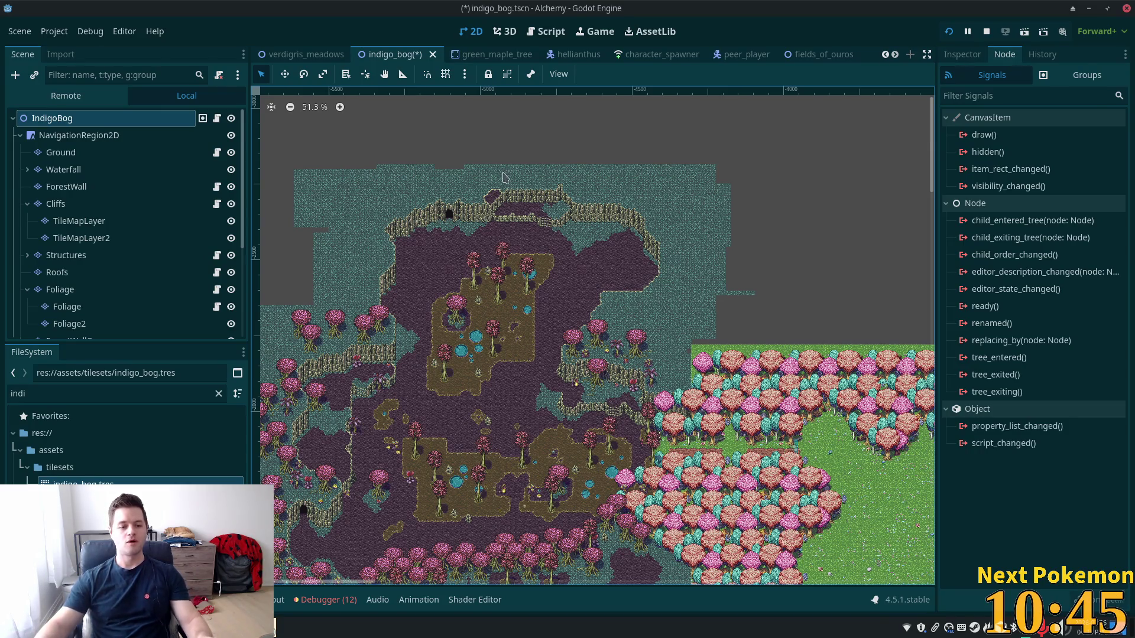
pyautogui.hotkey('ctrl', 's')
pyautogui.click(948, 32)
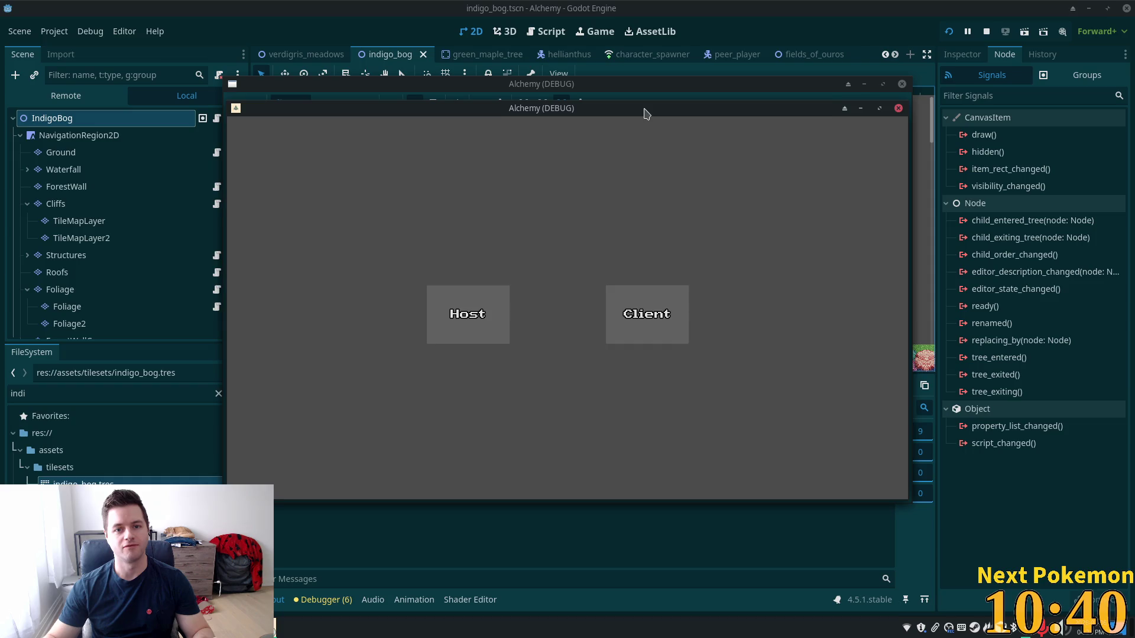
# Walk the character around the bog floor and along the cliffs
pyautogui.moveTo(647, 114)
pyautogui.mouseDown()
pyautogui.moveTo(447, 175)
pyautogui.moveTo(439, 193)
pyautogui.moveTo(460, 181)
pyautogui.mouseUp()
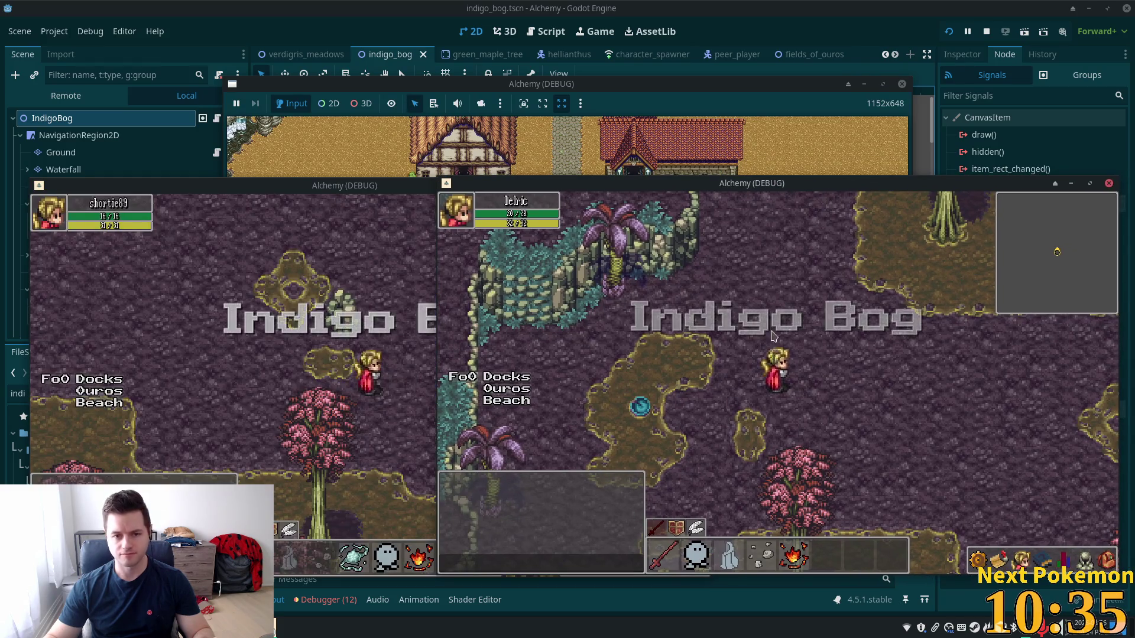
pyautogui.press('Up')
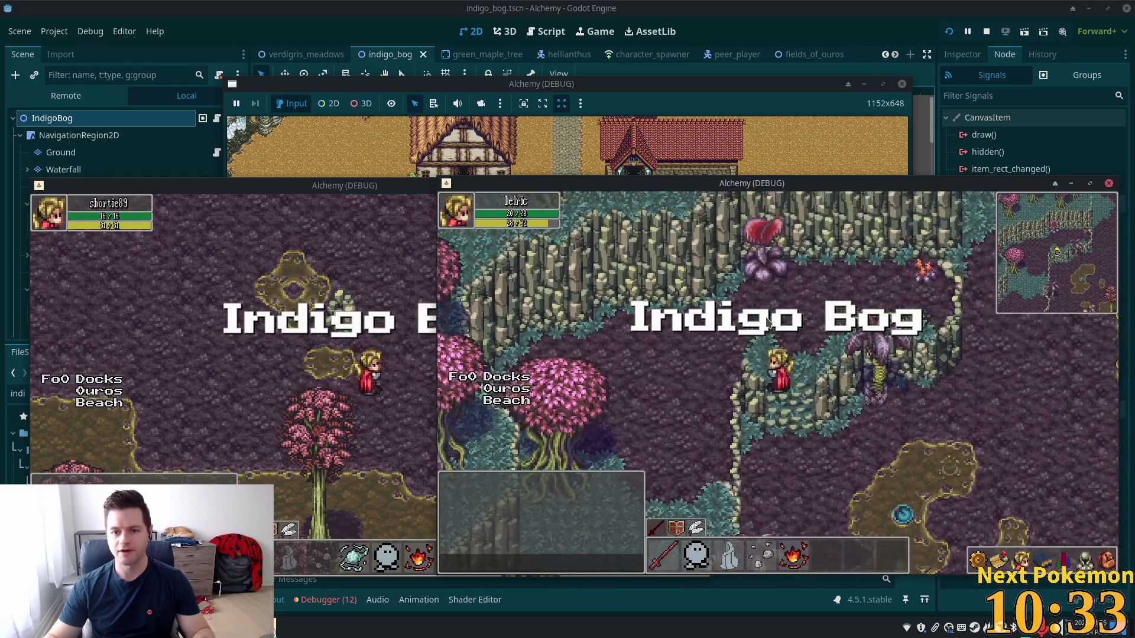
pyautogui.press('Up')
pyautogui.press('Left')
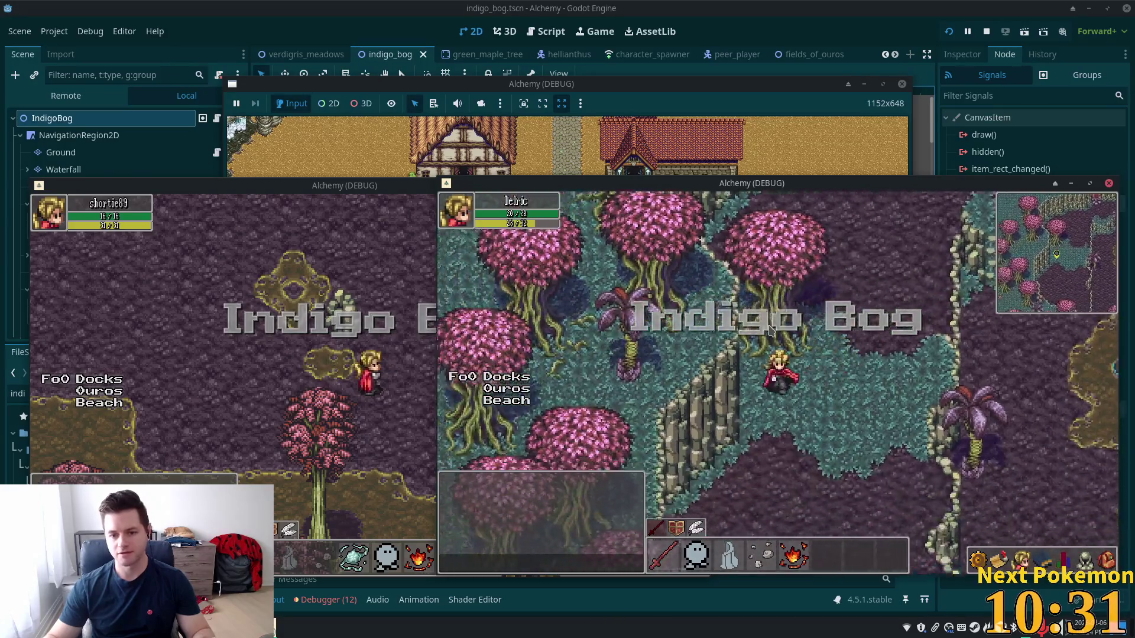
pyautogui.press('Right')
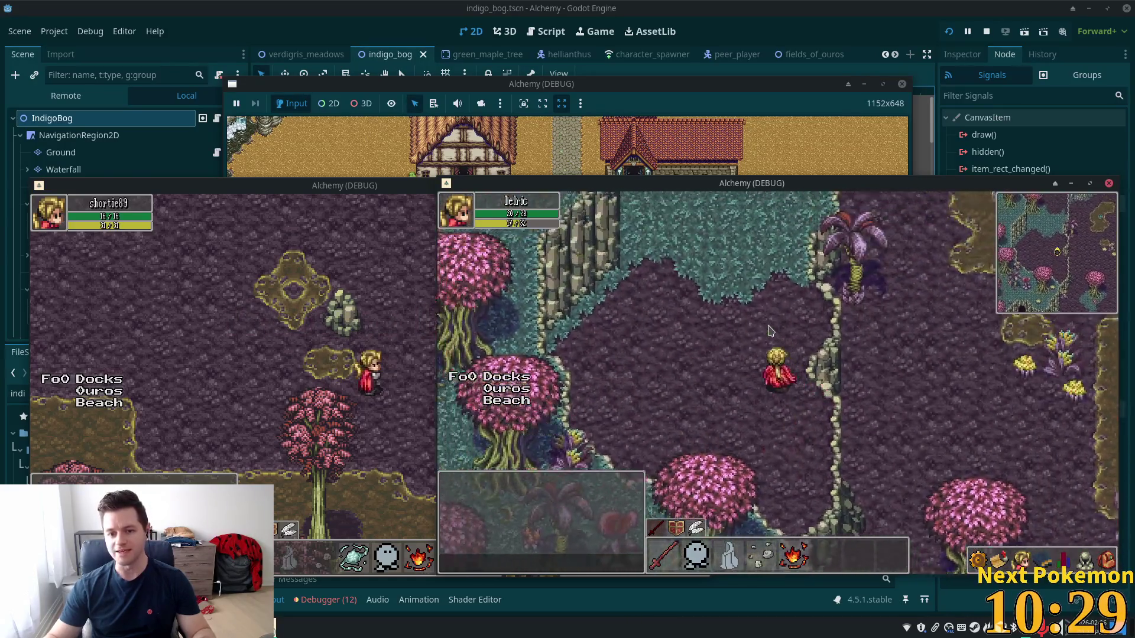
pyautogui.press('Right')
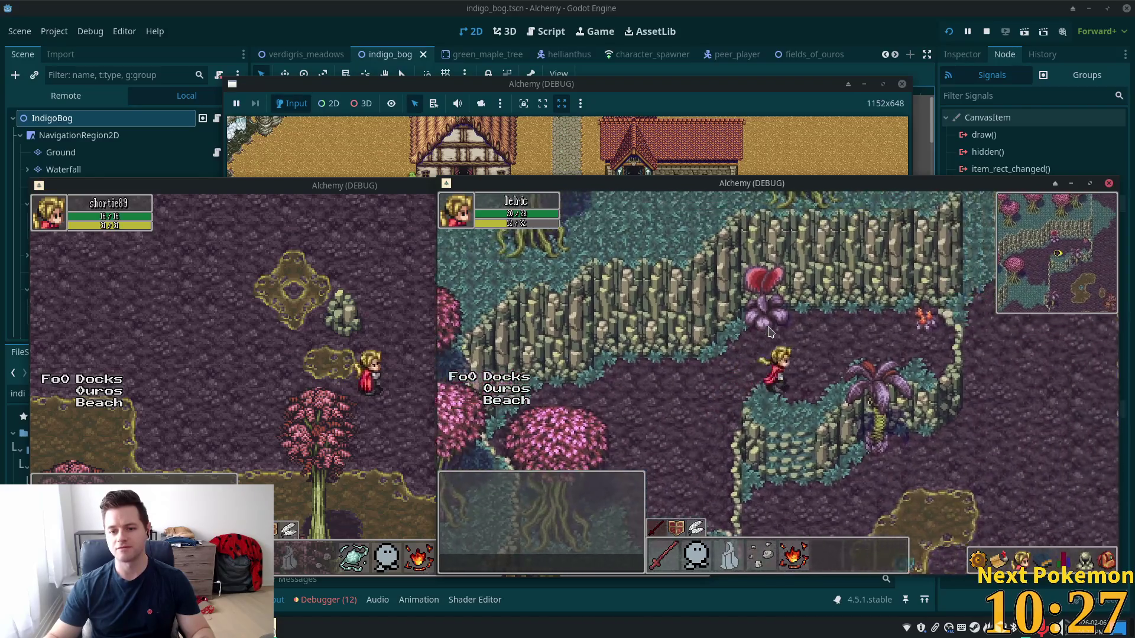
pyautogui.press('Down')
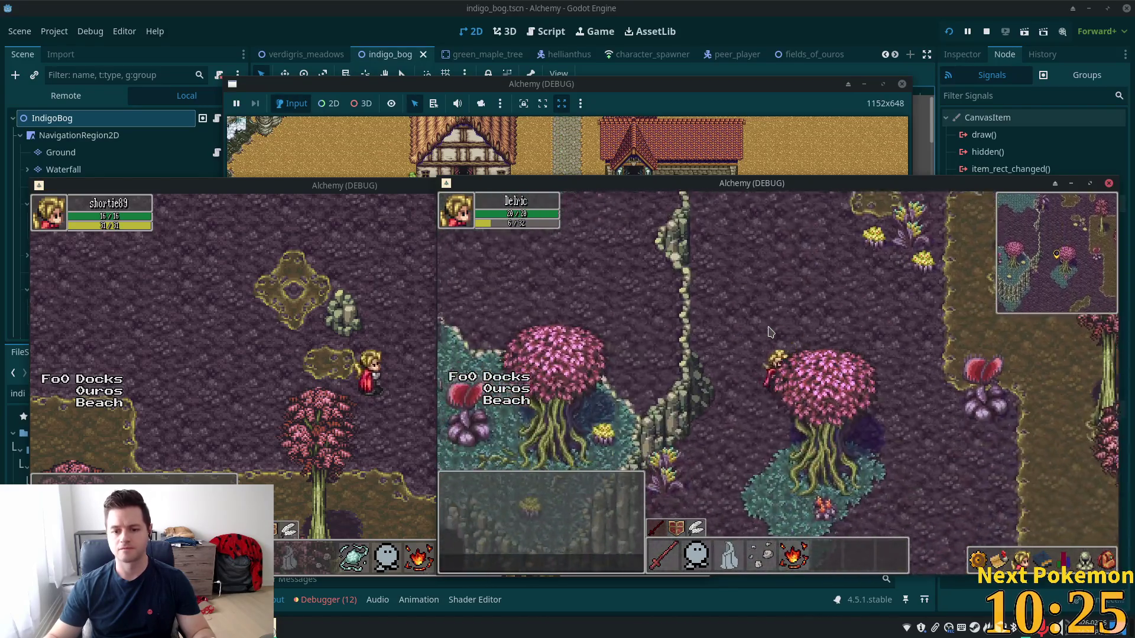
pyautogui.press('Down')
pyautogui.press('Down')
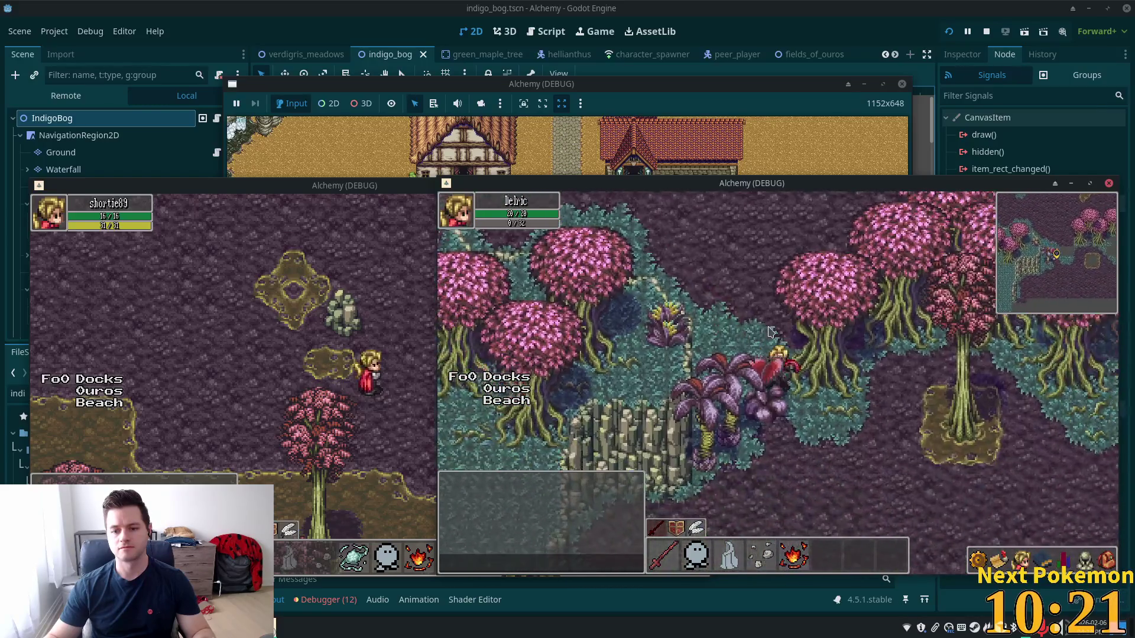
# Walk past the pink tree, climb the stairs onto the cliff, then stop the game with F8
pyautogui.press('Up')
pyautogui.press('Up')
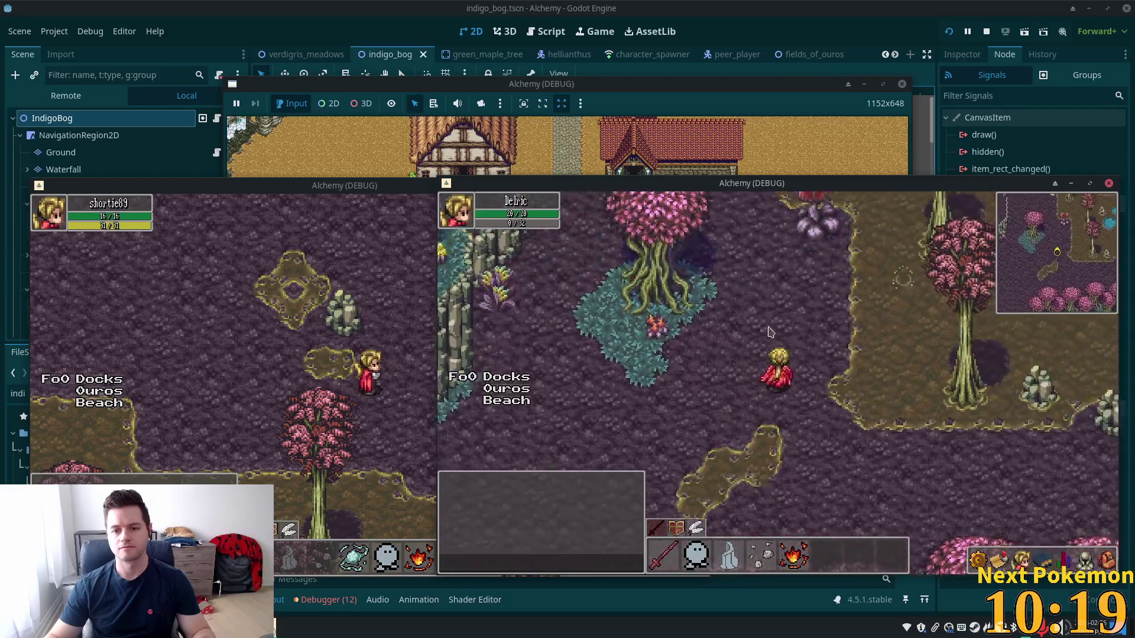
pyautogui.press('Up')
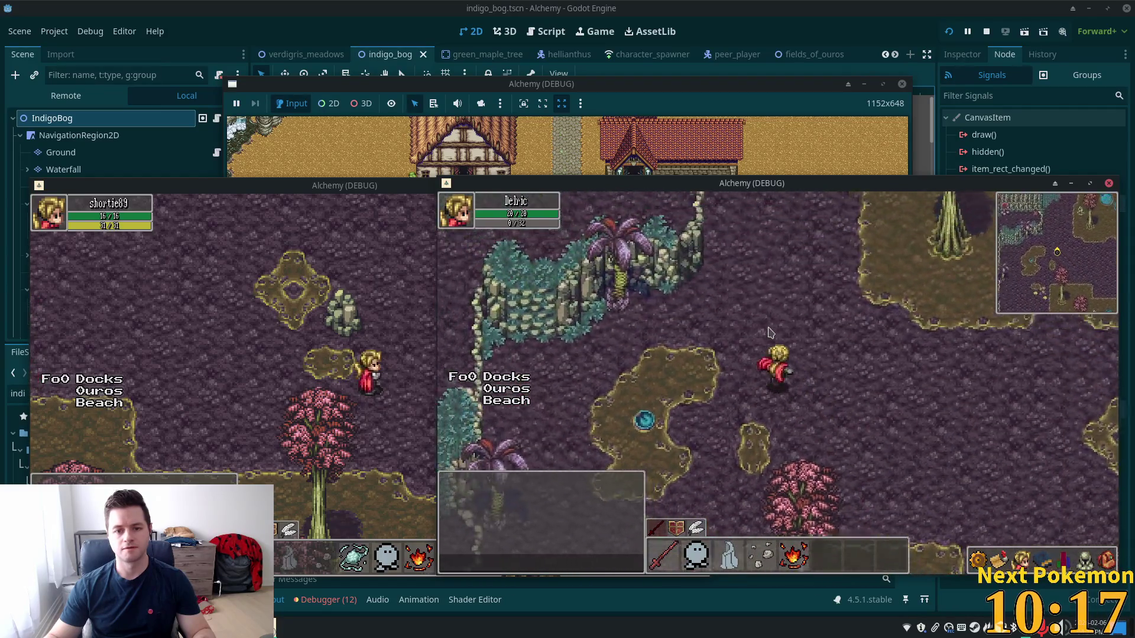
pyautogui.press('Up')
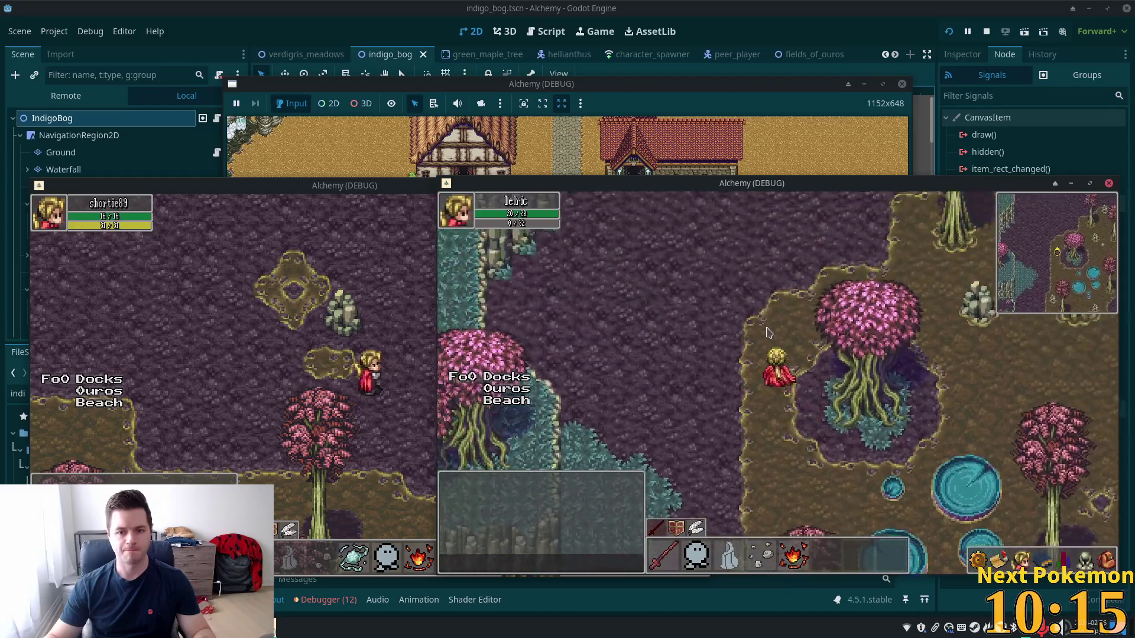
pyautogui.press('Up')
pyautogui.press('Right')
pyautogui.press('Up')
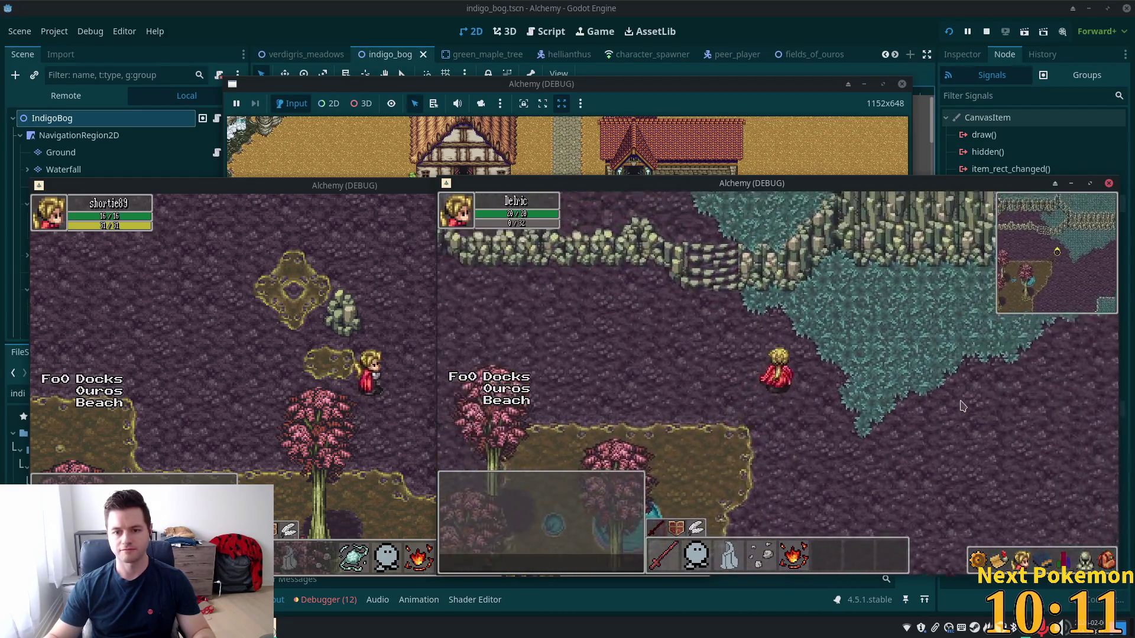
pyautogui.press('Up')
pyautogui.press('Left')
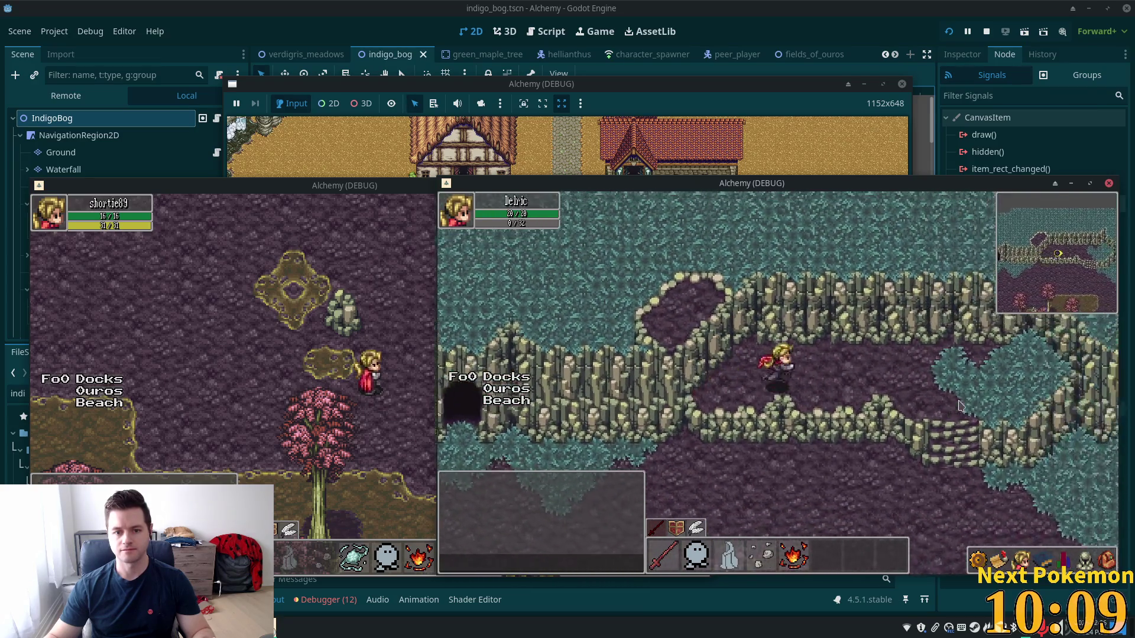
pyautogui.press('Down')
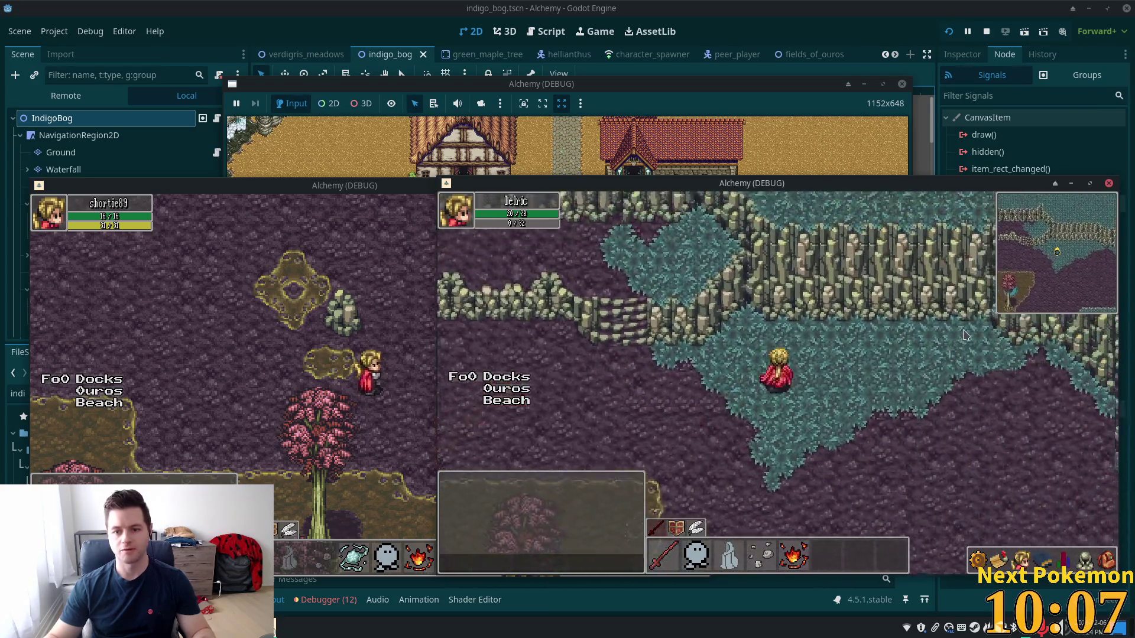
pyautogui.press('Left')
pyautogui.press('s')
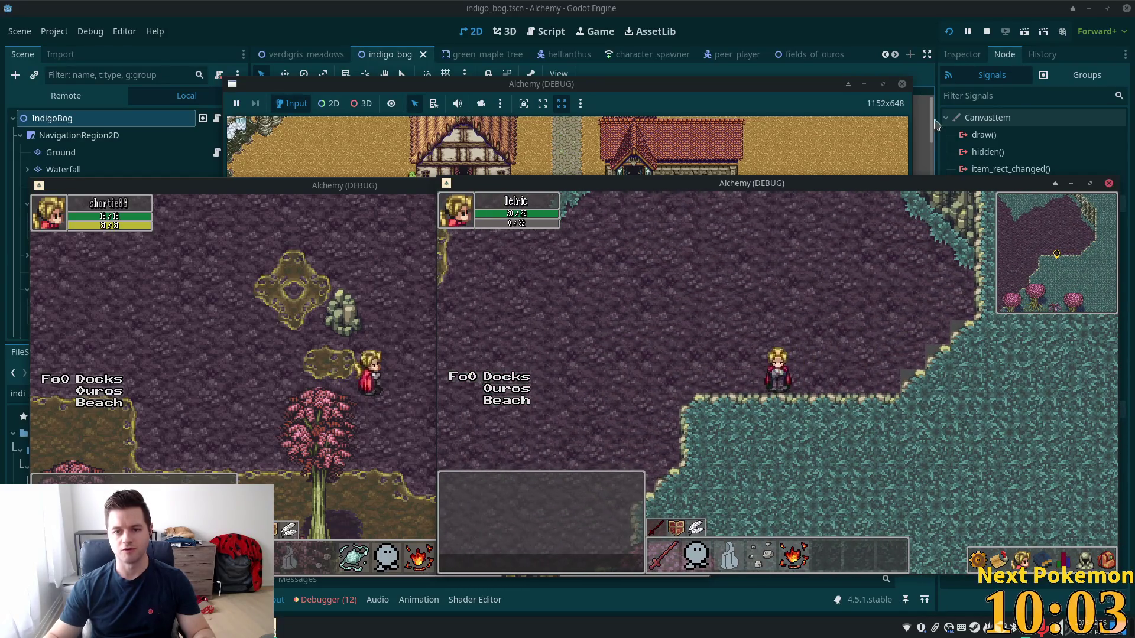
pyautogui.press('F8')
pyautogui.scroll(5, 620, 295)
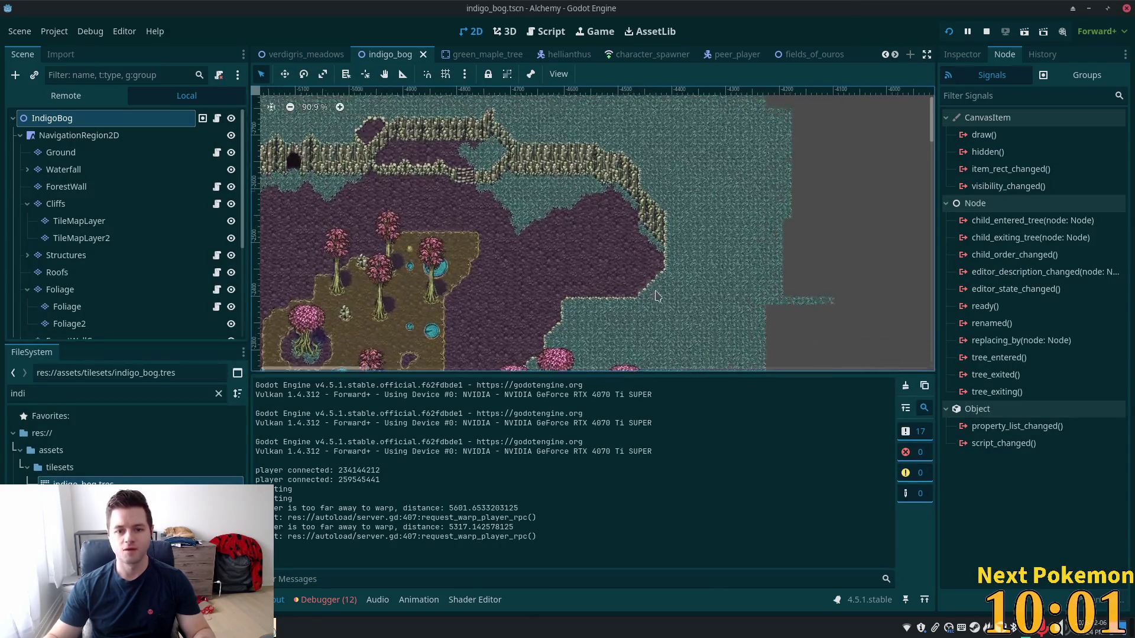
# Paint Soil over the grey tiles at the jagged bog corner on the Ground layer
pyautogui.scroll(3, 656, 294)
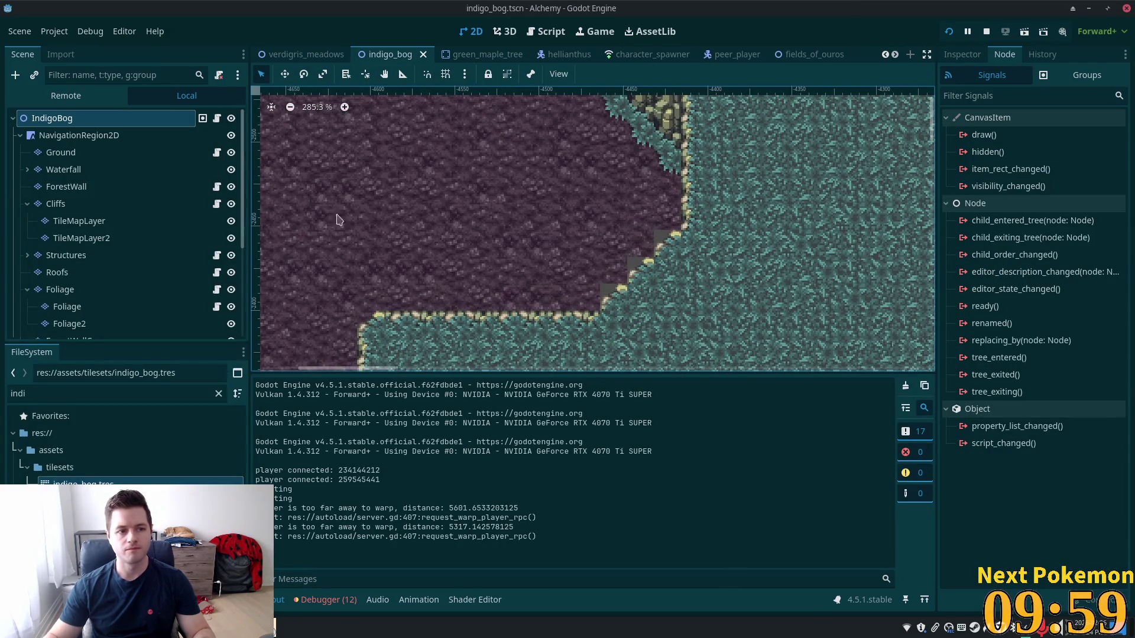
pyautogui.click(59, 152)
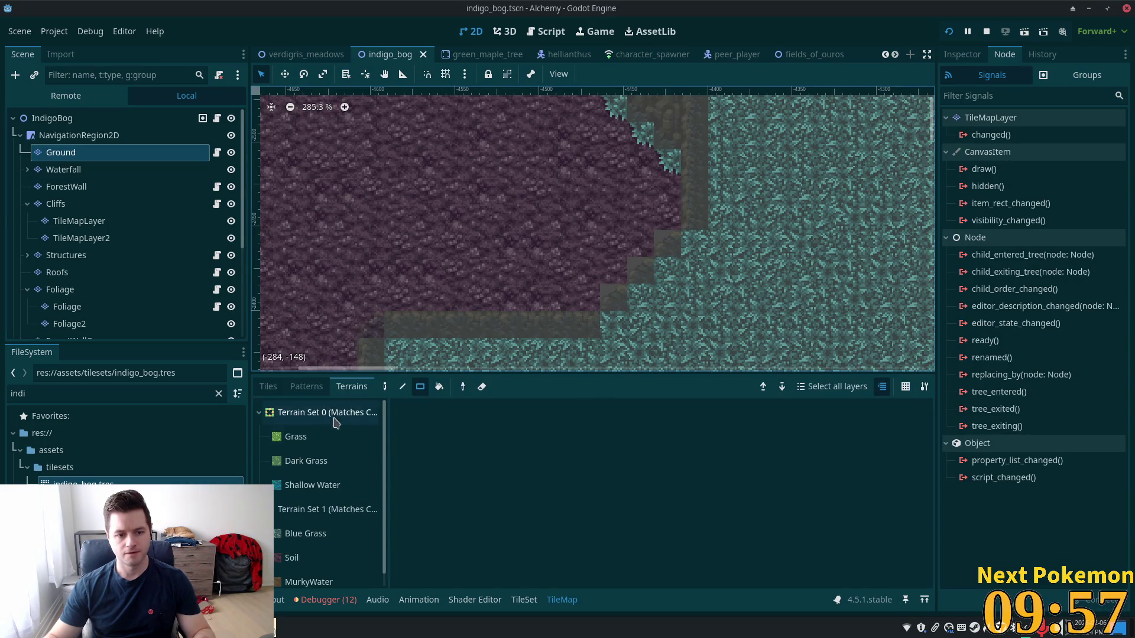
pyautogui.click(291, 557)
pyautogui.click(617, 283)
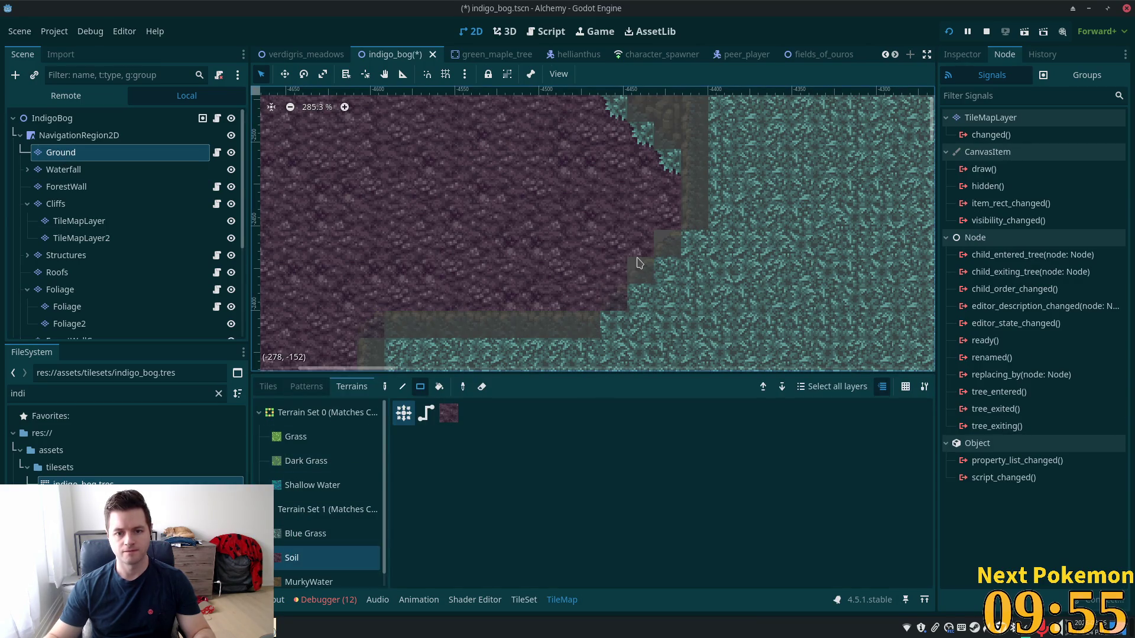
pyautogui.moveTo(638, 262); pyautogui.dragTo(662, 239)
pyautogui.click(166, 117)
pyautogui.scroll(-8, 567, 272)
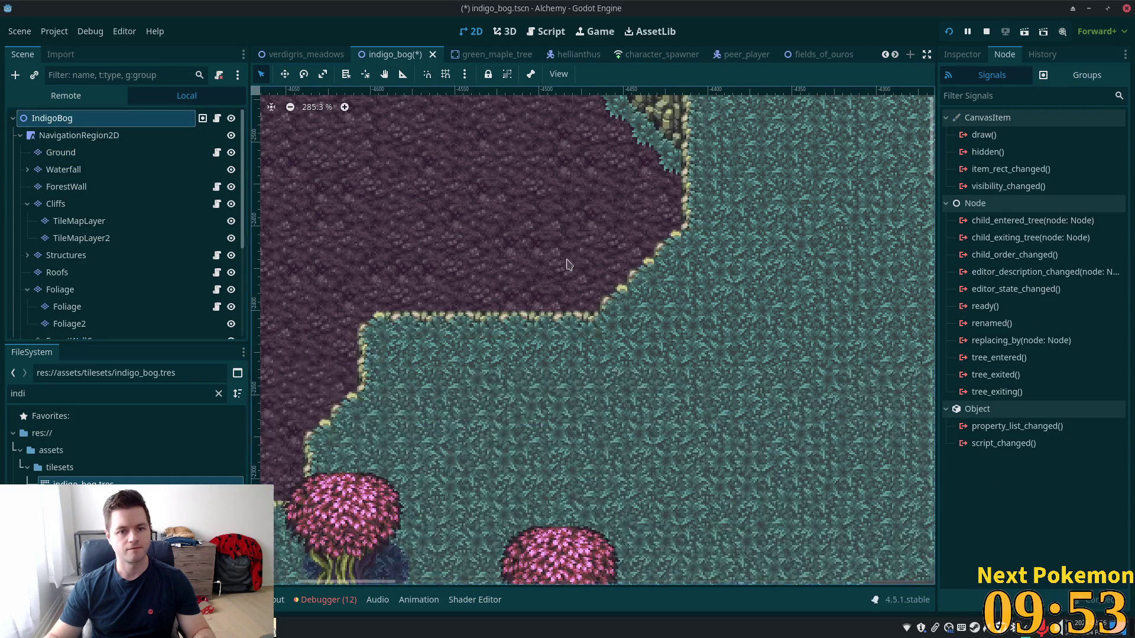
pyautogui.hscroll(-5, 545, 279)
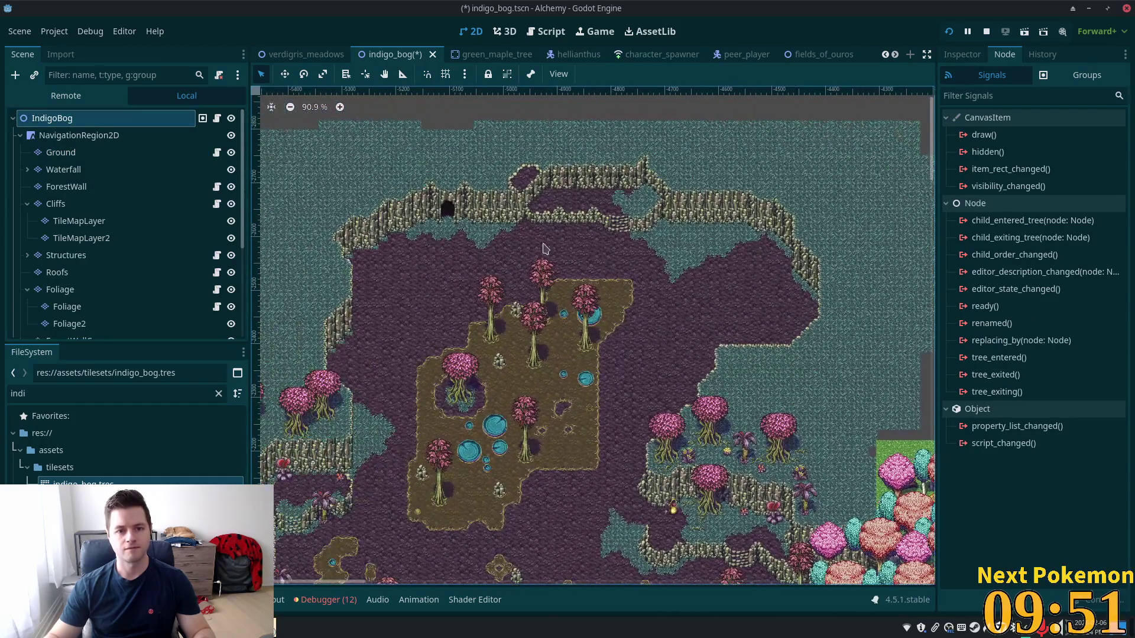
pyautogui.scroll(2, 519, 260)
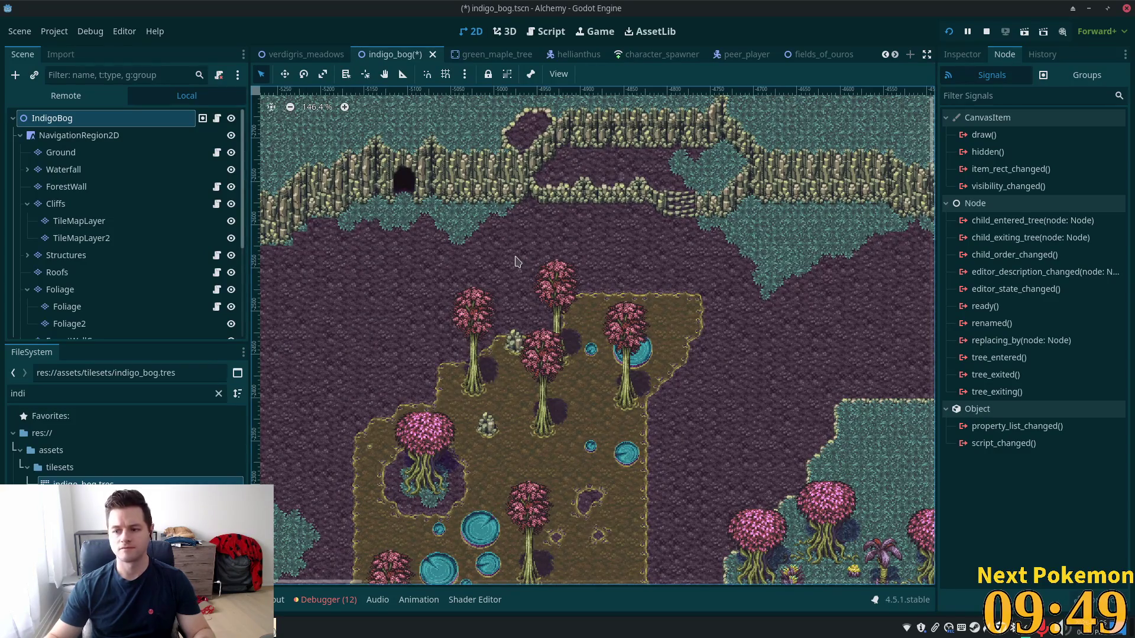
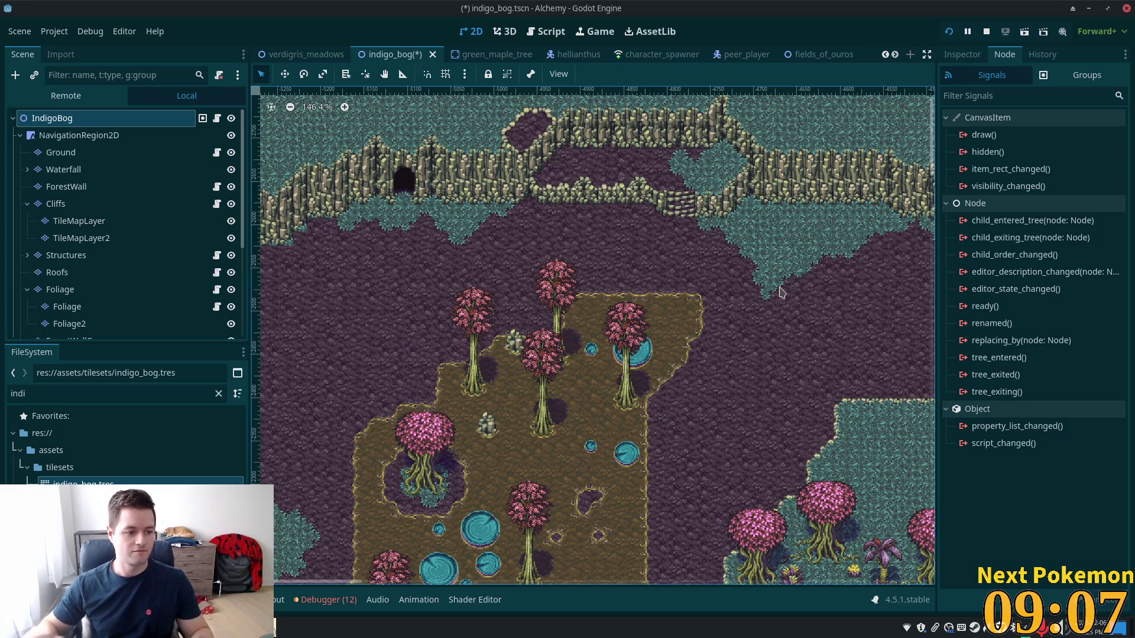
# Inspect the Ground layer and the root node, panning the view to the bog's pond area
pyautogui.click(705, 275)
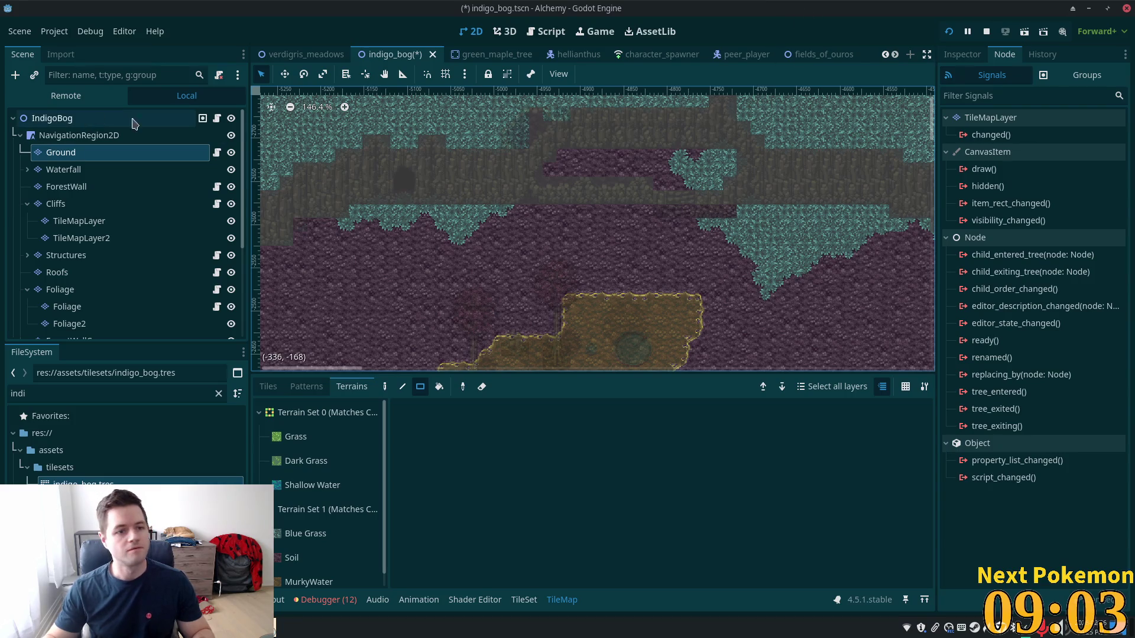
pyautogui.click(52, 118)
pyautogui.scroll(-3, 706, 200)
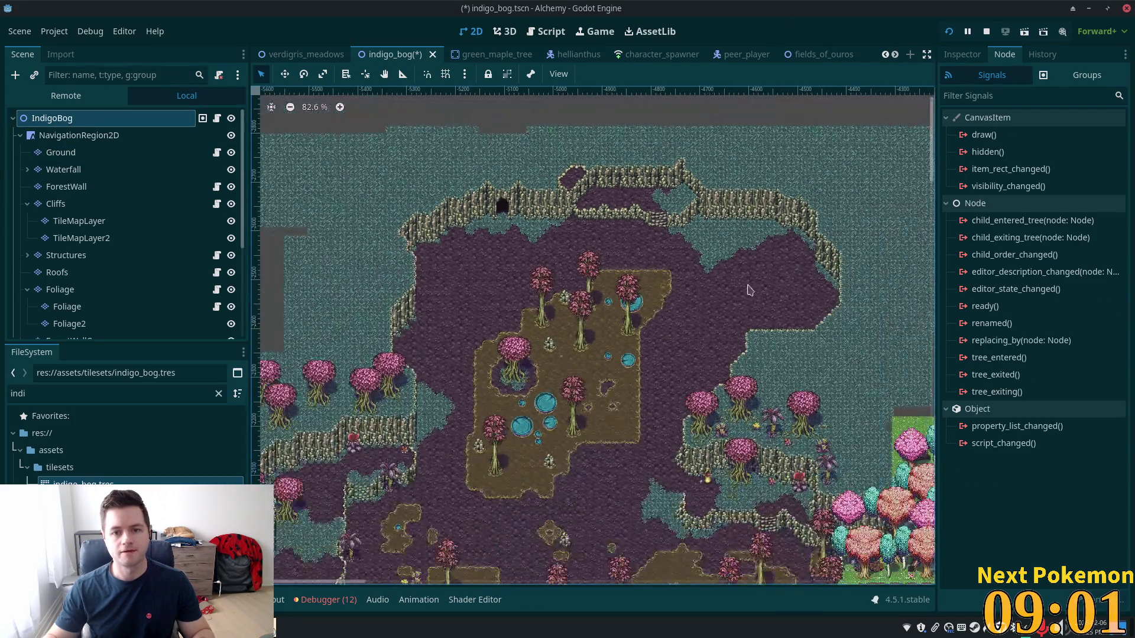
pyautogui.scroll(3, 706, 200)
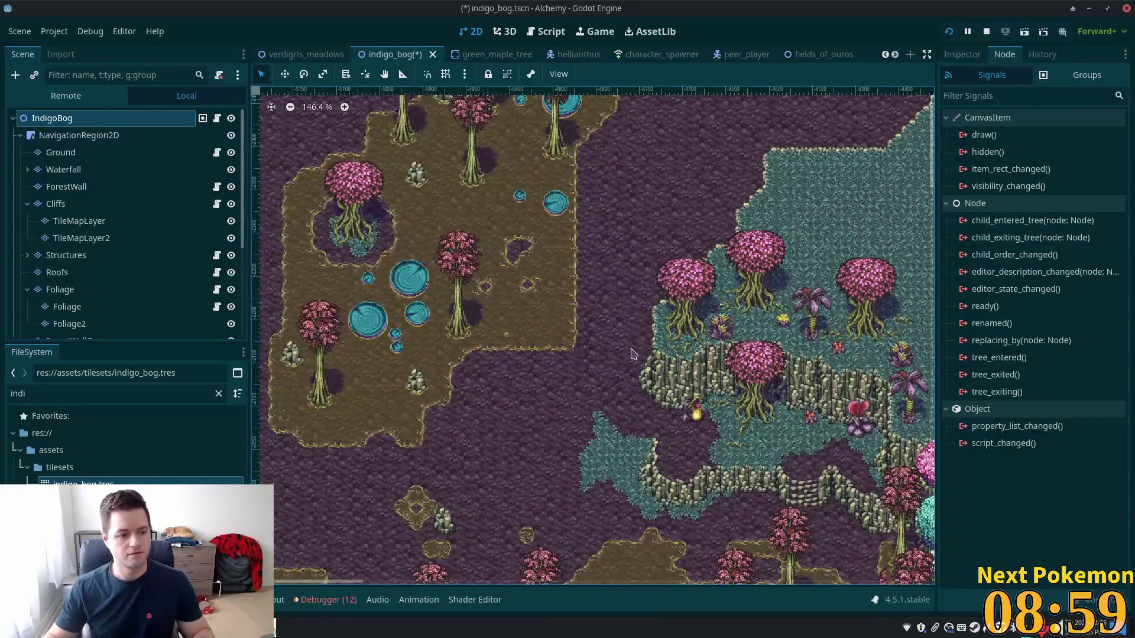
pyautogui.scroll(3, 613, 329)
pyautogui.scroll(1, 613, 329)
pyautogui.scroll(-5, 612, 329)
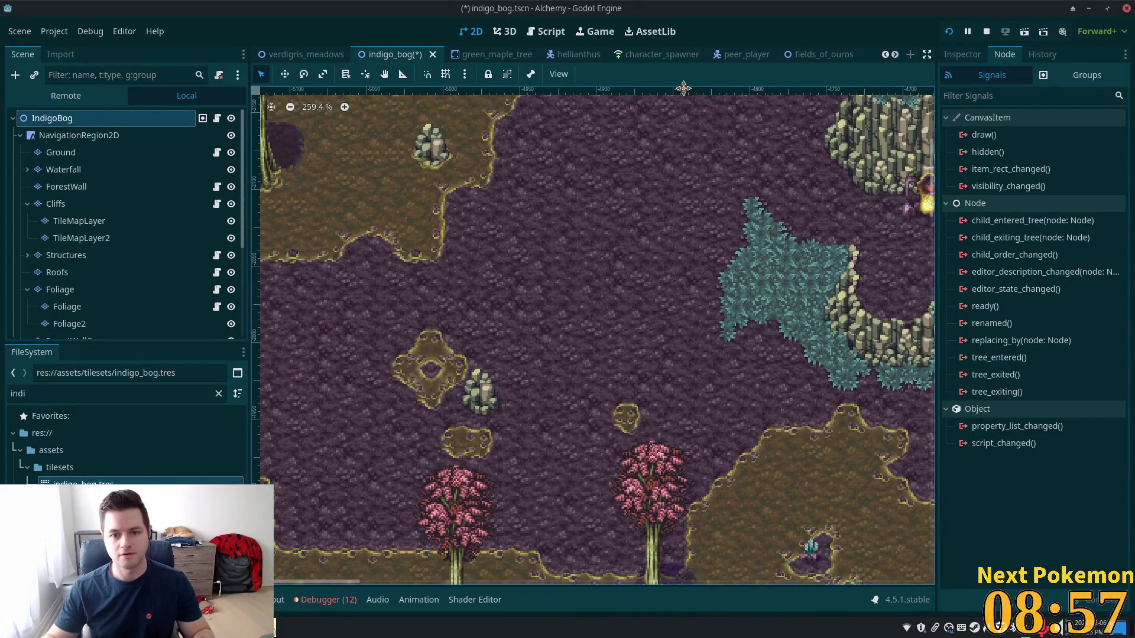
pyautogui.moveTo(696, 96); pyautogui.dragTo(499, 414)
pyautogui.scroll(1, 498, 414)
pyautogui.scroll(-8, 679, 215)
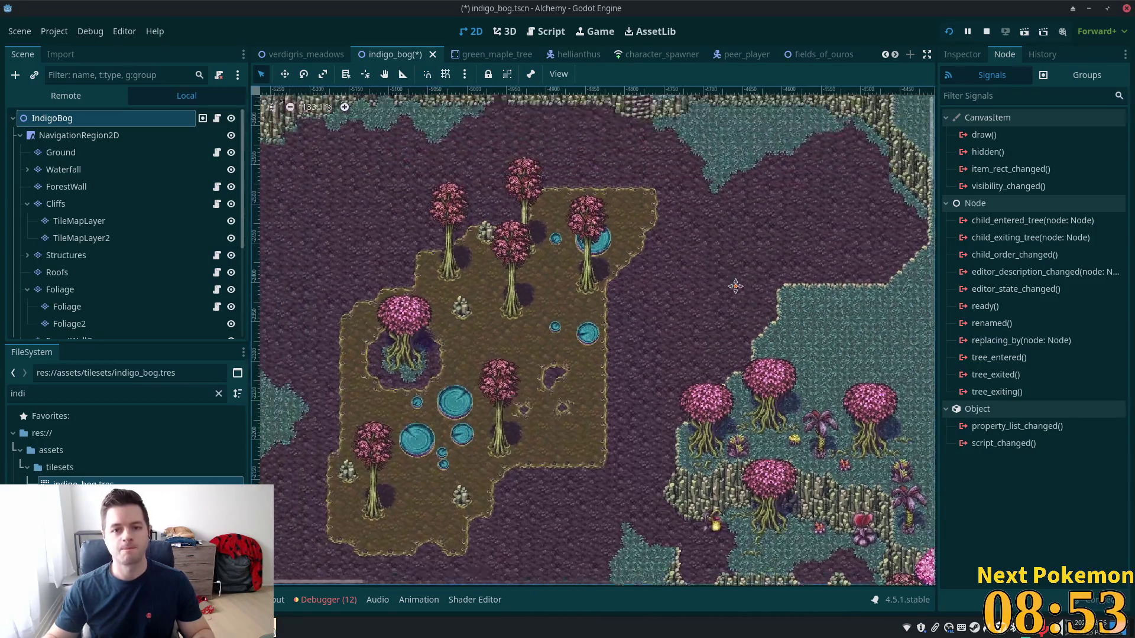
# Save the Indigo Bog scene and switch from the Ground to the Foliage tile layer
pyautogui.hotkey('ctrl', 's')
pyautogui.scroll(-5, 713, 305)
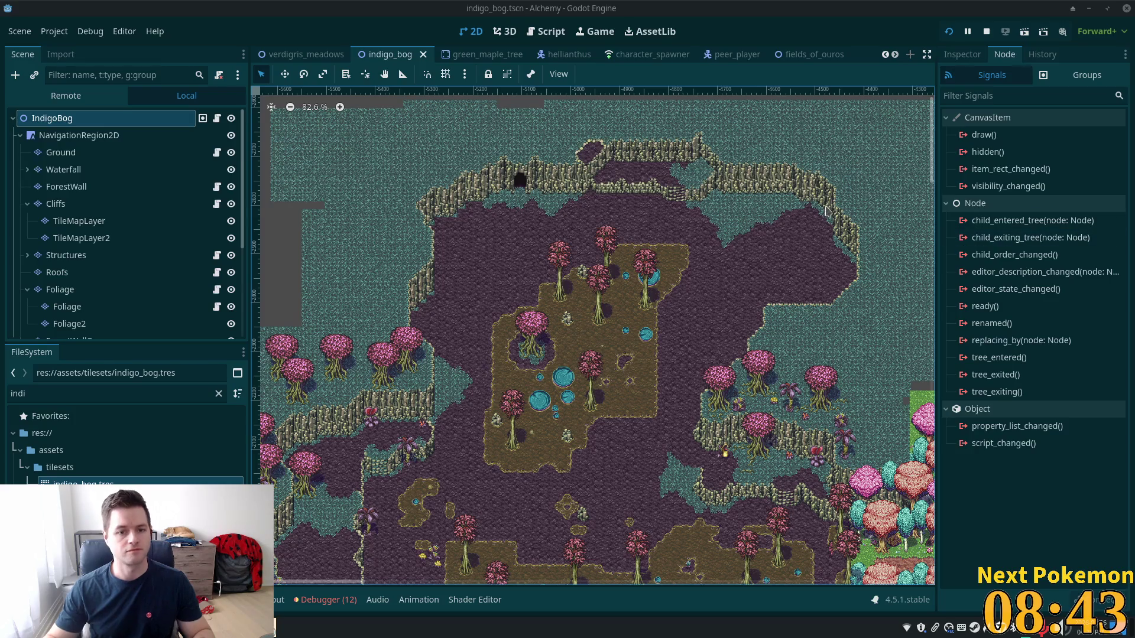
pyautogui.scroll(3, 473, 275)
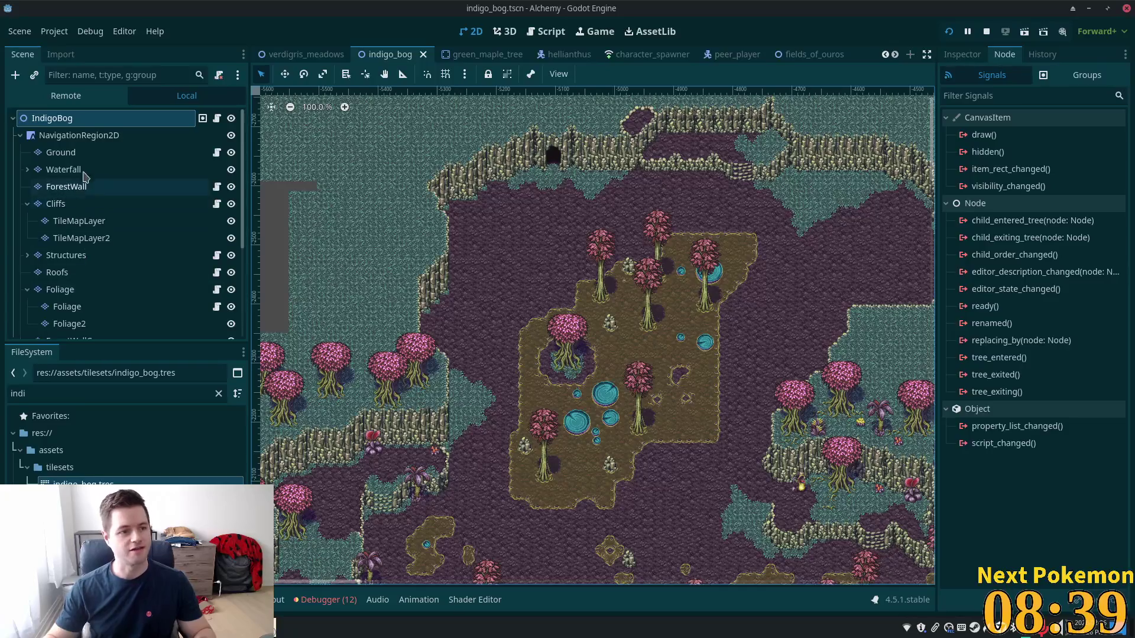
pyautogui.click(82, 155)
pyautogui.click(65, 290)
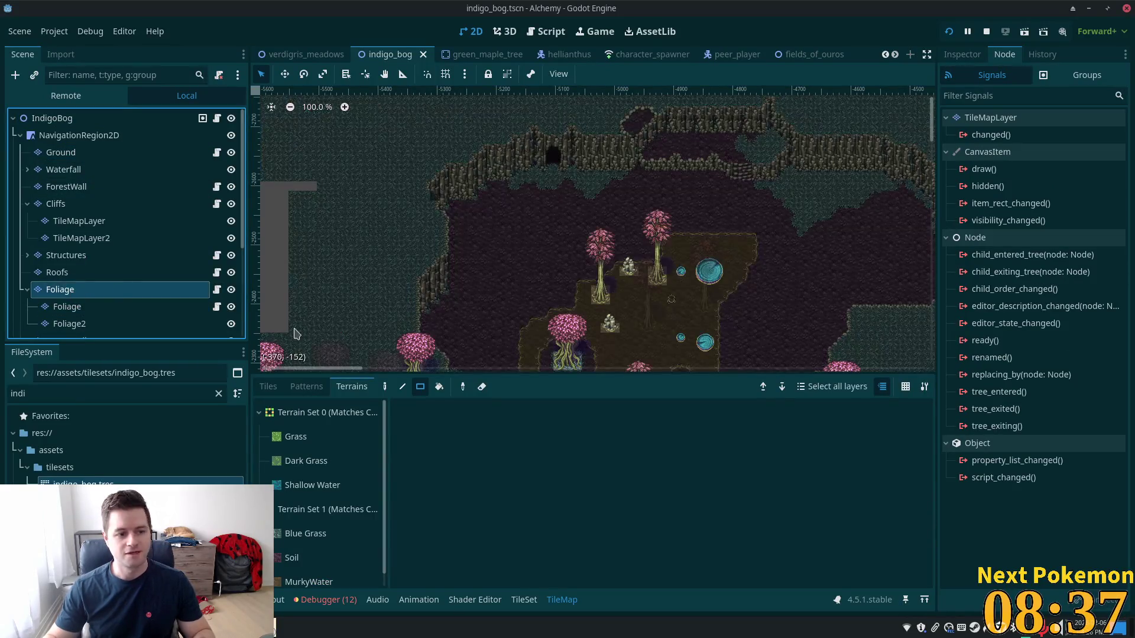
# Select the pink tree tiles from the jungle atlas and set single-placement stamping
pyautogui.click(268, 386)
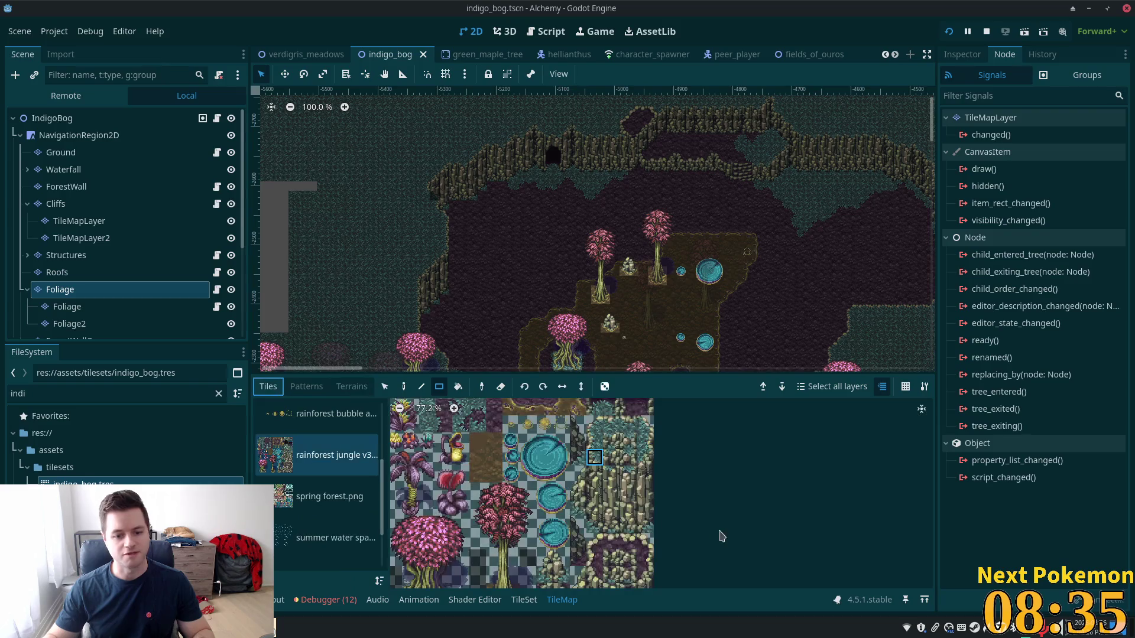
pyautogui.moveTo(438, 446)
pyautogui.mouseDown()
pyautogui.moveTo(480, 480)
pyautogui.moveTo(495, 519)
pyautogui.mouseUp()
pyautogui.scroll(5, 672, 249)
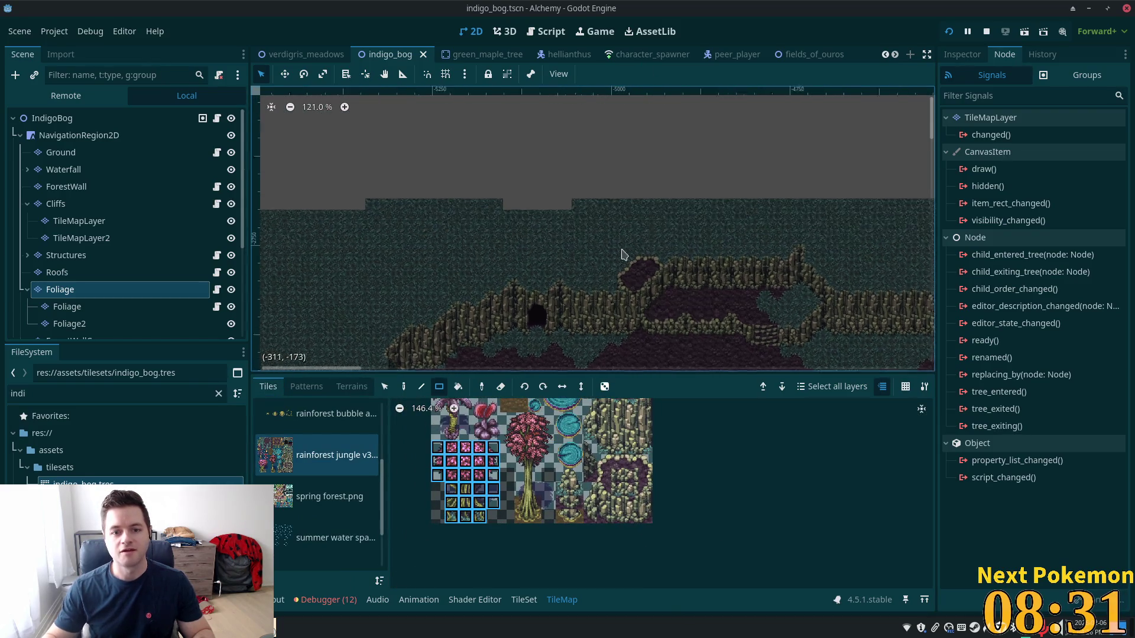
pyautogui.moveTo(632, 169); pyautogui.dragTo(630, 172)
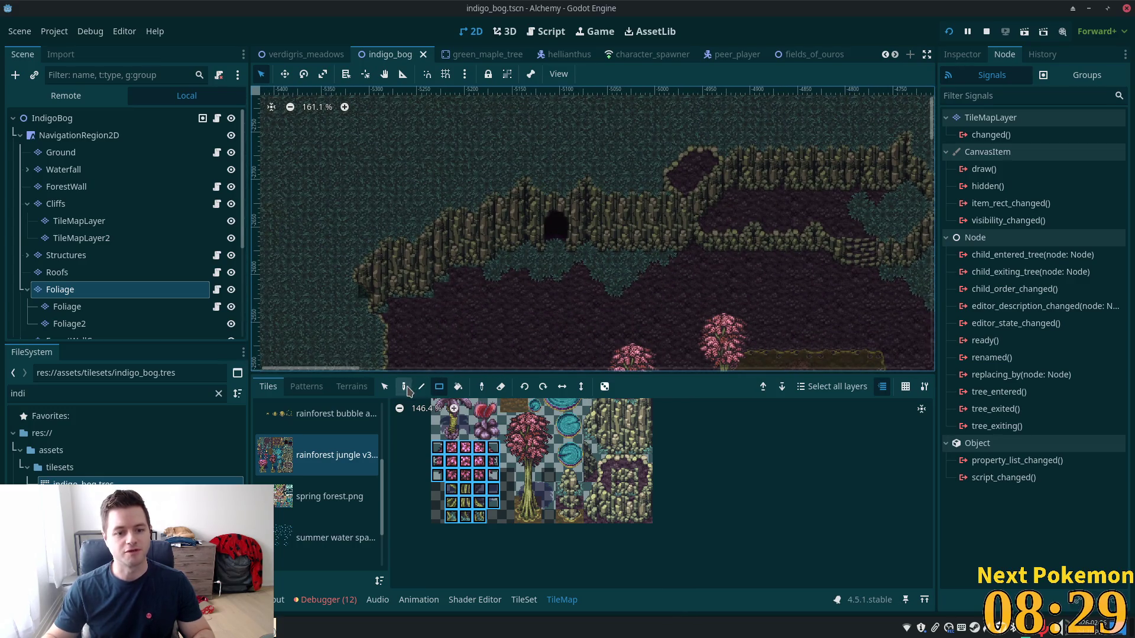
pyautogui.click(405, 389)
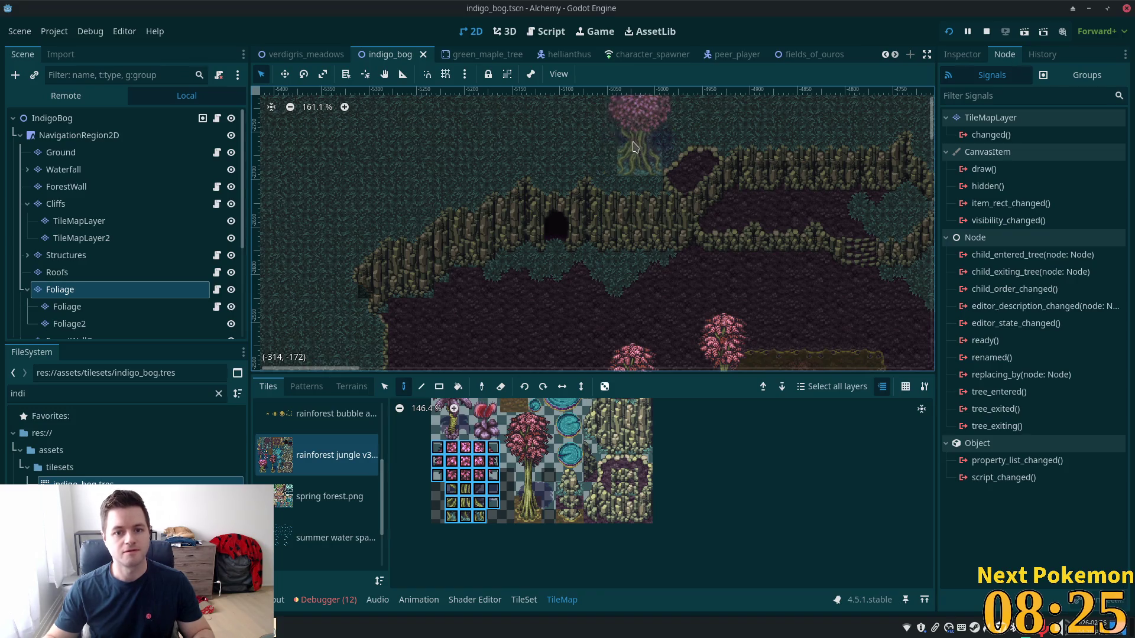
# Place three pink trees along the top of the northern cliff, re-placing the last one
pyautogui.click(630, 146)
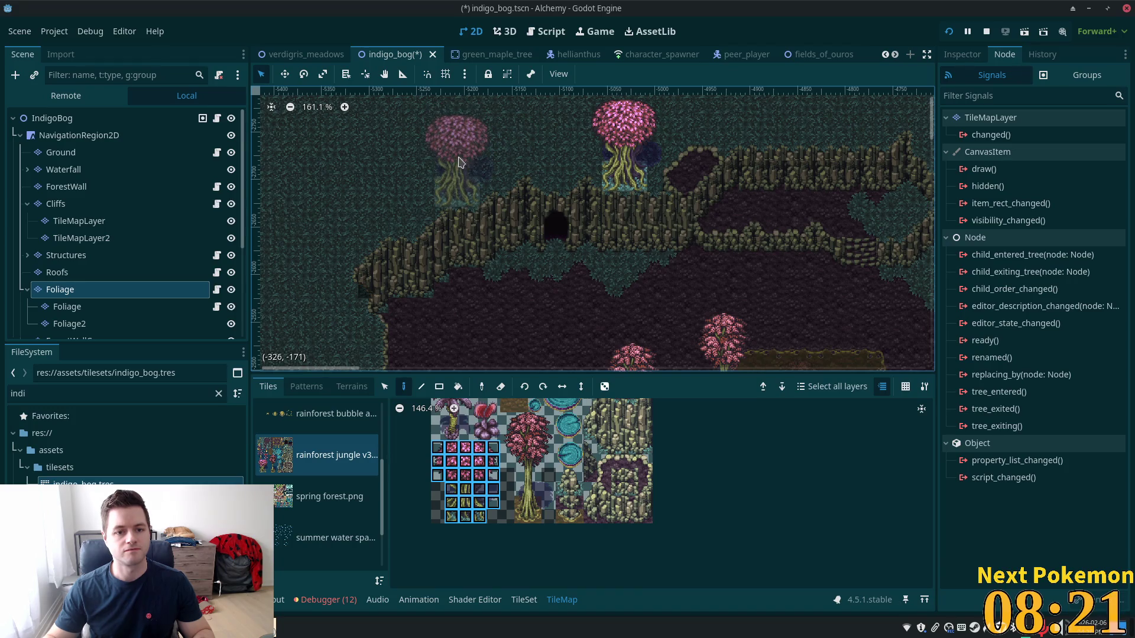
pyautogui.click(463, 158)
pyautogui.click(559, 118)
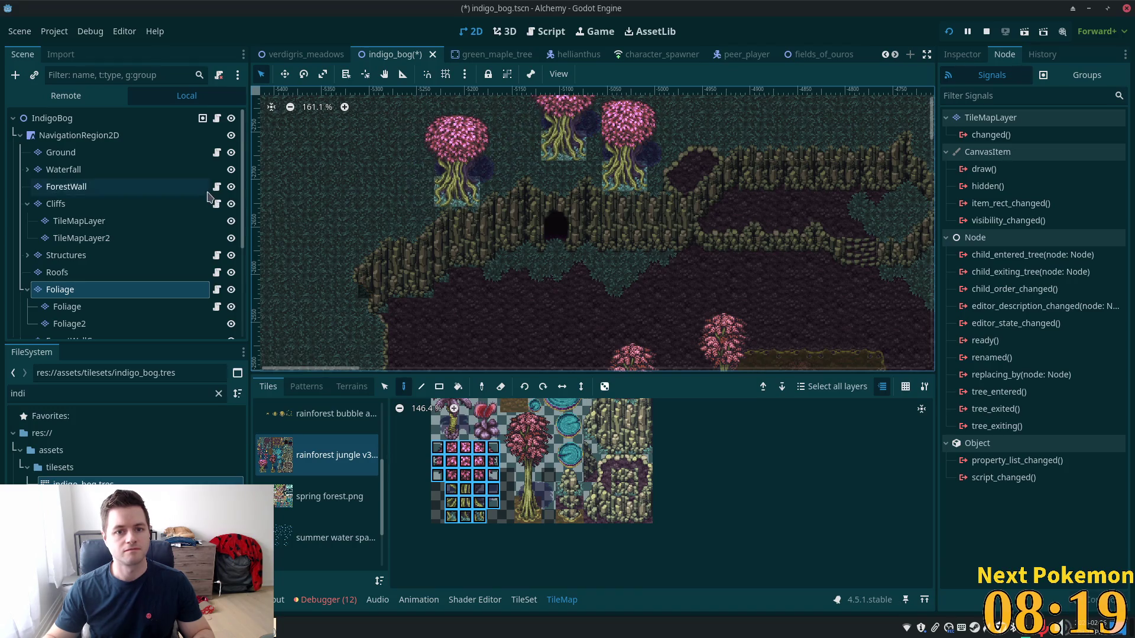
pyautogui.hotkey('ctrl', 'z')
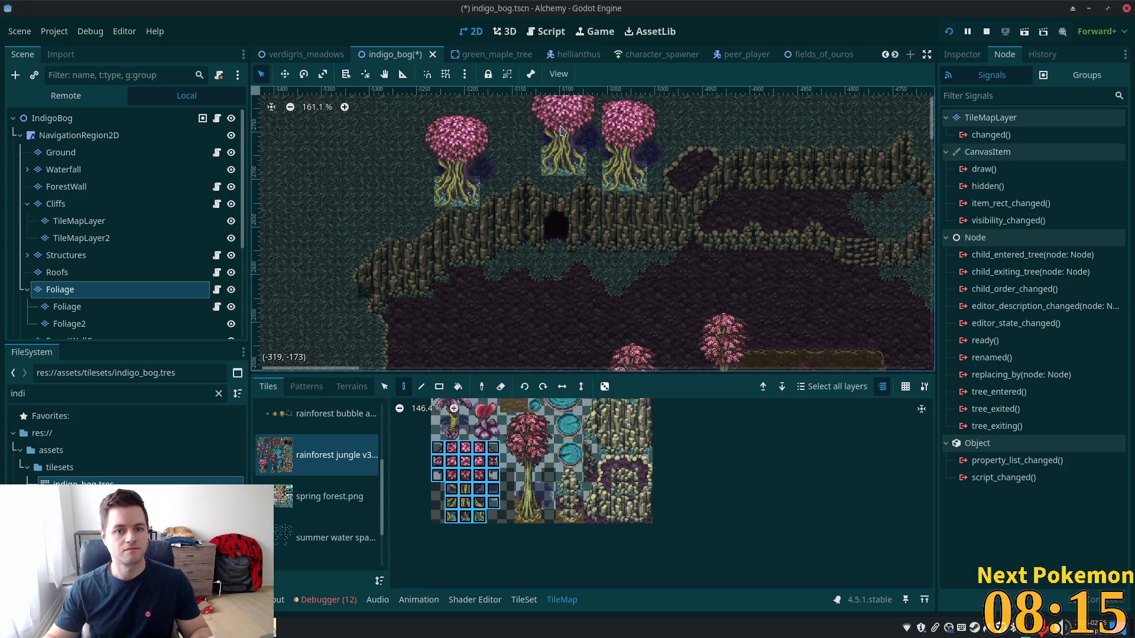
pyautogui.click(545, 137)
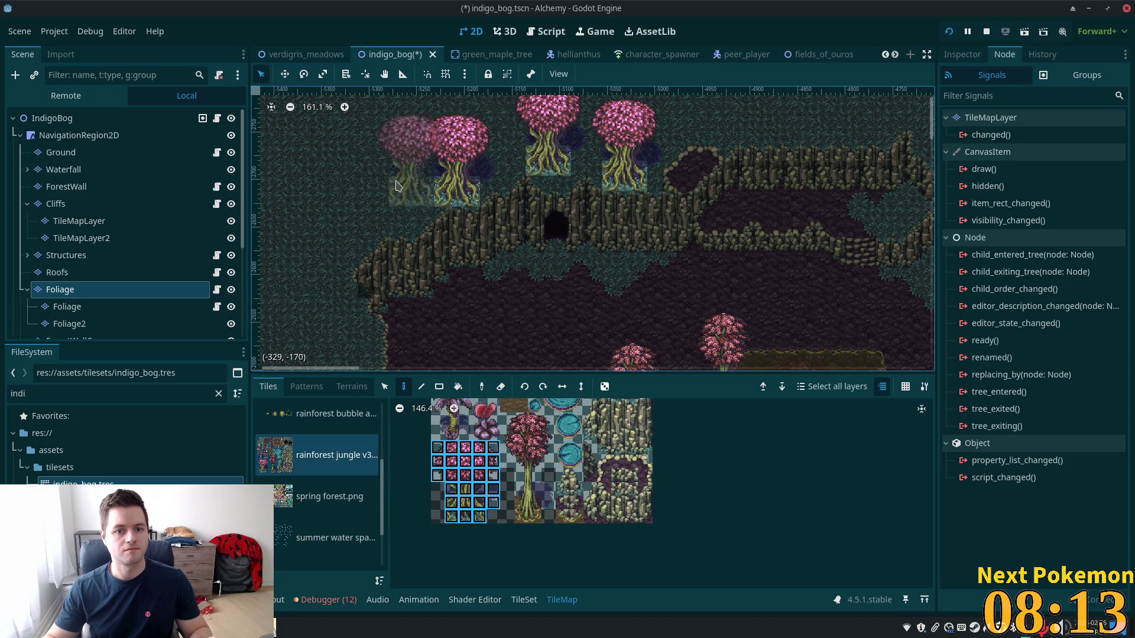
# Plant five pink trees across the western grass
pyautogui.moveTo(322, 245); pyautogui.dragTo(479, 121)
pyautogui.scroll(2, 483, 121)
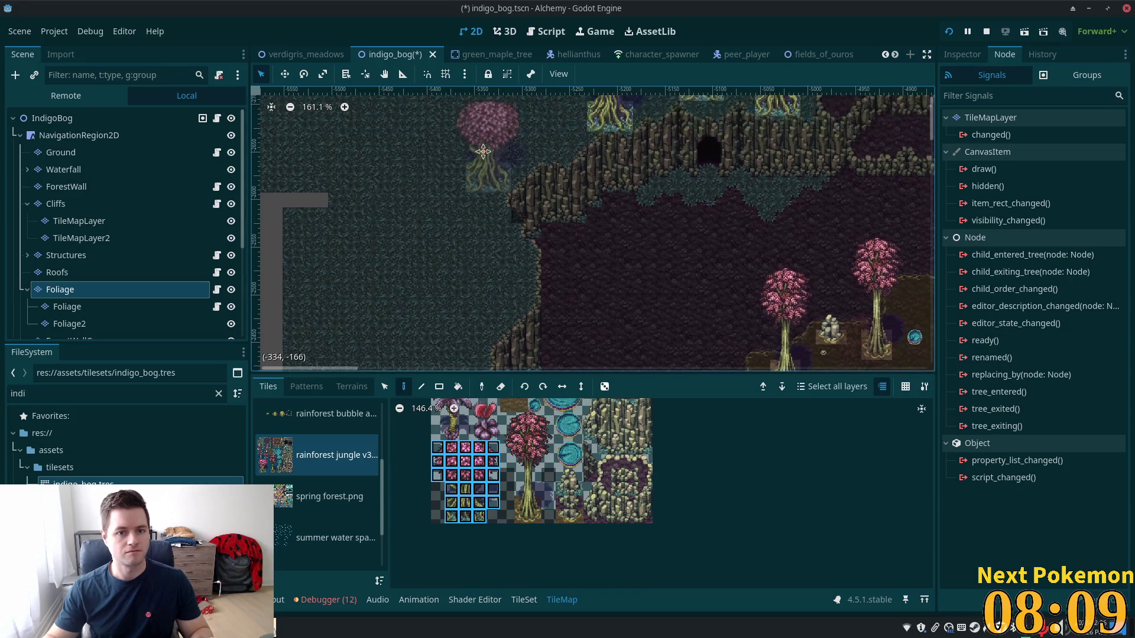
pyautogui.click(500, 126)
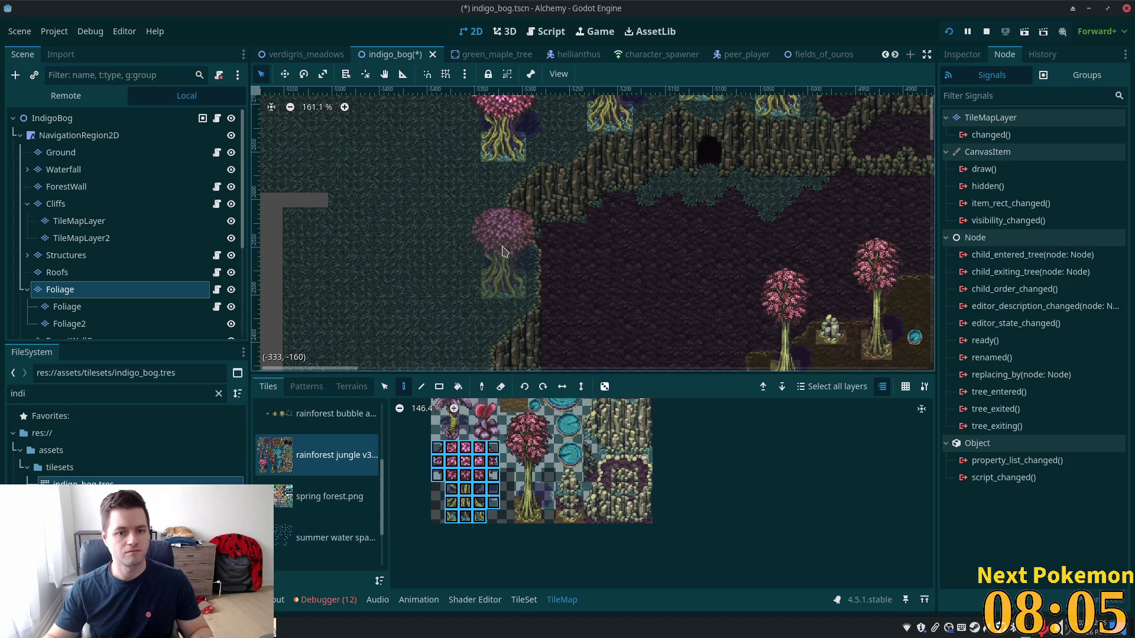
pyautogui.click(503, 251)
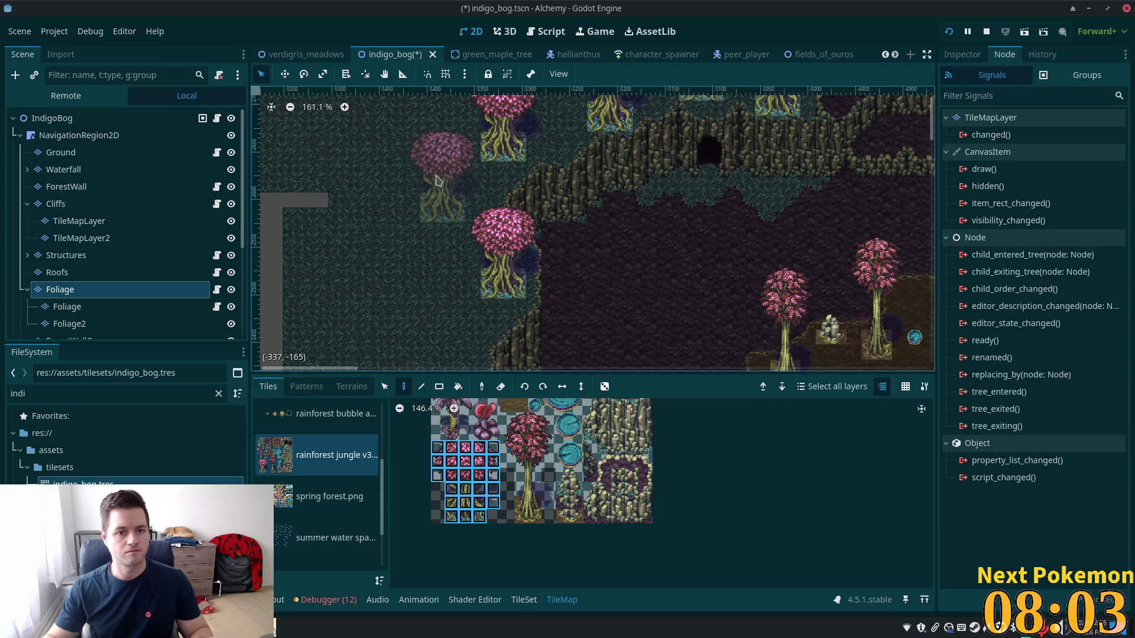
pyautogui.click(437, 180)
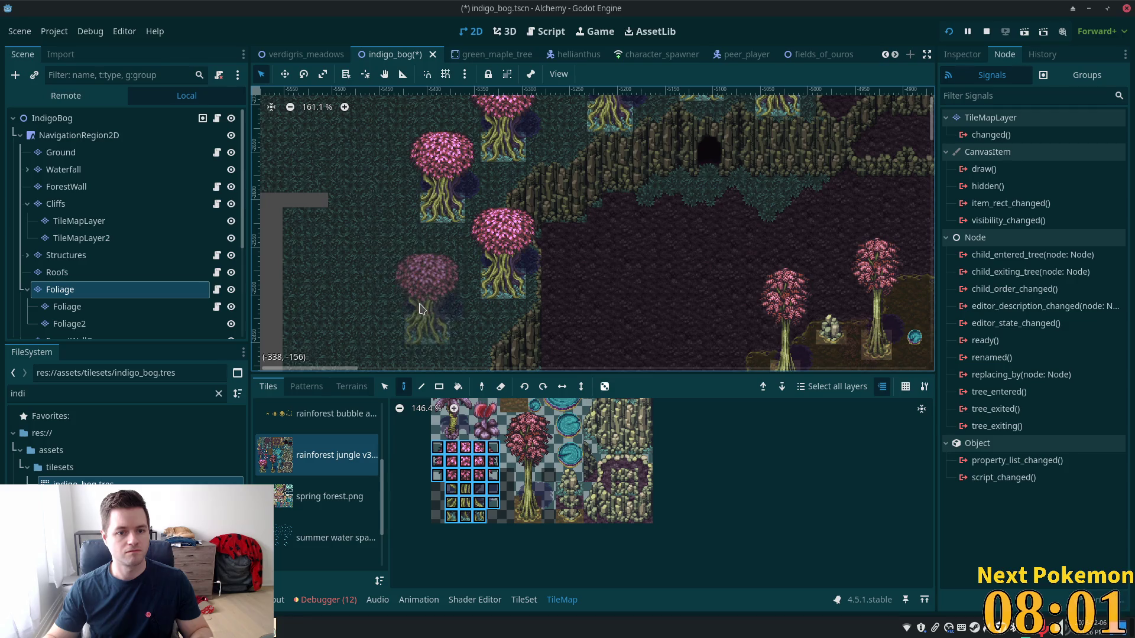
pyautogui.click(417, 310)
pyautogui.moveTo(426, 362); pyautogui.dragTo(485, 154)
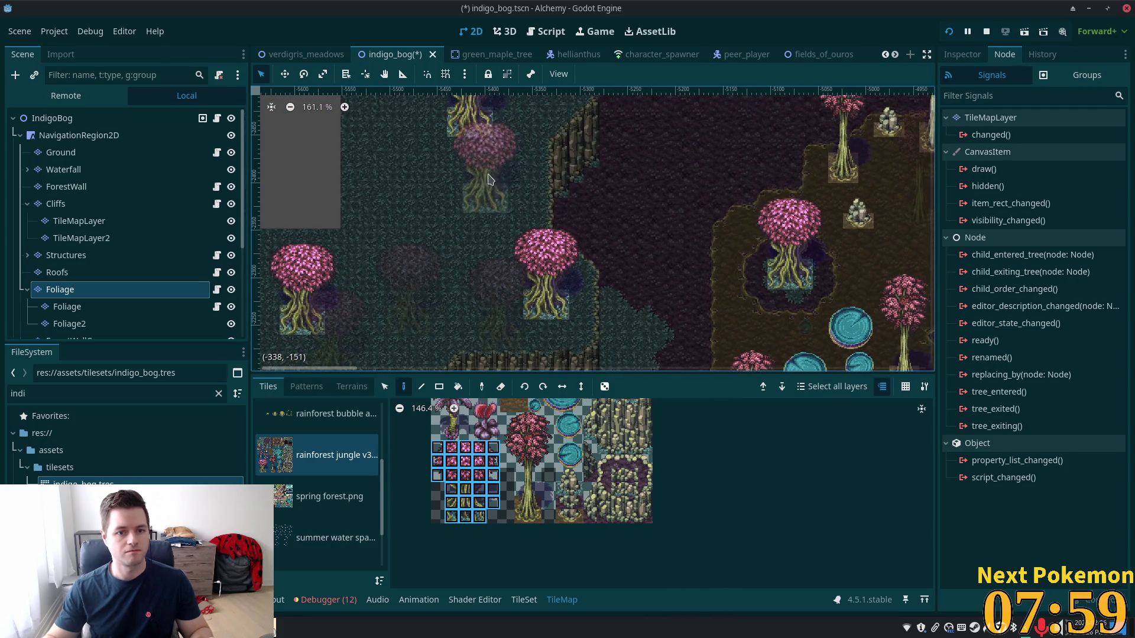
pyautogui.click(500, 188)
# Plant three pink trees along the northern grass strip
pyautogui.scroll(5, 780, 195)
pyautogui.hscroll(4, 780, 195)
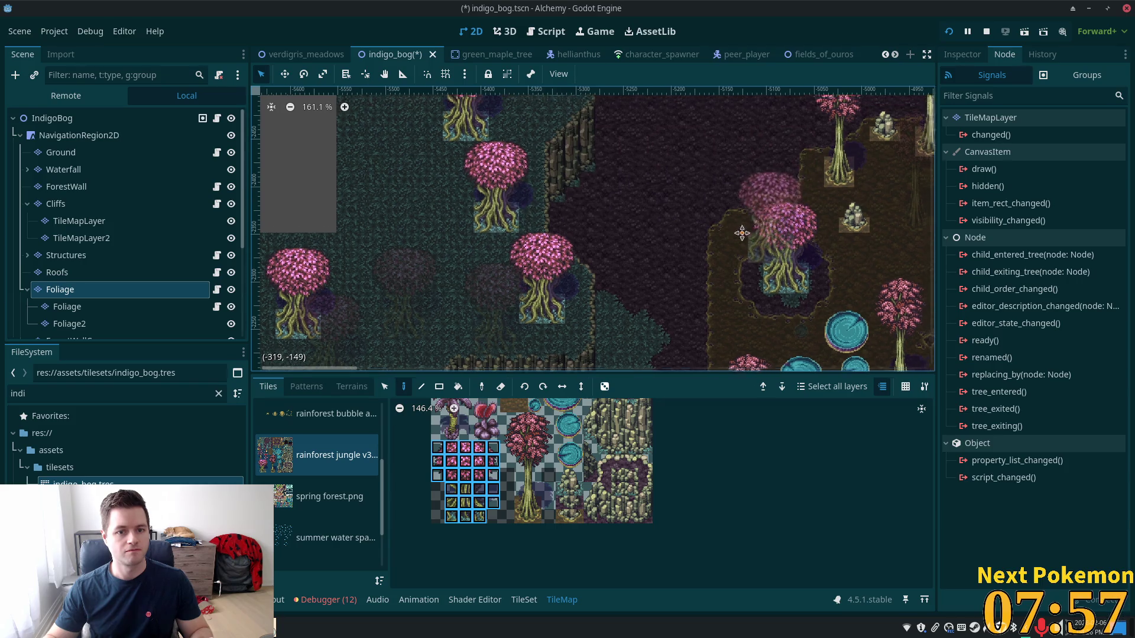
pyautogui.scroll(4, 769, 248)
pyautogui.hscroll(4, 769, 249)
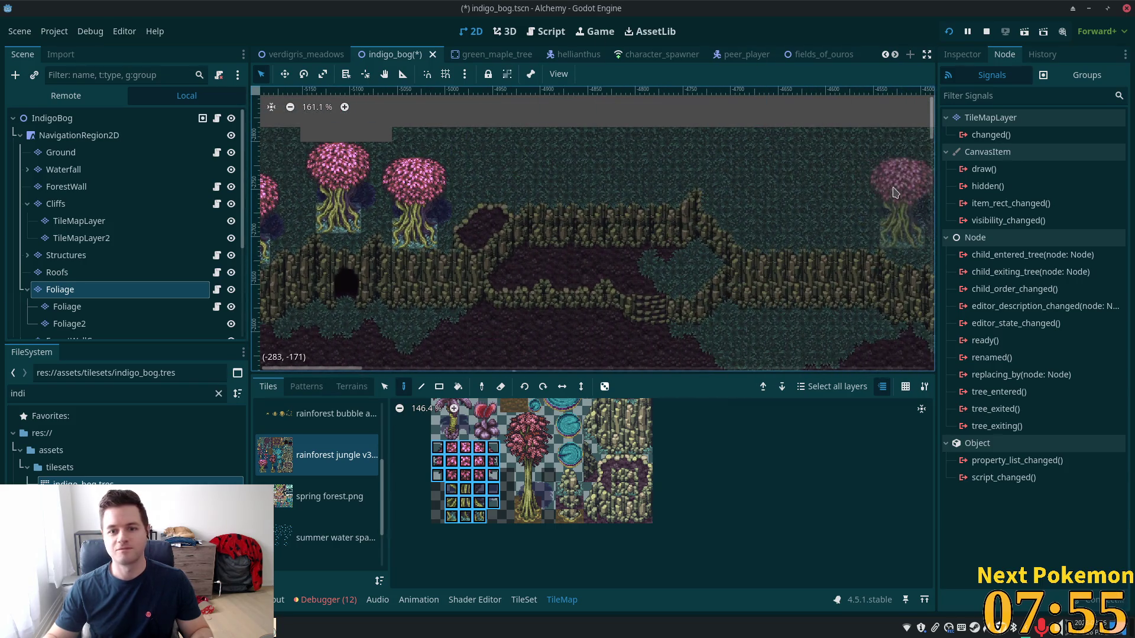
pyautogui.hscroll(1, 739, 189)
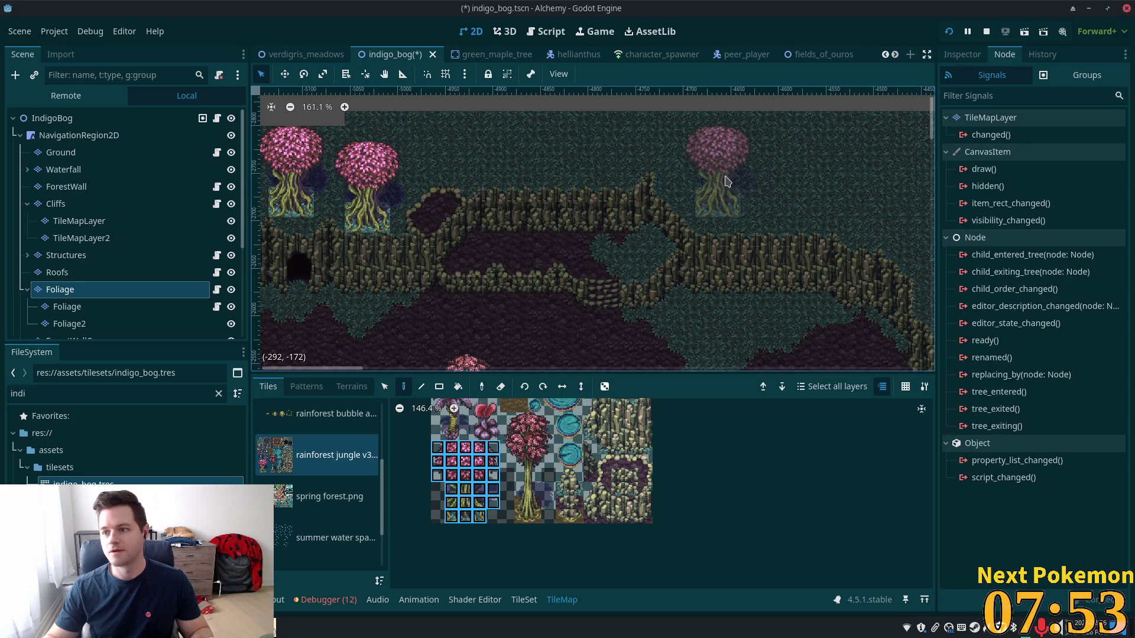
pyautogui.click(727, 180)
pyautogui.click(603, 150)
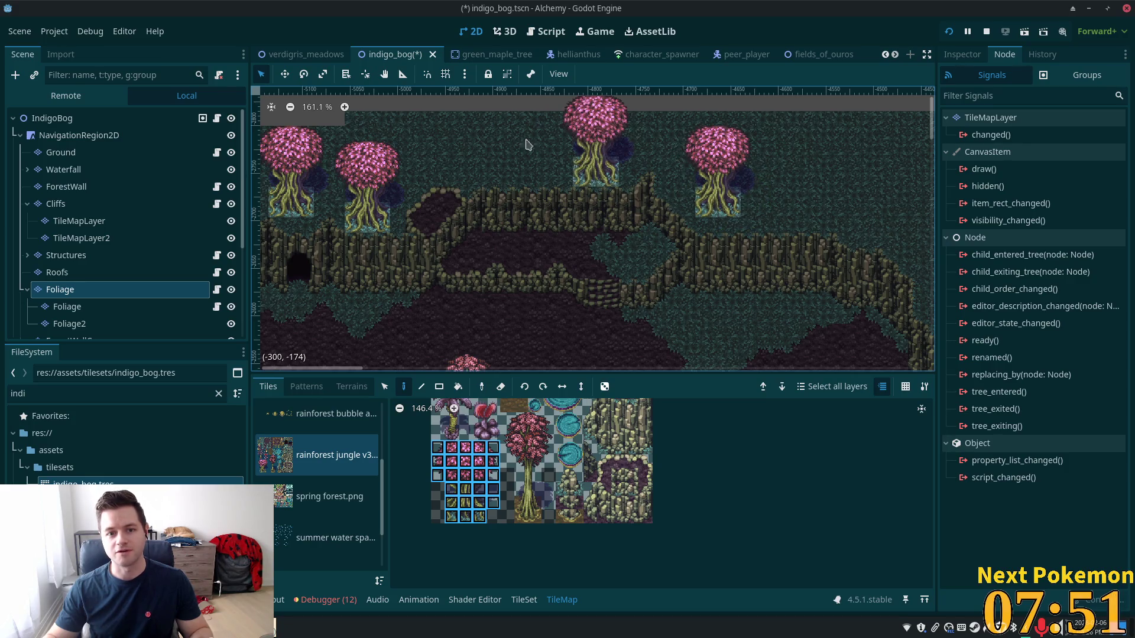
pyautogui.click(510, 144)
# Add three pink trees on the eastern grass, filling the northeast row gap
pyautogui.scroll(-4, 509, 143)
pyautogui.hscroll(4, 532, 130)
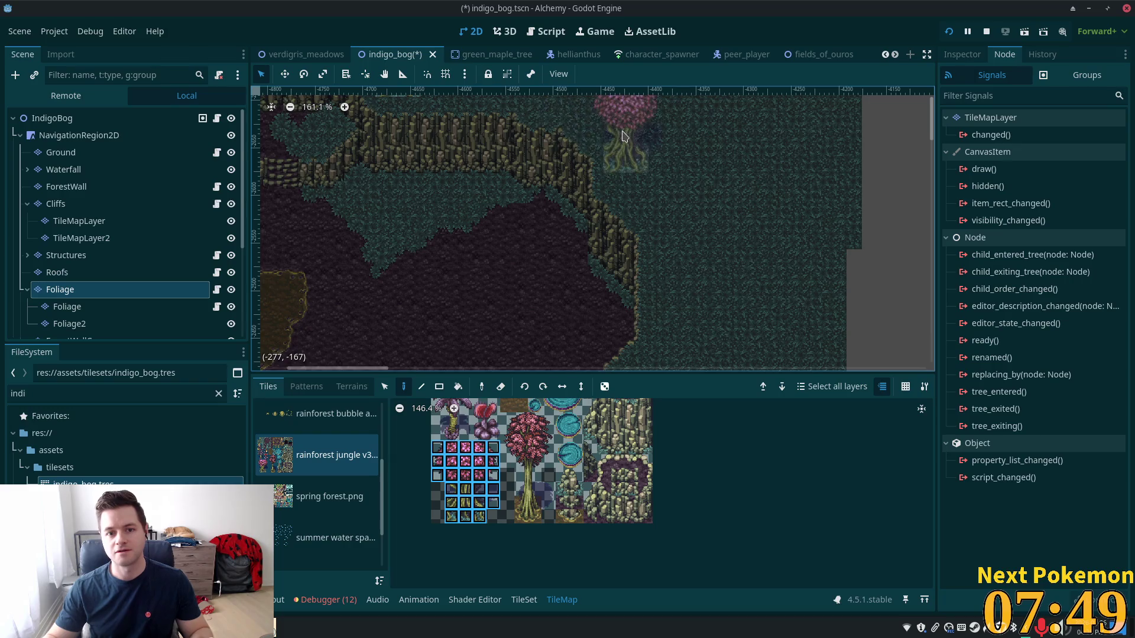
pyautogui.click(632, 147)
pyautogui.click(696, 248)
pyautogui.scroll(3, 650, 248)
pyautogui.hscroll(-1, 650, 248)
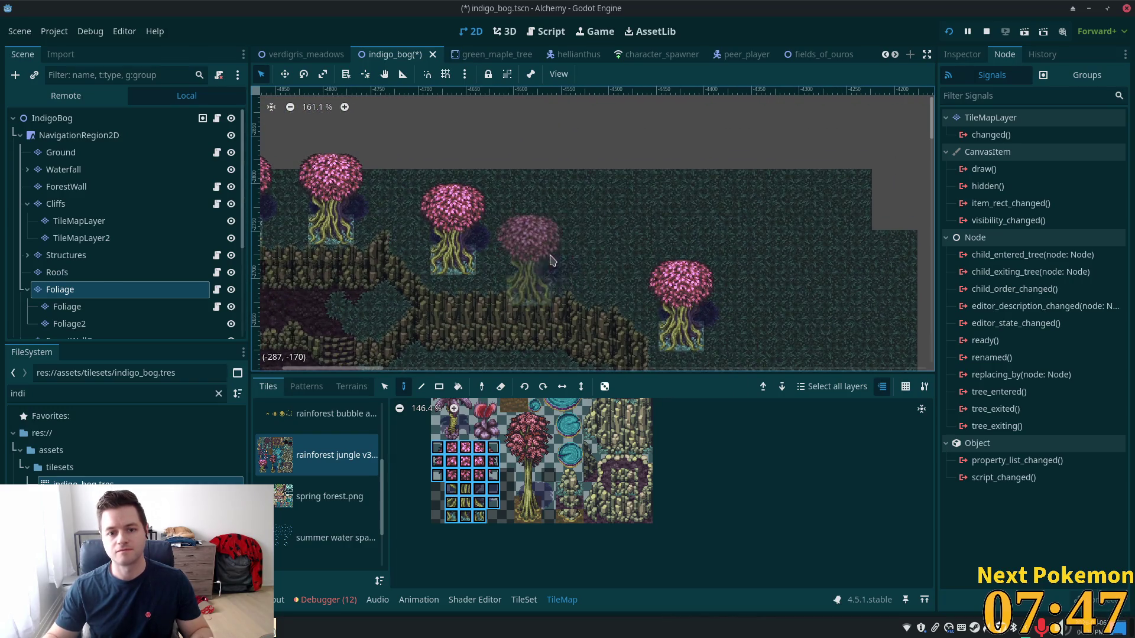
pyautogui.click(597, 253)
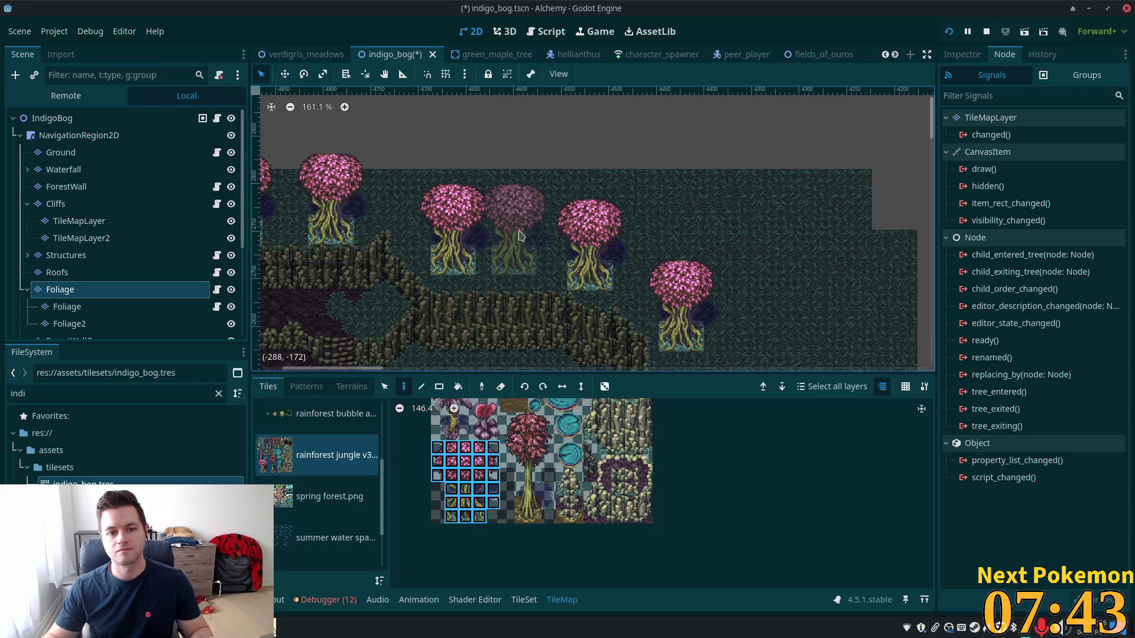
# Paint three more pink trees at the eastern grass edge and on the bog ground
pyautogui.scroll(-3, 697, 236)
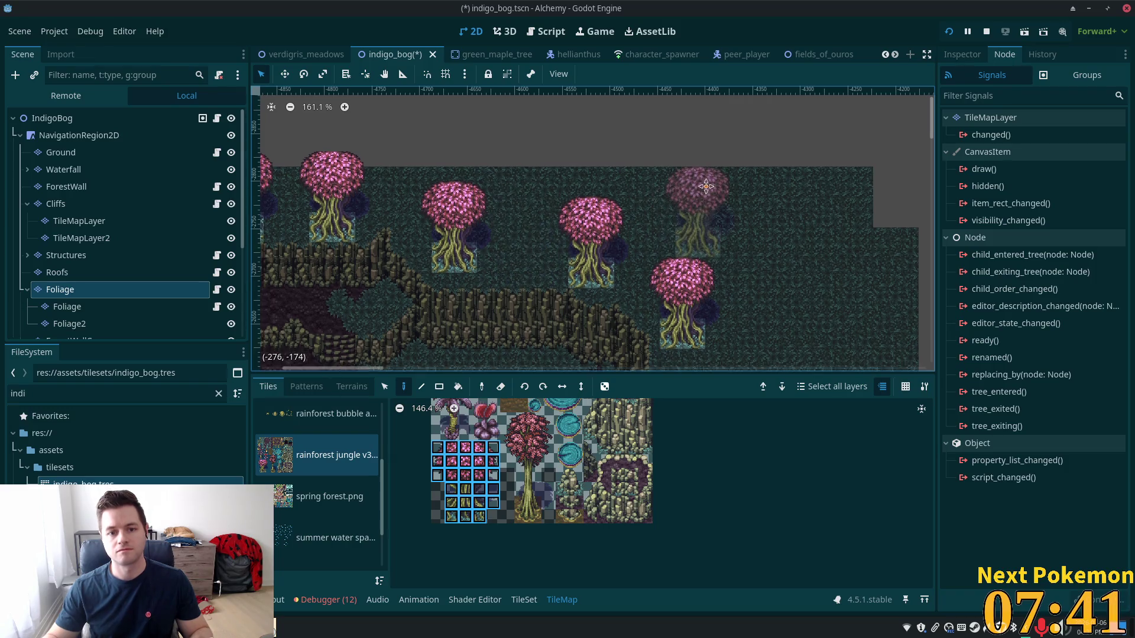
pyautogui.scroll(-3, 768, 295)
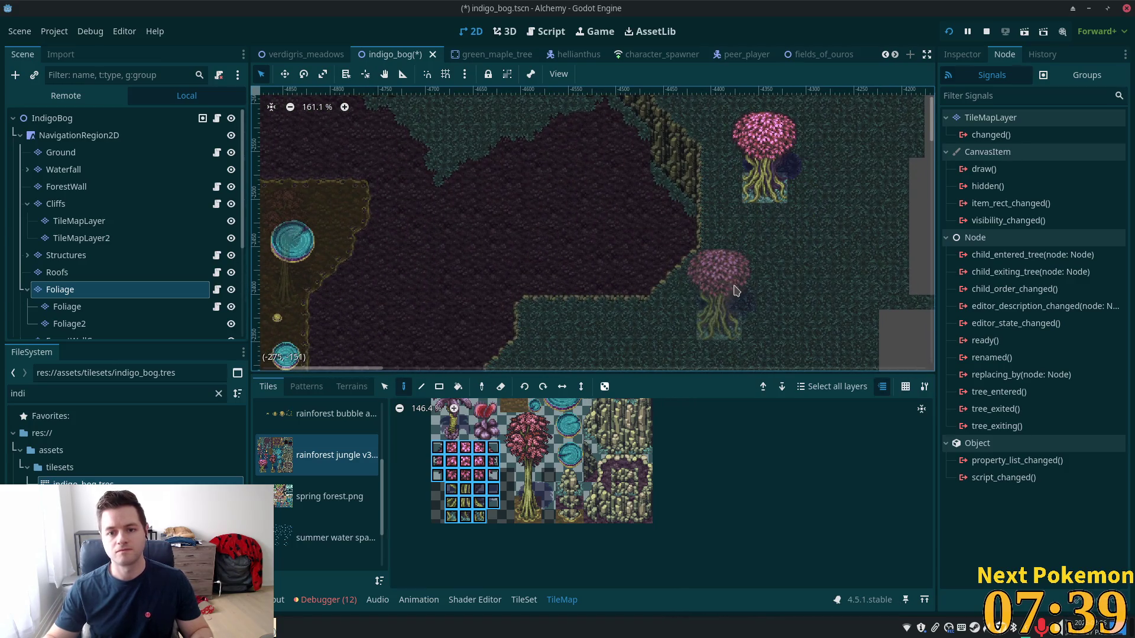
pyautogui.click(739, 275)
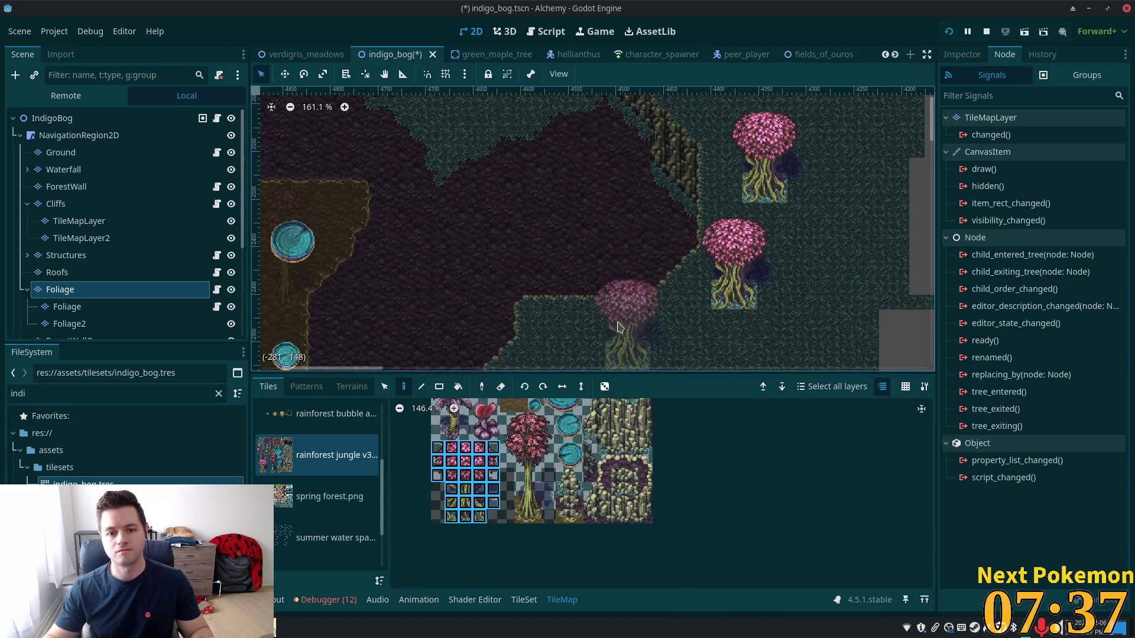
pyautogui.click(594, 305)
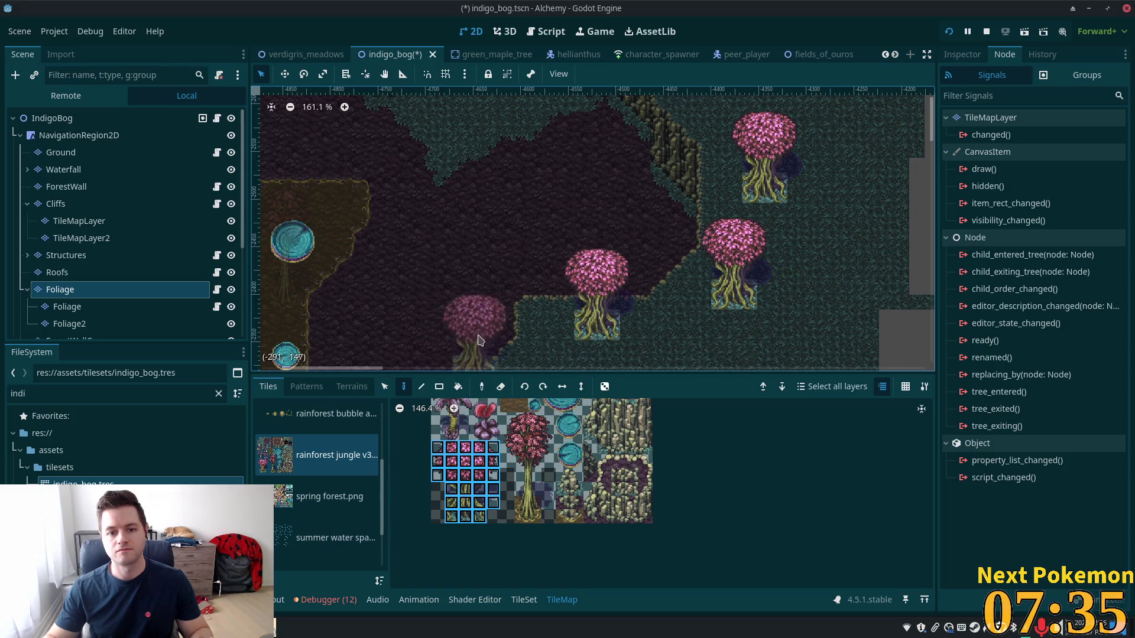
pyautogui.scroll(-3, 591, 296)
pyautogui.hscroll(-1, 591, 296)
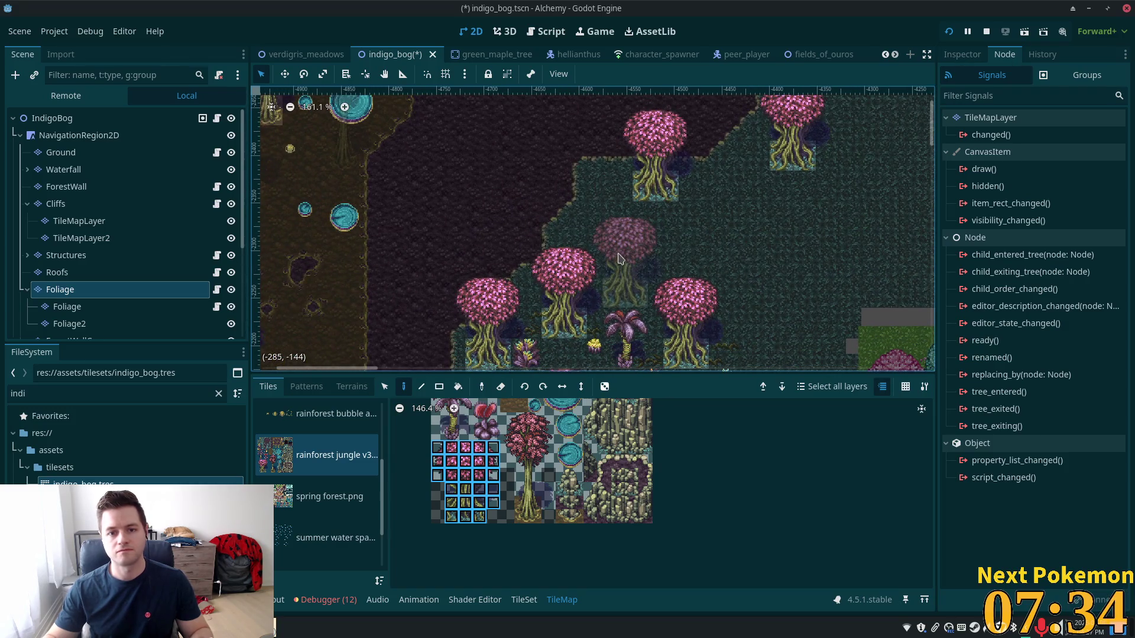
pyautogui.click(595, 207)
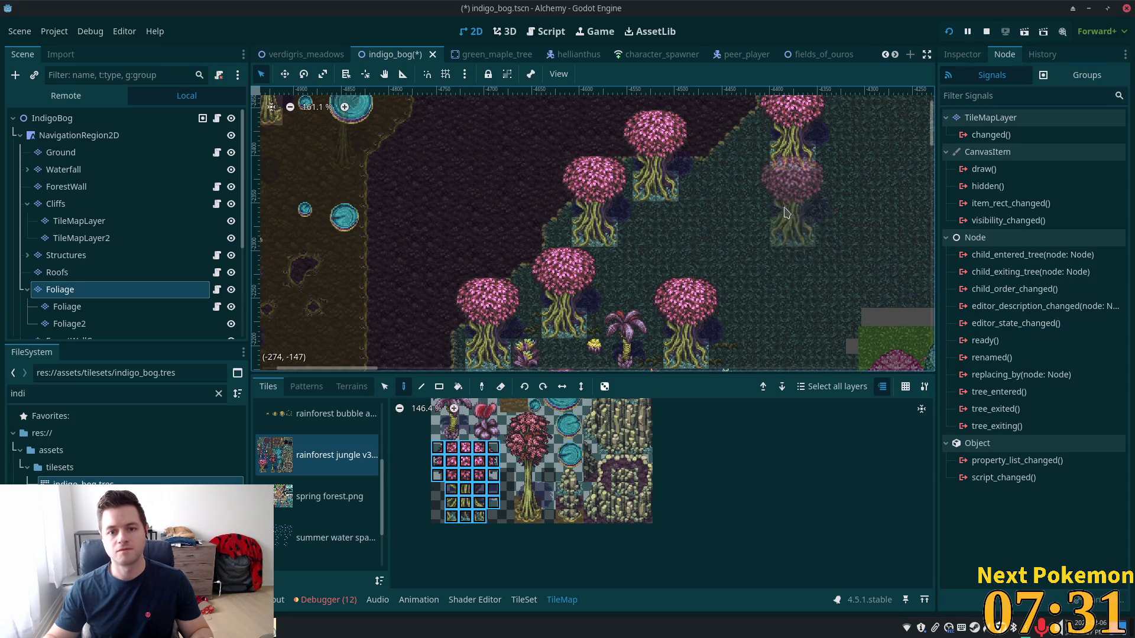
pyautogui.scroll(4, 739, 120)
pyautogui.hscroll(1, 739, 120)
pyautogui.hscroll(-7, 827, 237)
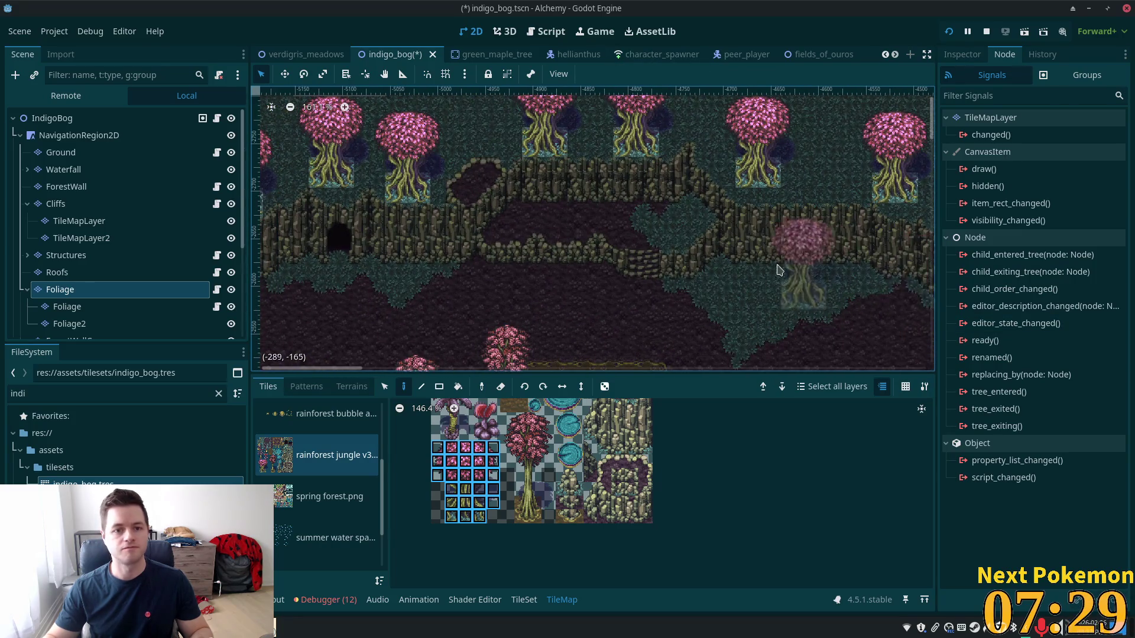
pyautogui.scroll(4, 889, 348)
pyautogui.scroll(-3, 889, 347)
pyautogui.hscroll(-5, 890, 348)
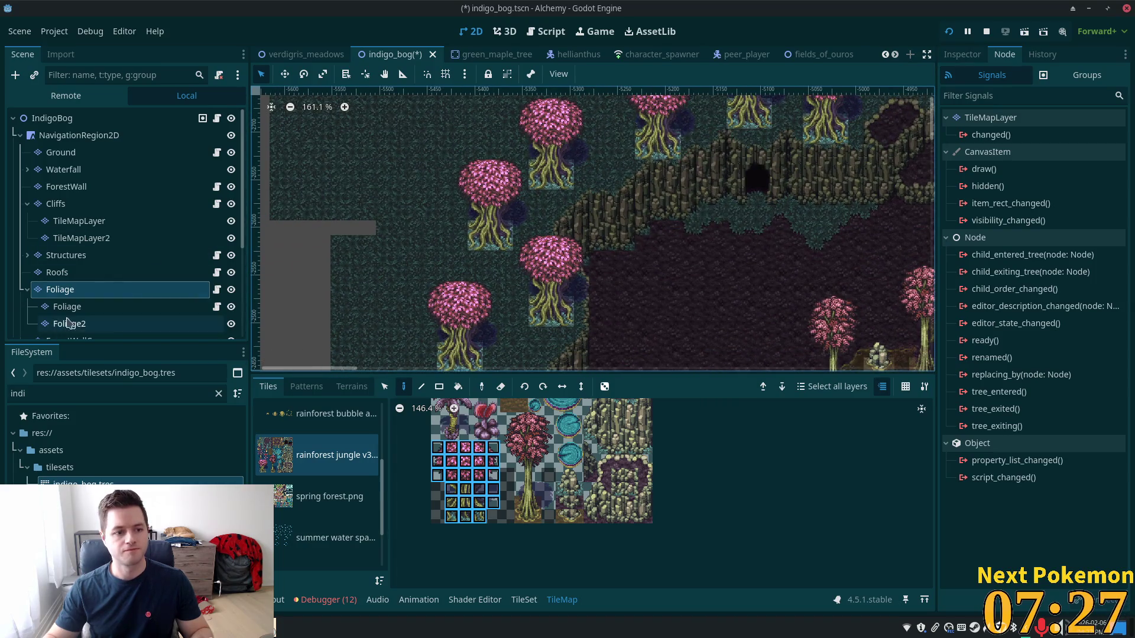
# Toggle between the Foliage layers and the undimmed root view to compare the map
pyautogui.click(67, 306)
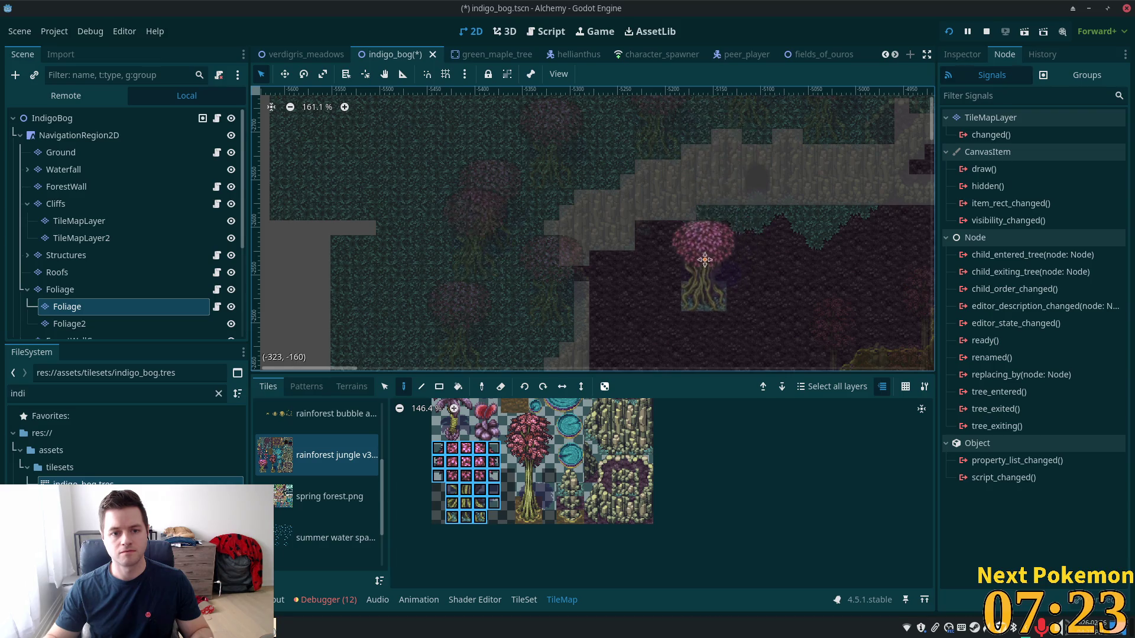
pyautogui.scroll(-3, 721, 248)
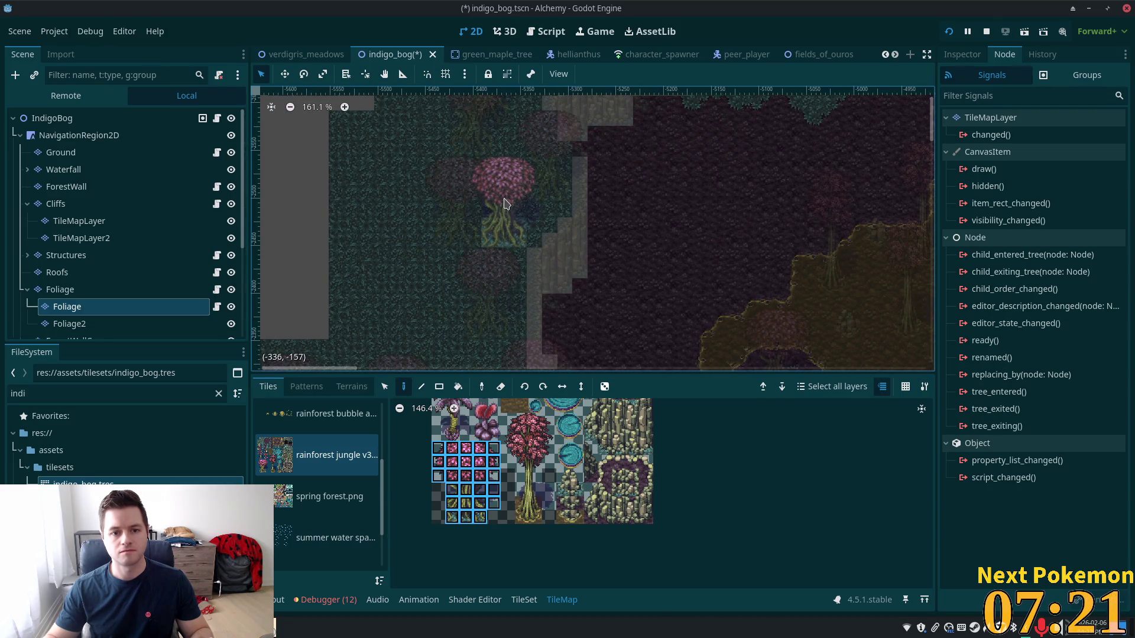
pyautogui.scroll(5, 650, 237)
pyautogui.hscroll(1, 615, 308)
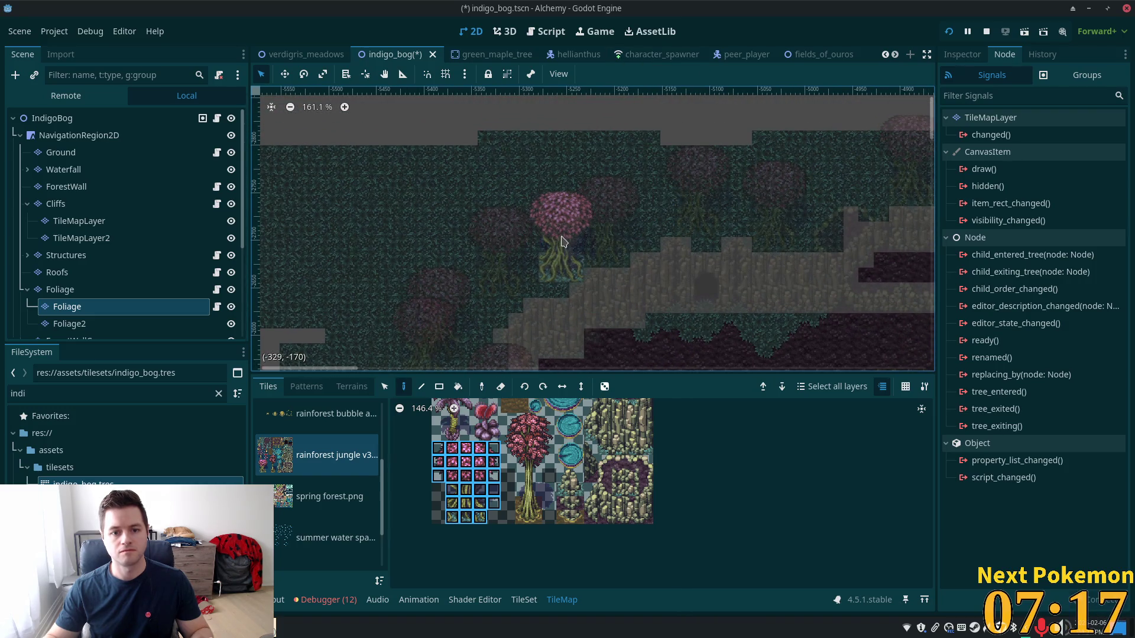
pyautogui.click(53, 118)
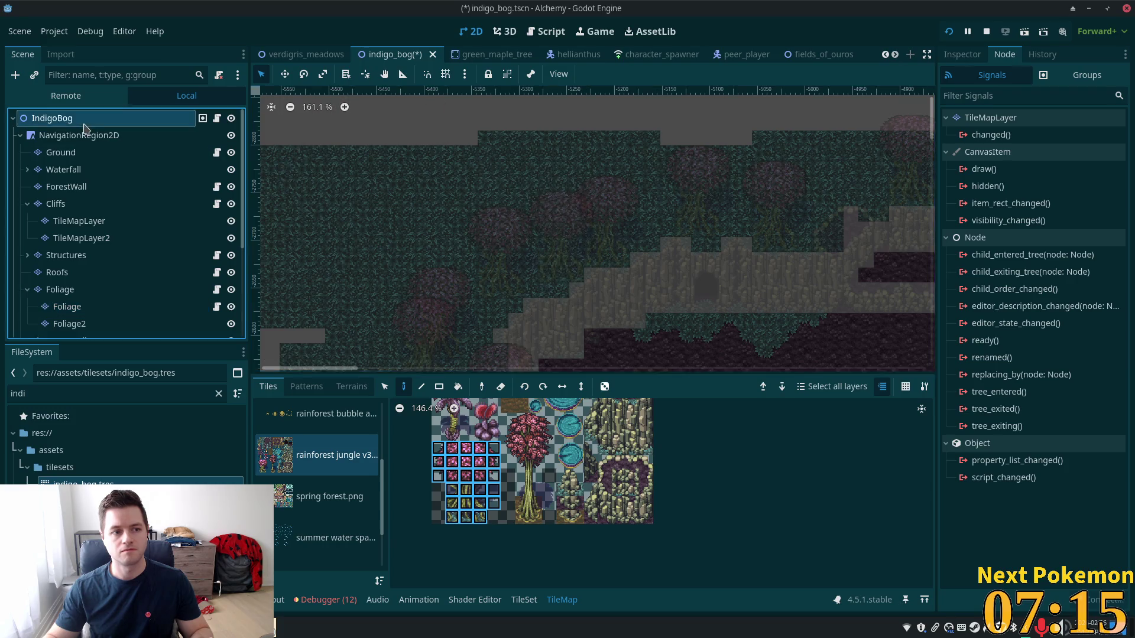
pyautogui.scroll(-1, 676, 247)
pyautogui.scroll(-1, 675, 247)
pyautogui.scroll(2, 591, 331)
pyautogui.hscroll(5, 591, 331)
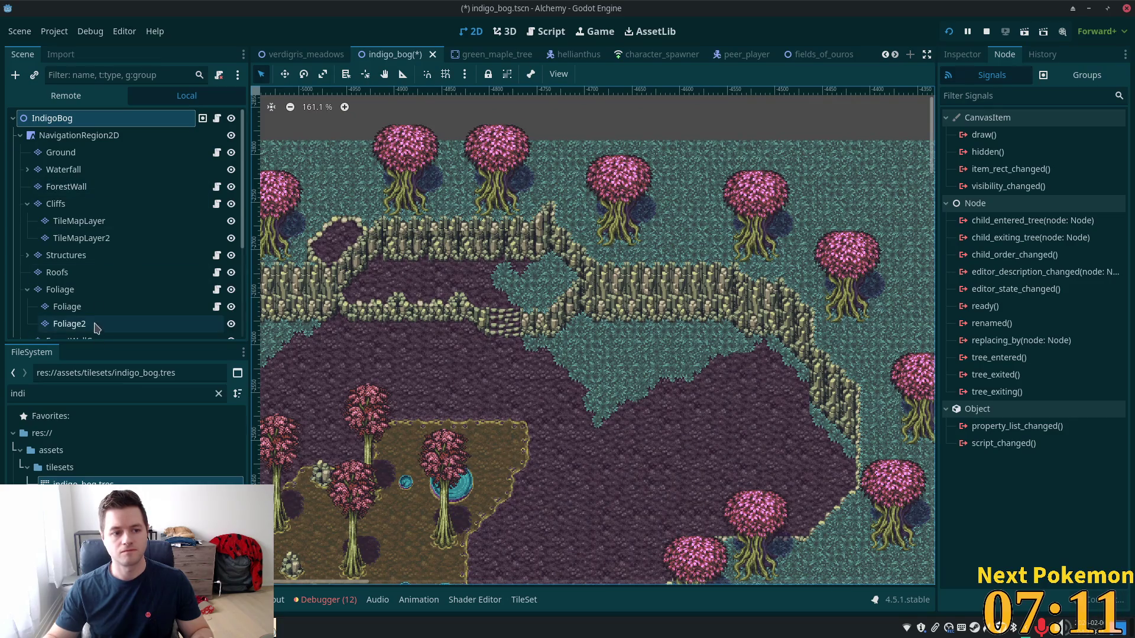
pyautogui.click(83, 308)
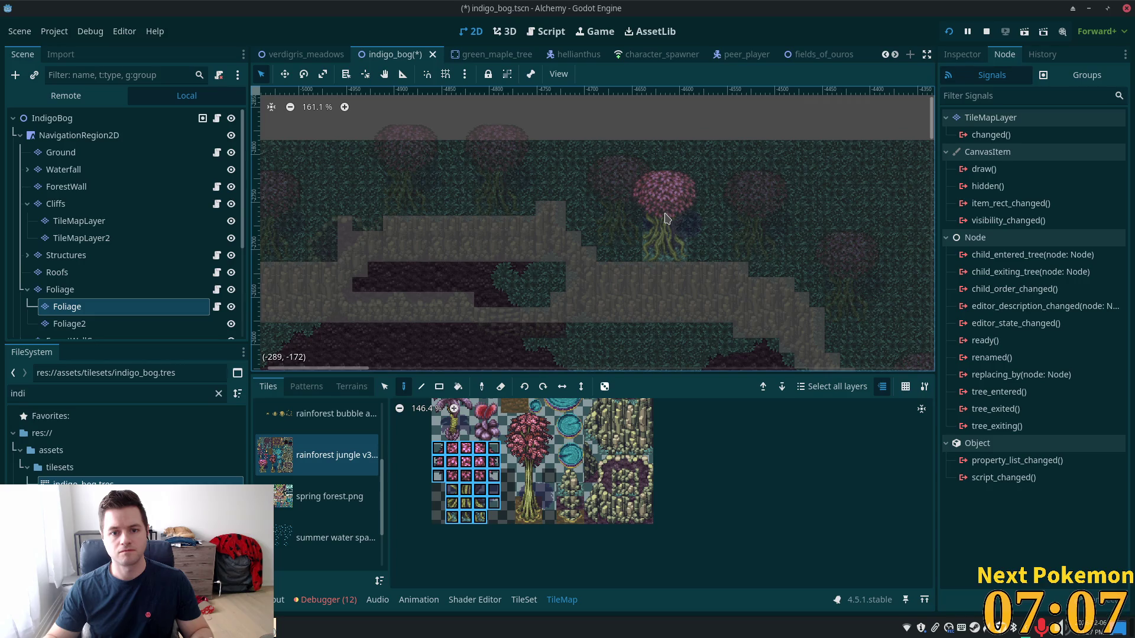
pyautogui.scroll(5, 827, 295)
pyautogui.hscroll(3, 767, 337)
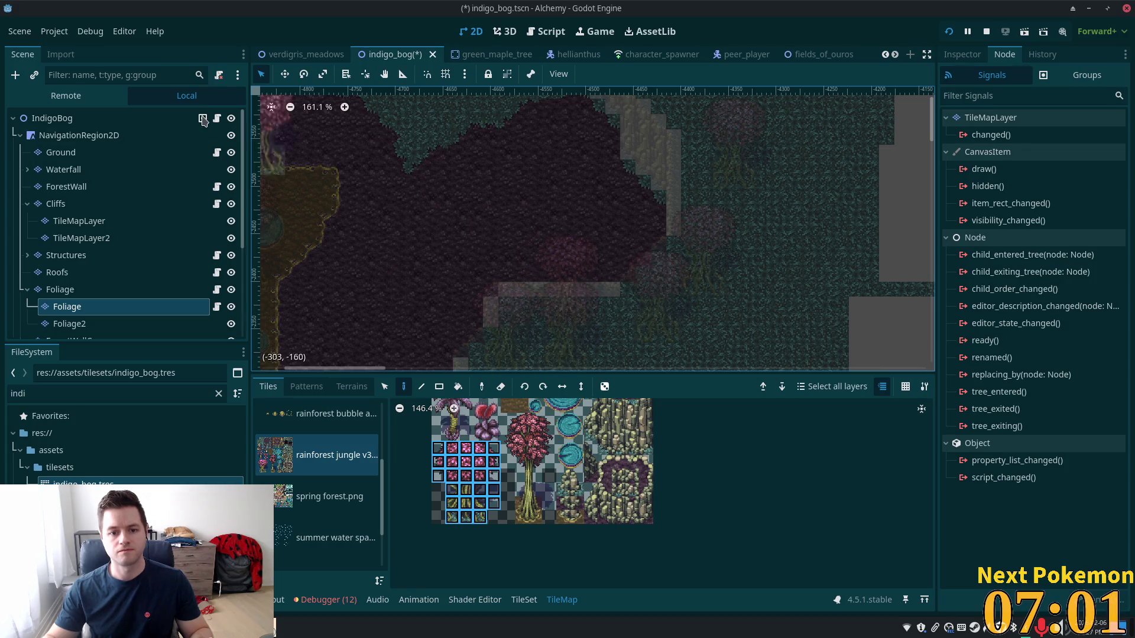
# Pan the undimmed map to centre the brown bog island and survey the northern cliffs
pyautogui.click(56, 118)
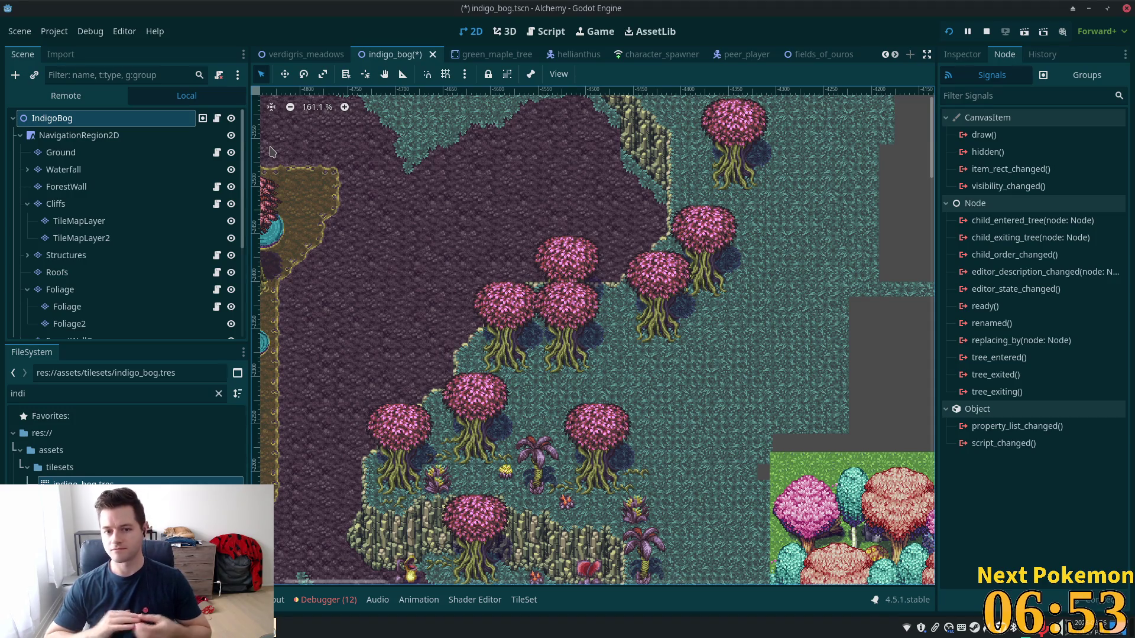
pyautogui.scroll(-2, 575, 217)
pyautogui.scroll(-4, 575, 217)
pyautogui.moveTo(338, 169)
pyautogui.mouseDown()
pyautogui.moveTo(631, 319)
pyautogui.moveTo(594, 292)
pyautogui.moveTo(505, 280)
pyautogui.mouseUp()
pyautogui.scroll(9, 684, 278)
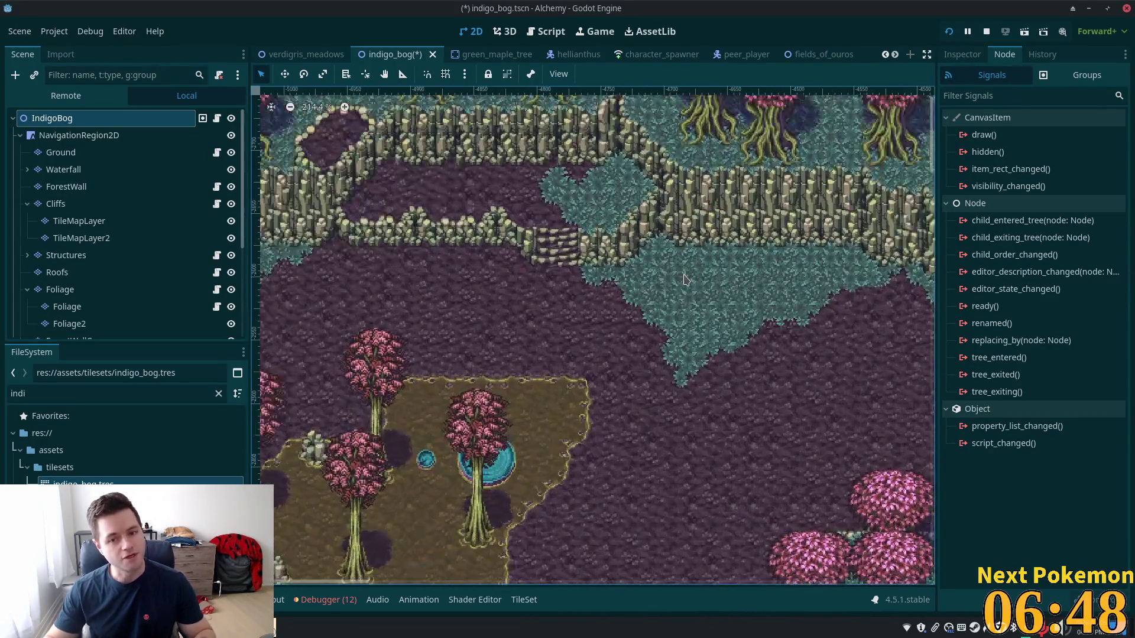
pyautogui.moveTo(684, 278)
pyautogui.mouseDown()
pyautogui.moveTo(798, 337)
pyautogui.moveTo(886, 355)
pyautogui.moveTo(768, 384)
pyautogui.moveTo(678, 339)
pyautogui.mouseUp()
pyautogui.scroll(1, 679, 340)
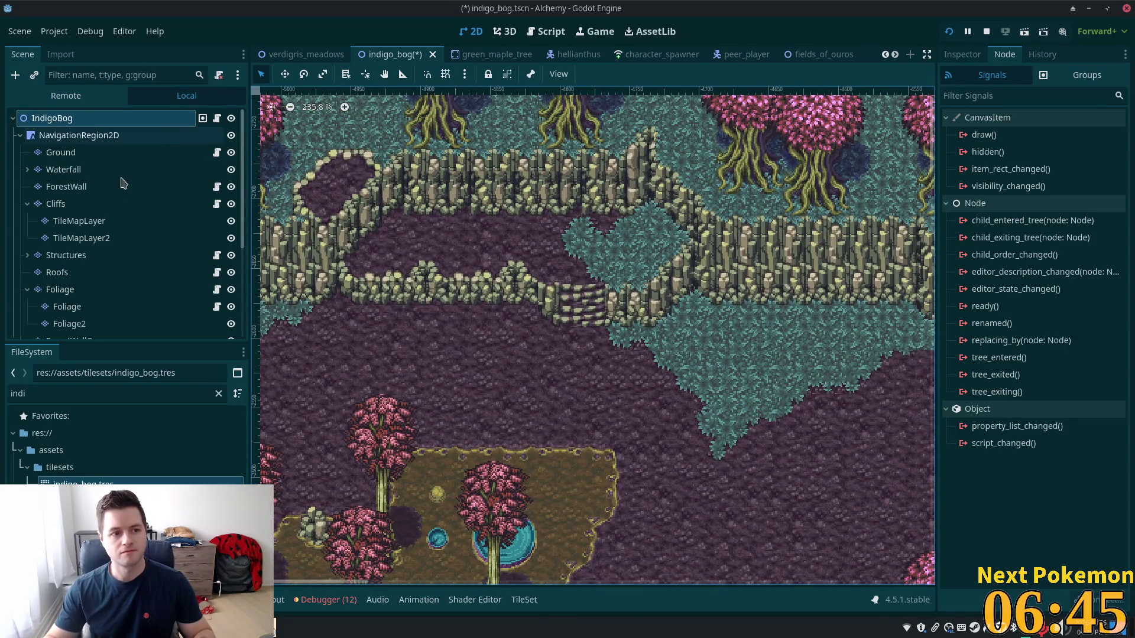
# On the parent Foliage layer, stamp a tree block on the green patch below the cliff
pyautogui.click(87, 307)
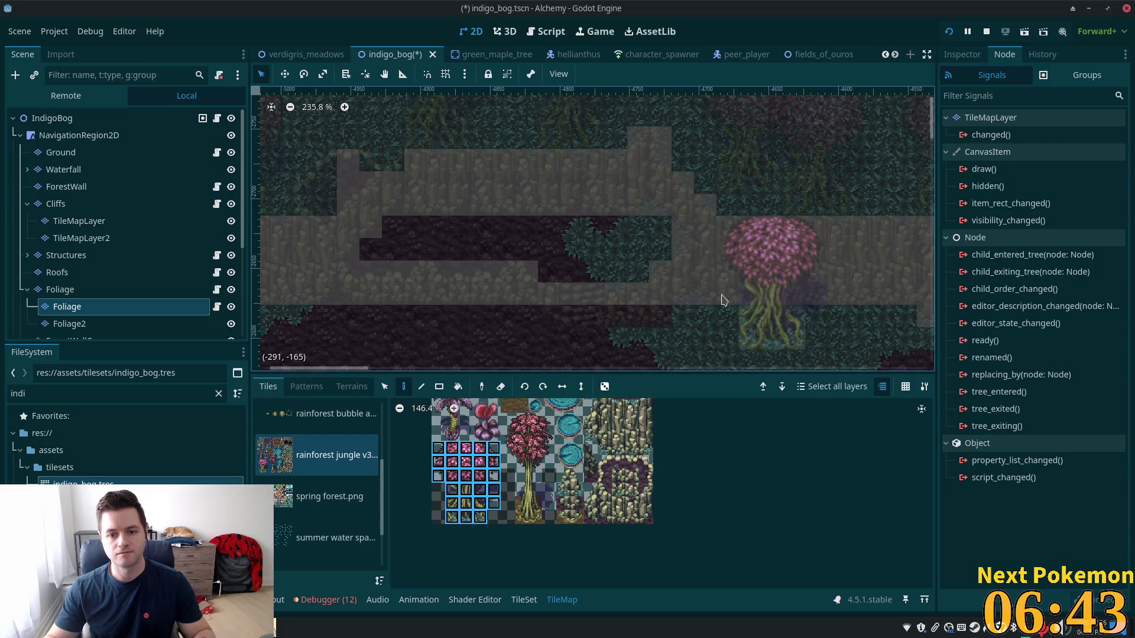
pyautogui.click(62, 292)
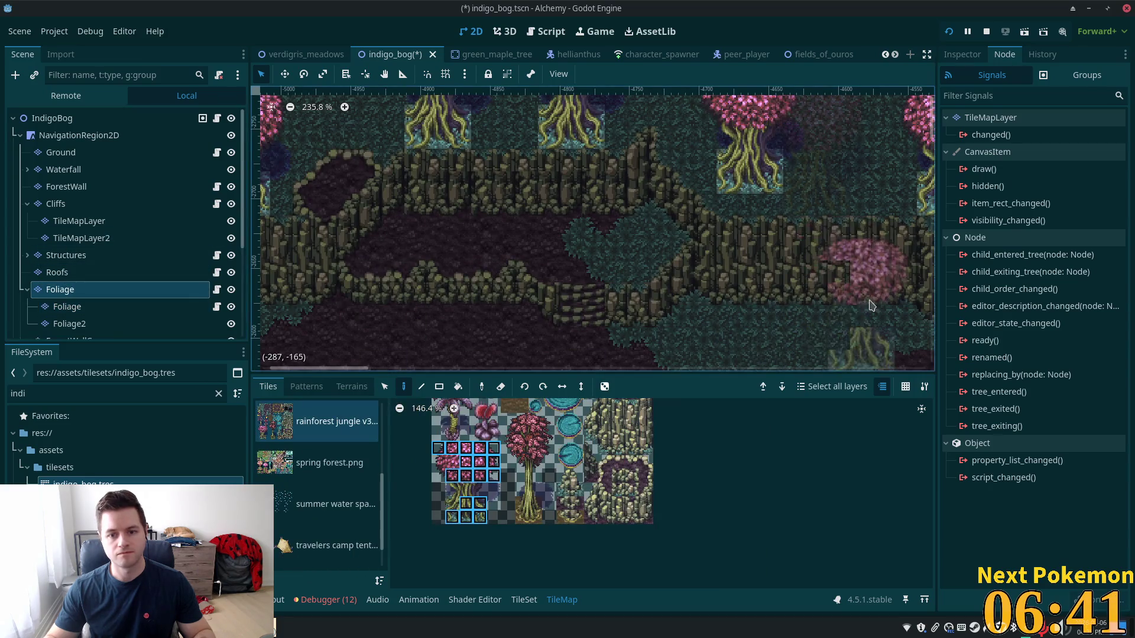
pyautogui.scroll(-3, 653, 166)
pyautogui.hscroll(3, 652, 166)
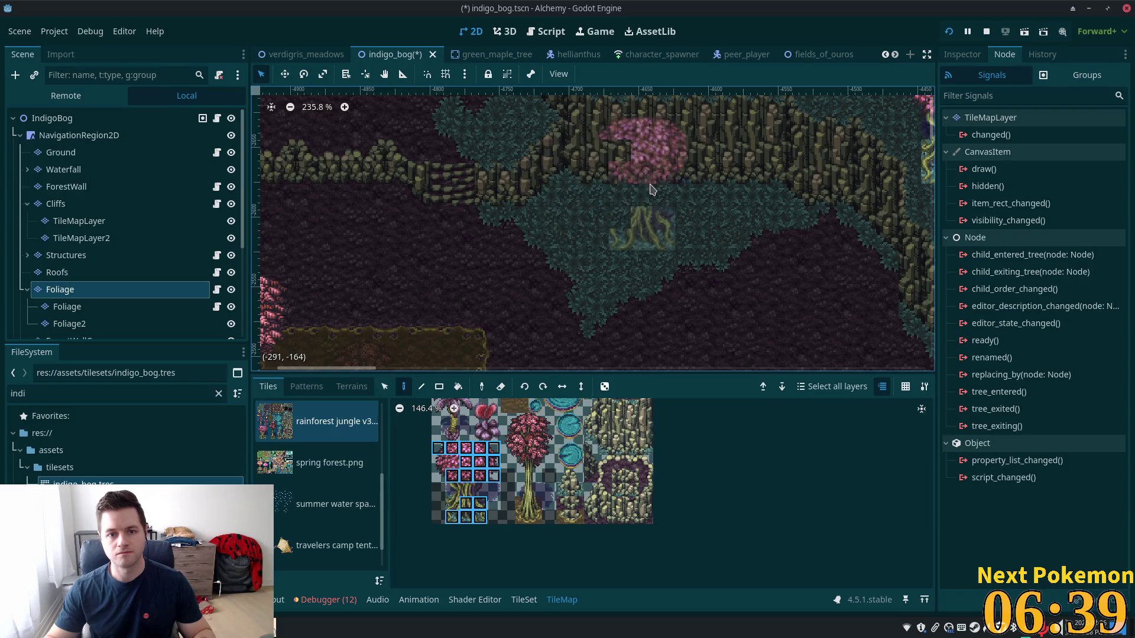
pyautogui.moveTo(438, 448); pyautogui.dragTo(490, 528)
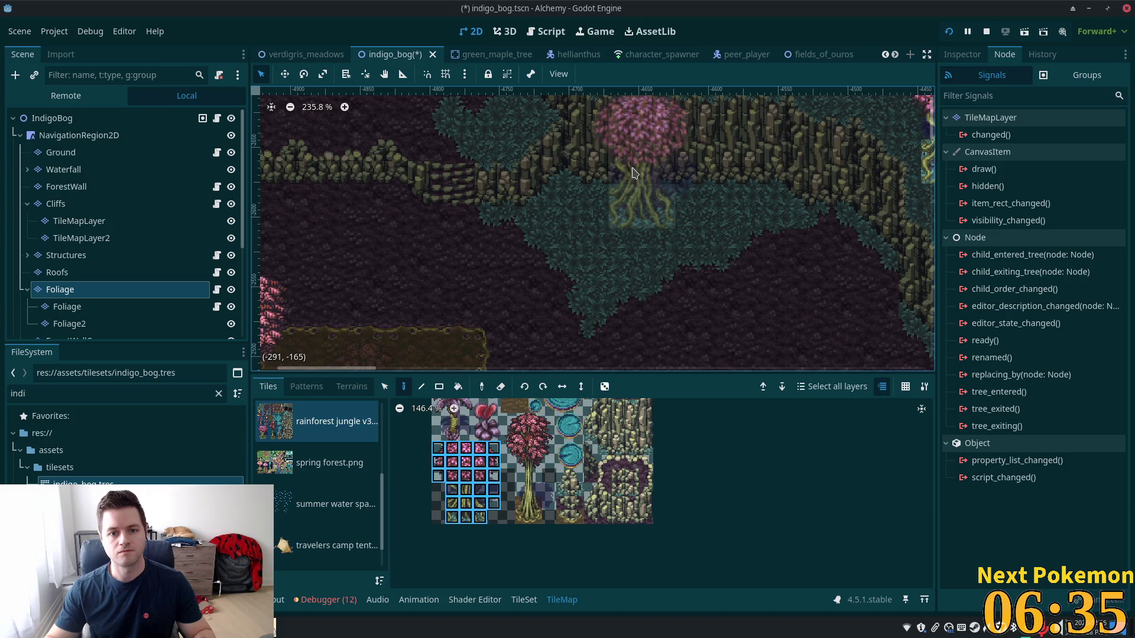
pyautogui.click(635, 177)
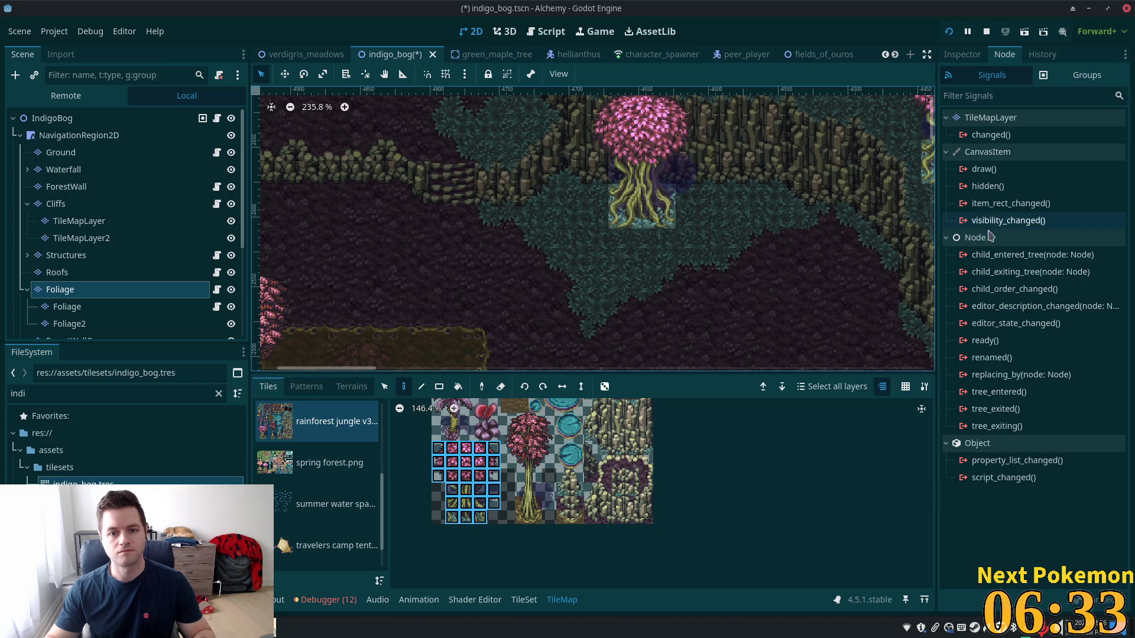
# Check the new tree on the undimmed map, then return to the Foliage layer
pyautogui.click(52, 118)
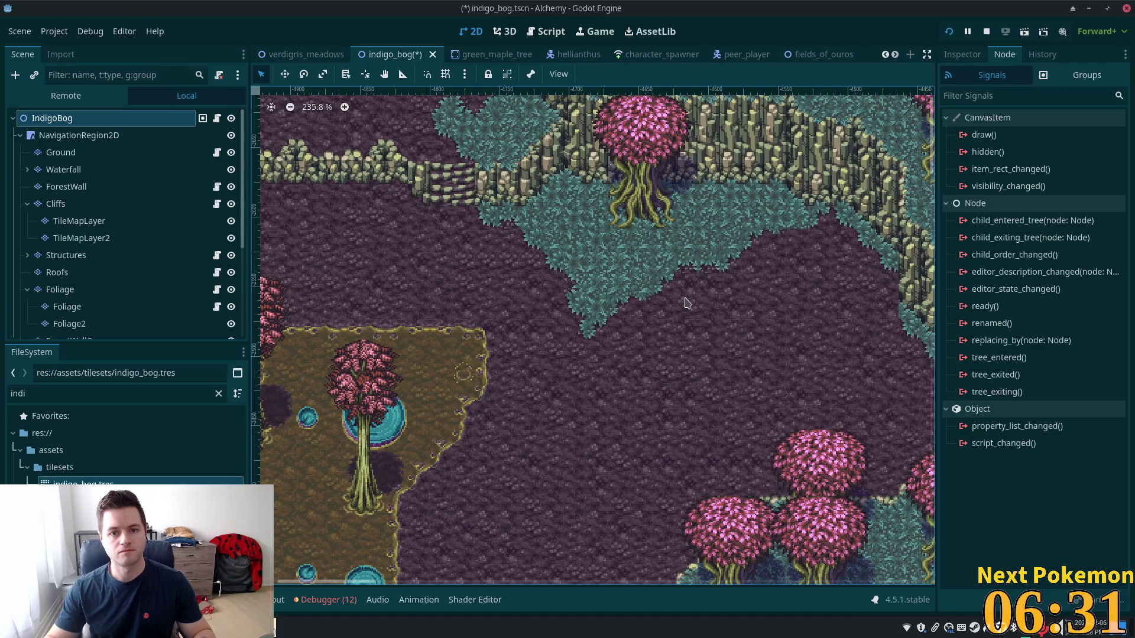
pyautogui.scroll(-3, 686, 304)
pyautogui.scroll(3, 564, 192)
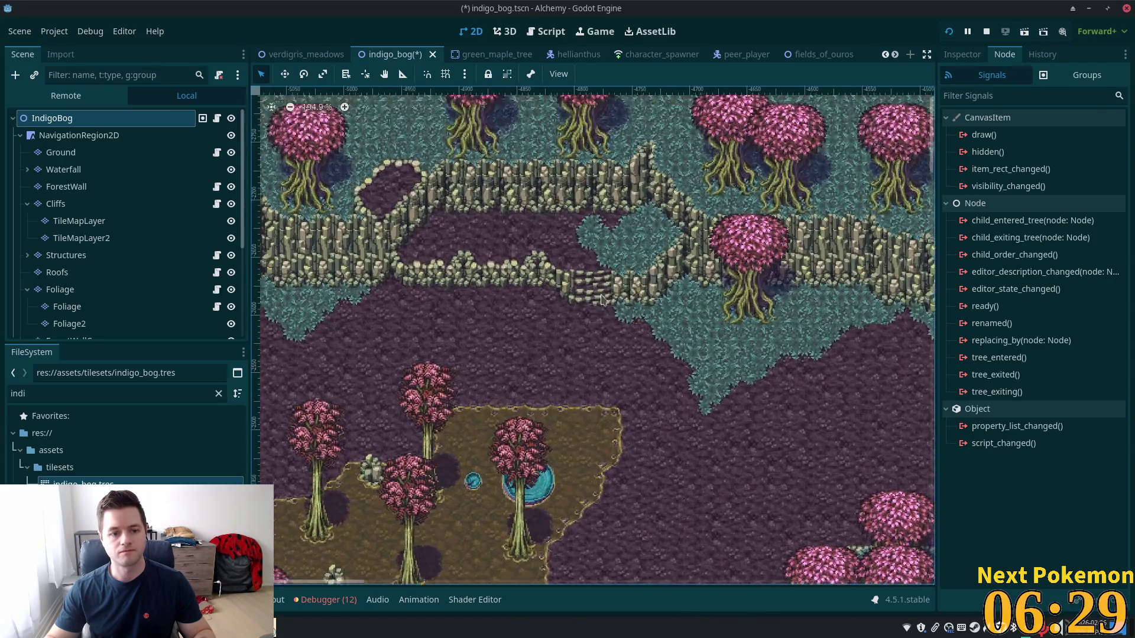
pyautogui.click(76, 290)
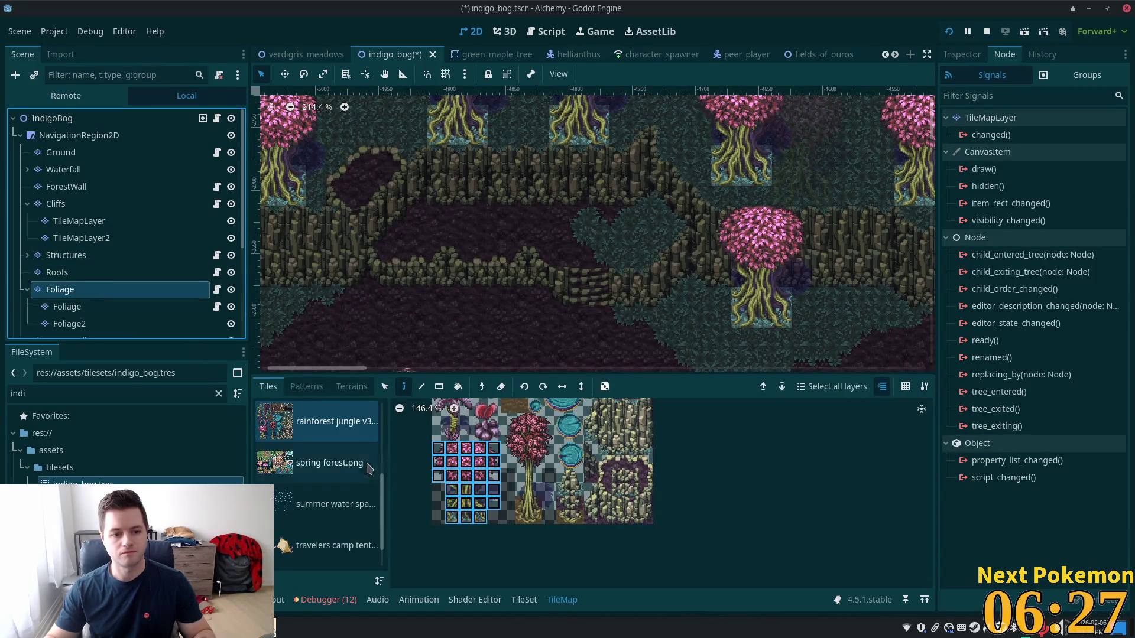
# Paint the purple palm block to the left of the big tree
pyautogui.scroll(1, 494, 503)
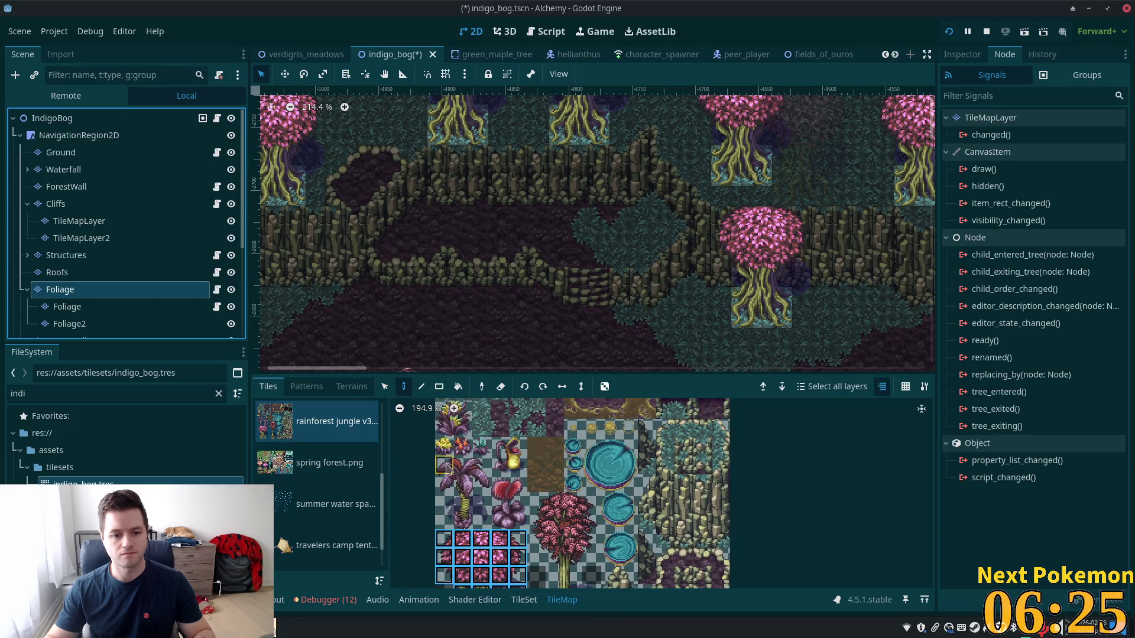
pyautogui.moveTo(447, 466); pyautogui.dragTo(482, 521)
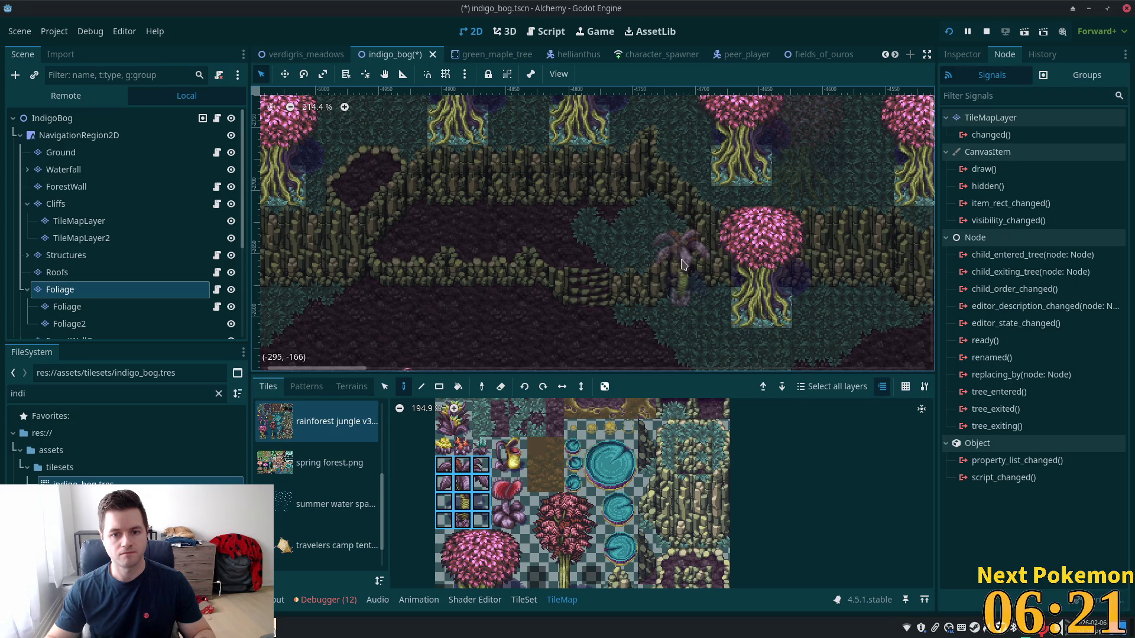
pyautogui.click(674, 266)
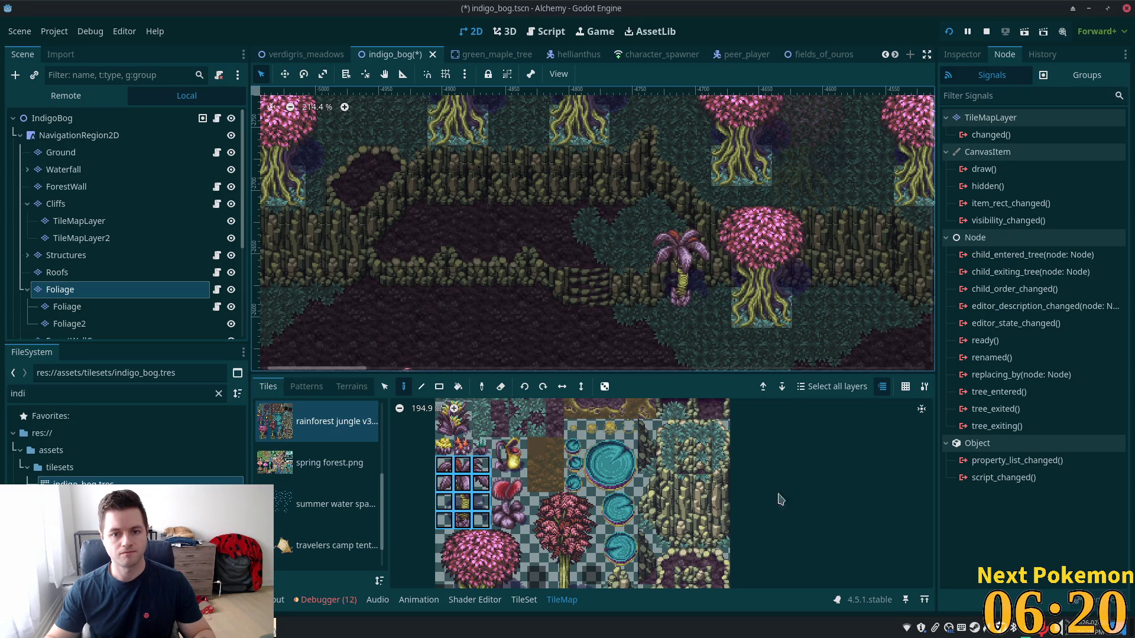
# Paint a single red-flower plant on the mud inside the cliff basin
pyautogui.click(462, 447)
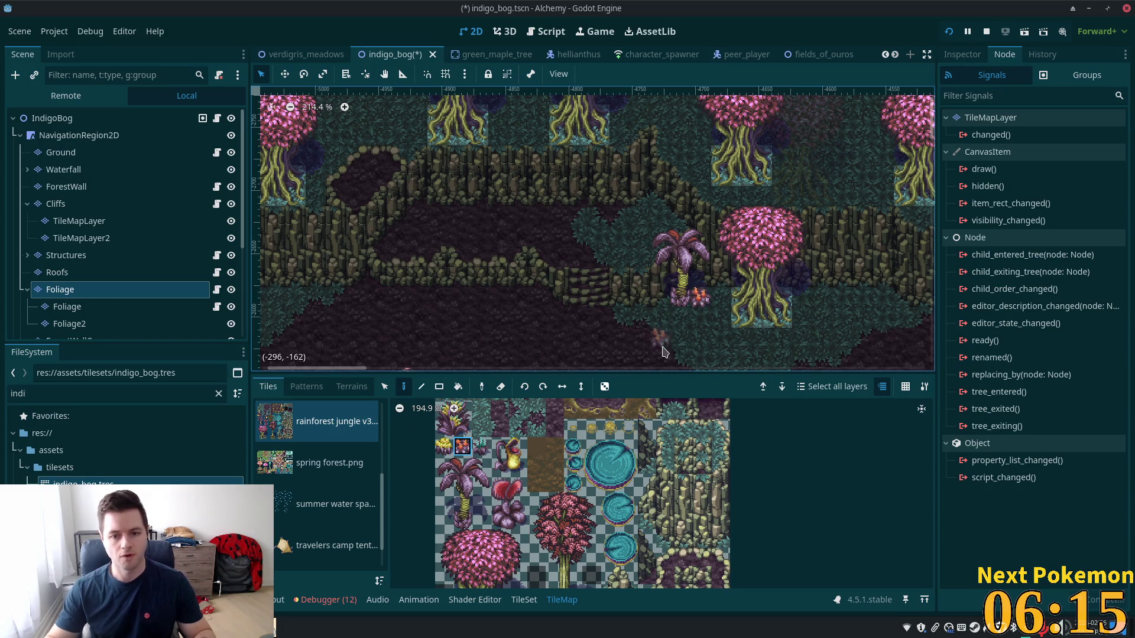
pyautogui.press('v')
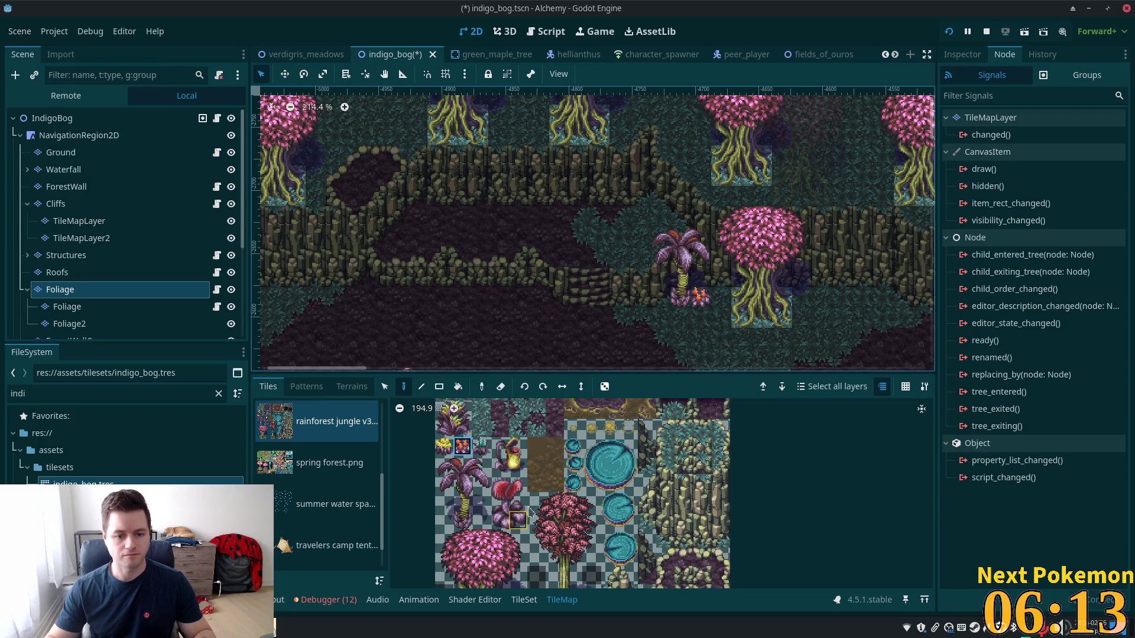
pyautogui.scroll(2, 657, 496)
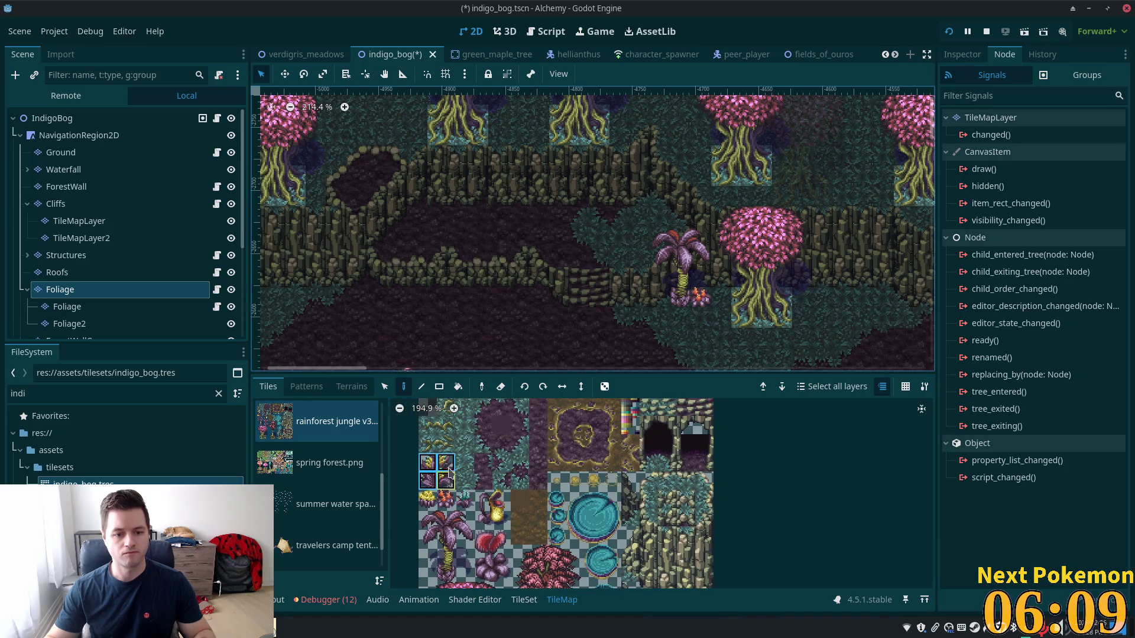
pyautogui.click(650, 204)
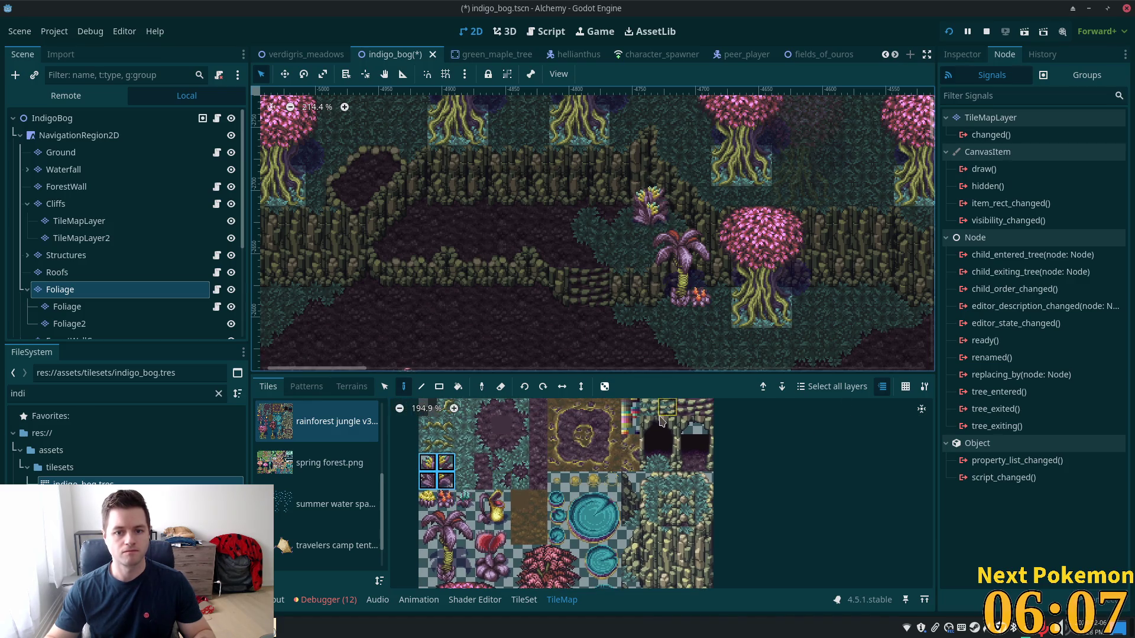
pyautogui.hotkey('ctrl', 'z')
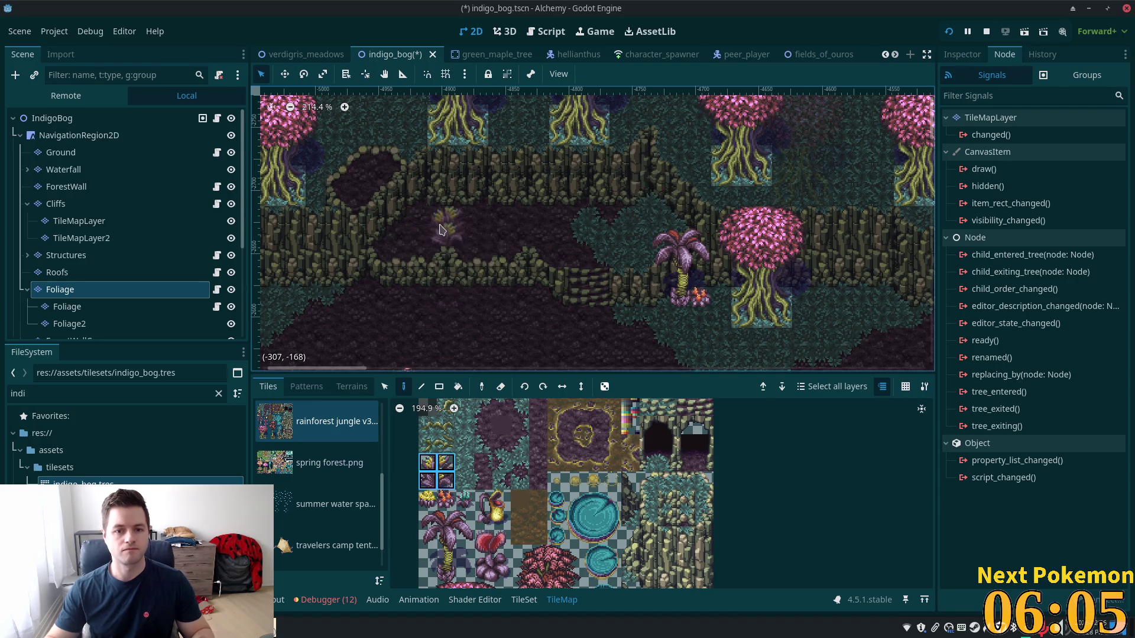
pyautogui.click(428, 211)
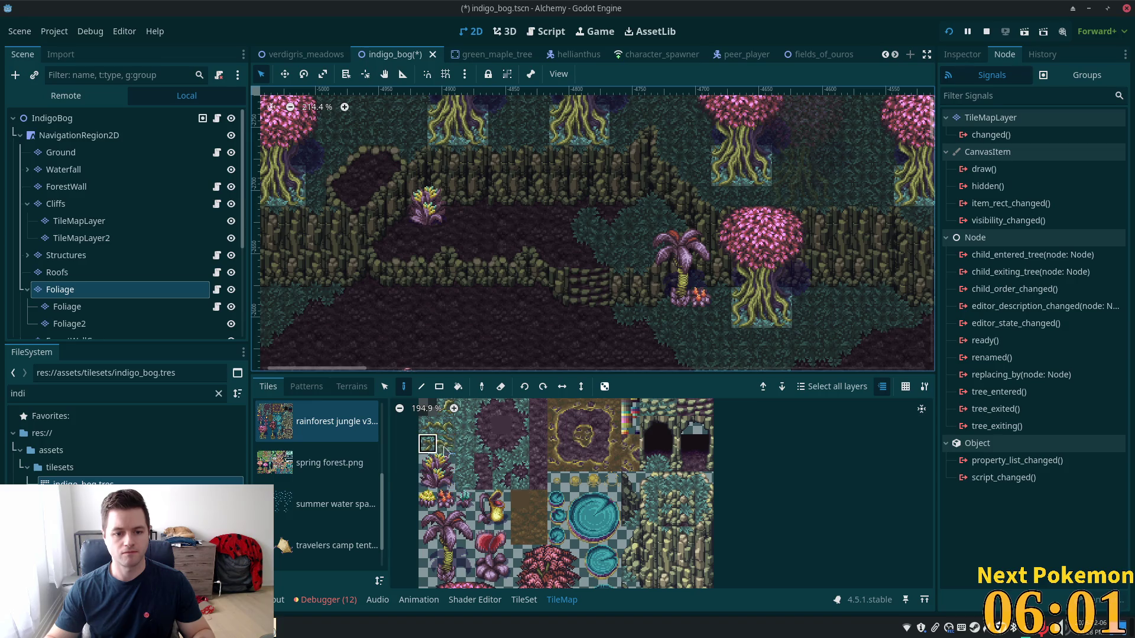
# Pick a single tree-base tile from the atlas and paint it onto the map
pyautogui.moveTo(438, 447); pyautogui.dragTo(448, 445)
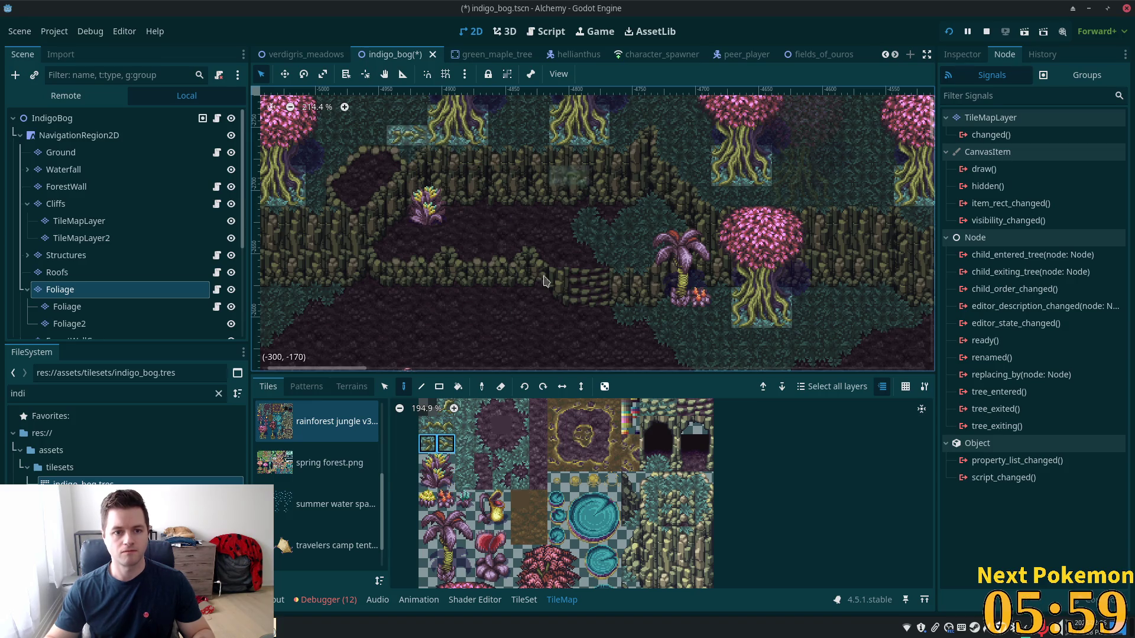
pyautogui.moveTo(428, 425); pyautogui.dragTo(449, 429)
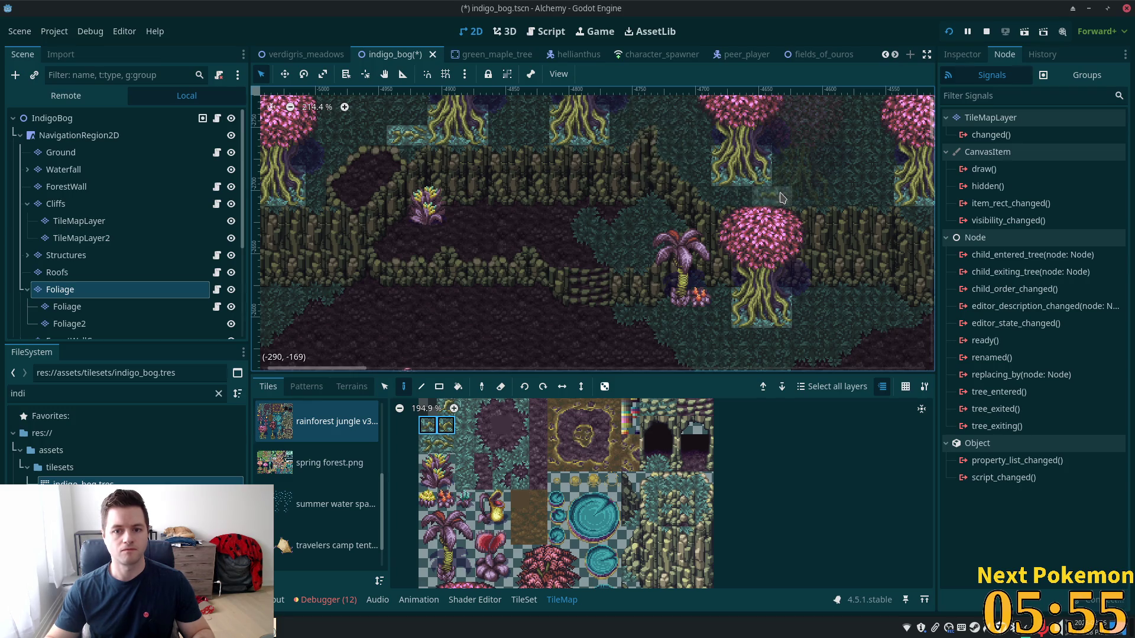
pyautogui.hscroll(5, 782, 196)
pyautogui.scroll(1, 782, 197)
pyautogui.click(447, 426)
pyautogui.click(617, 244)
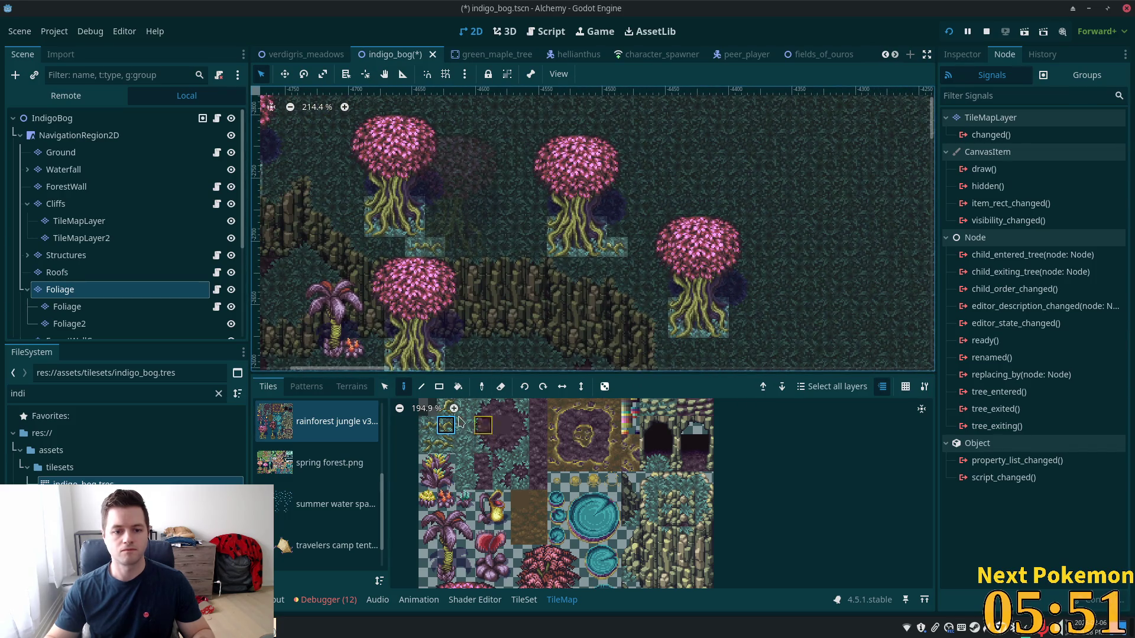
# Paint vine tiles below one tree and beside the lower tree's trunk
pyautogui.scroll(3, 423, 419)
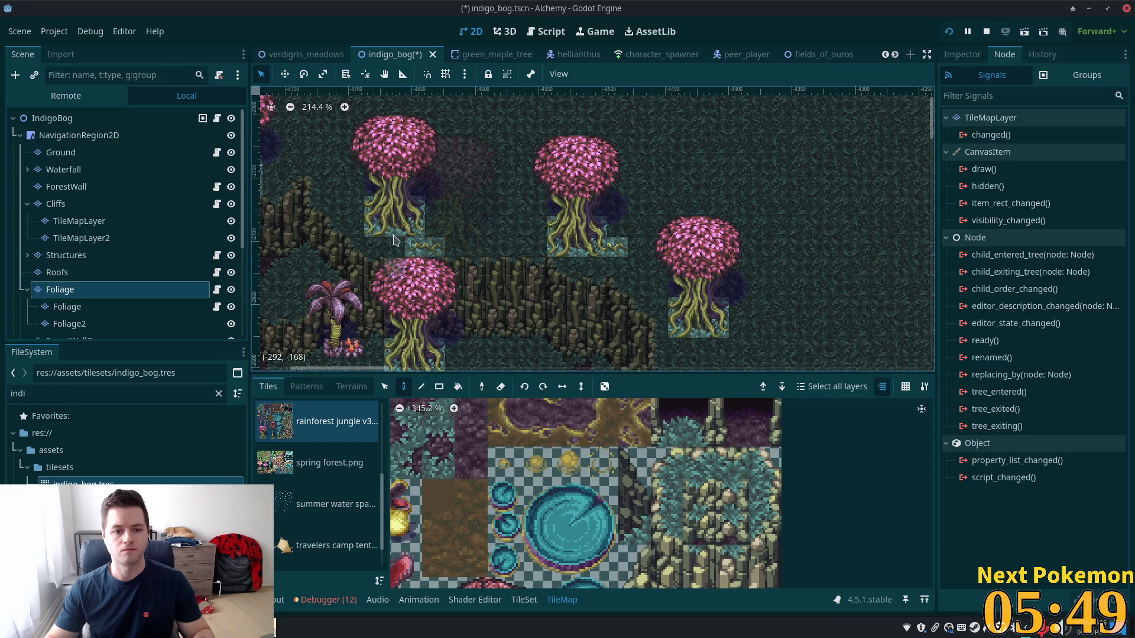
pyautogui.hscroll(-5, 591, 484)
pyautogui.scroll(3, 661, 471)
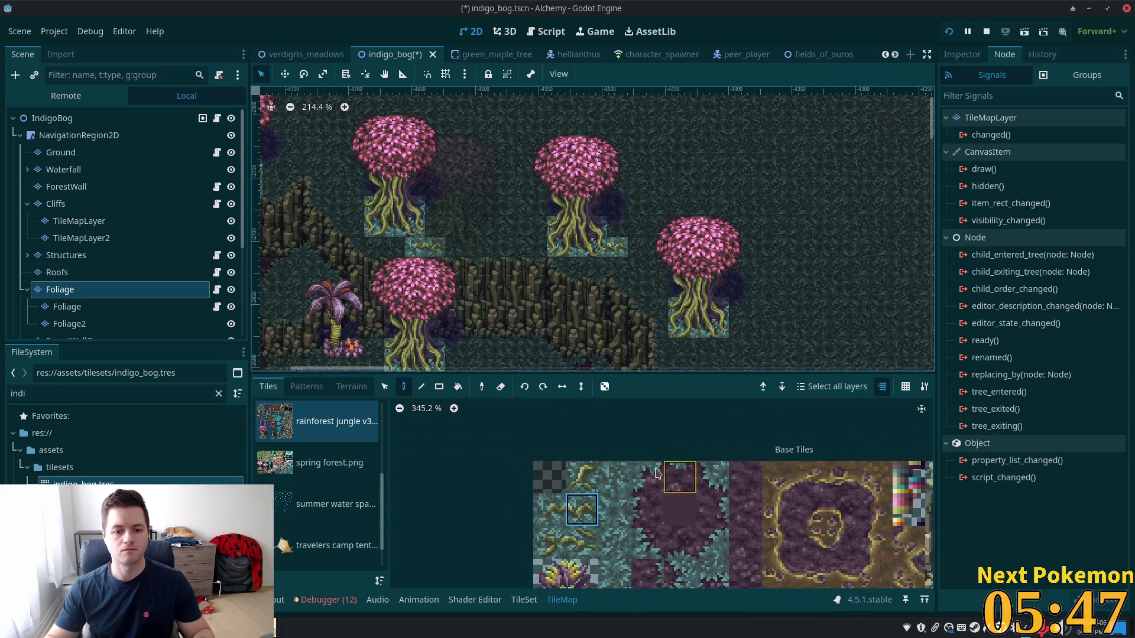
pyautogui.click(581, 477)
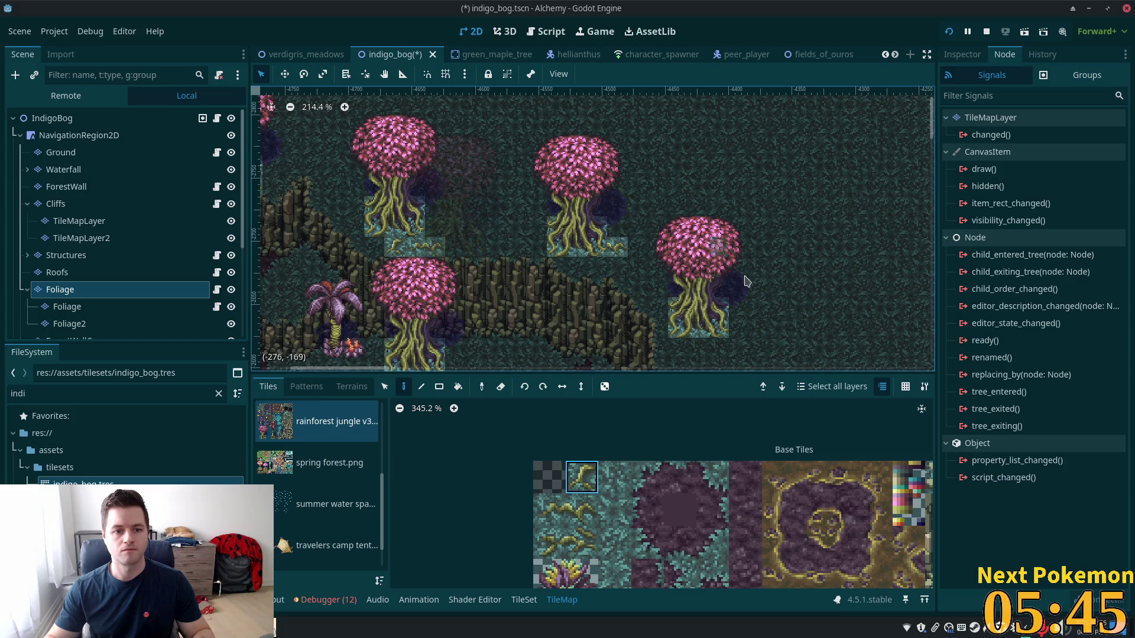
pyautogui.scroll(-5, 727, 248)
pyautogui.click(660, 212)
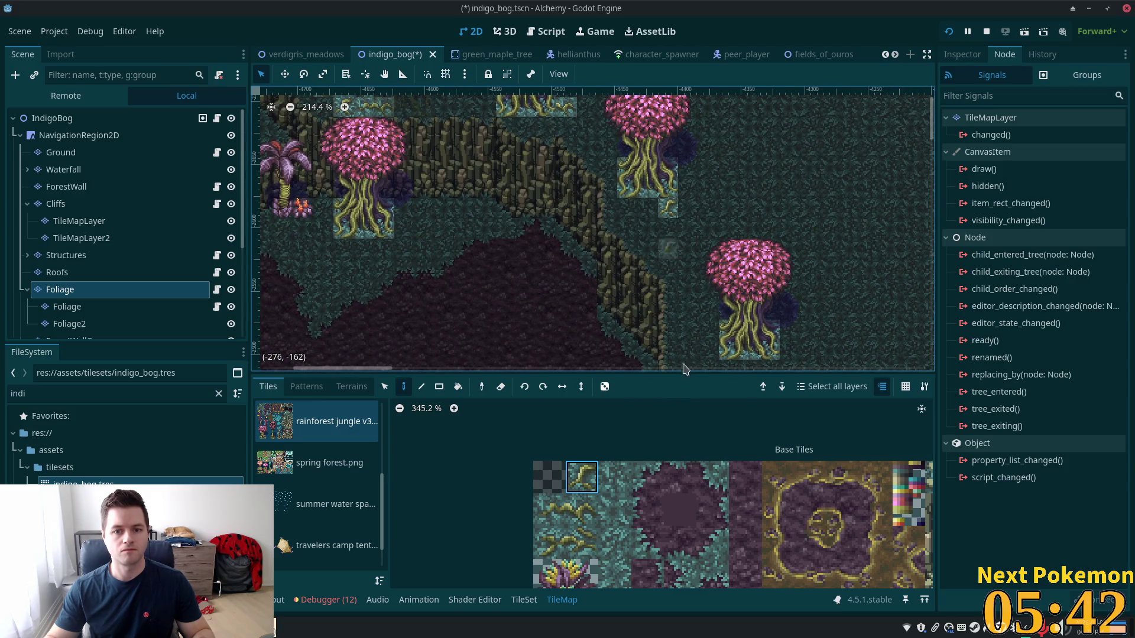
pyautogui.click(572, 515)
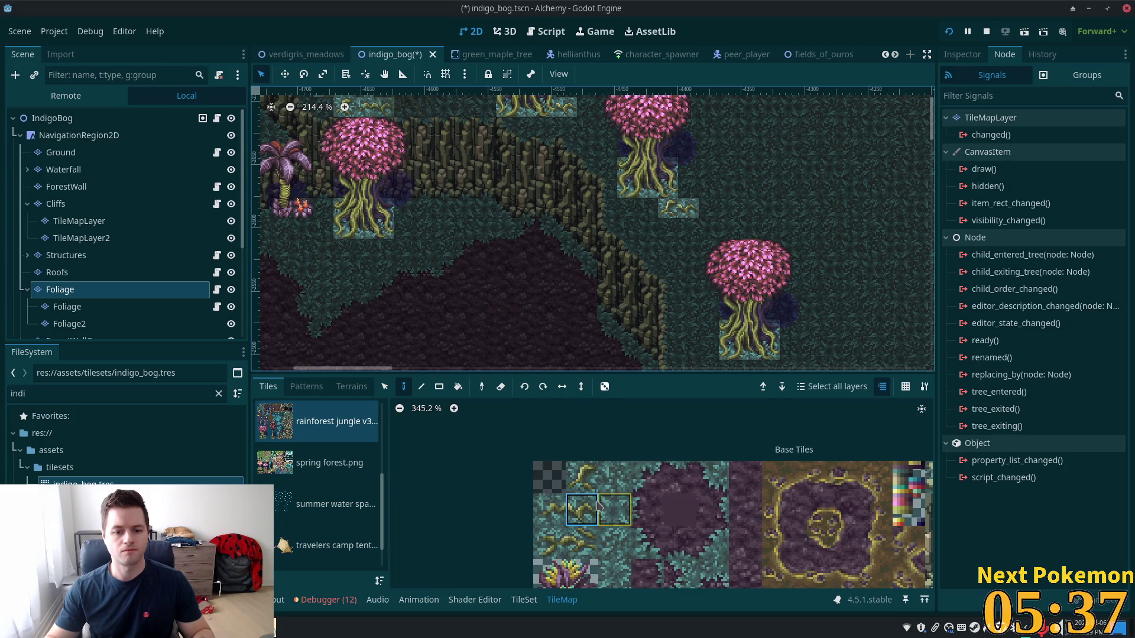
pyautogui.click(556, 545)
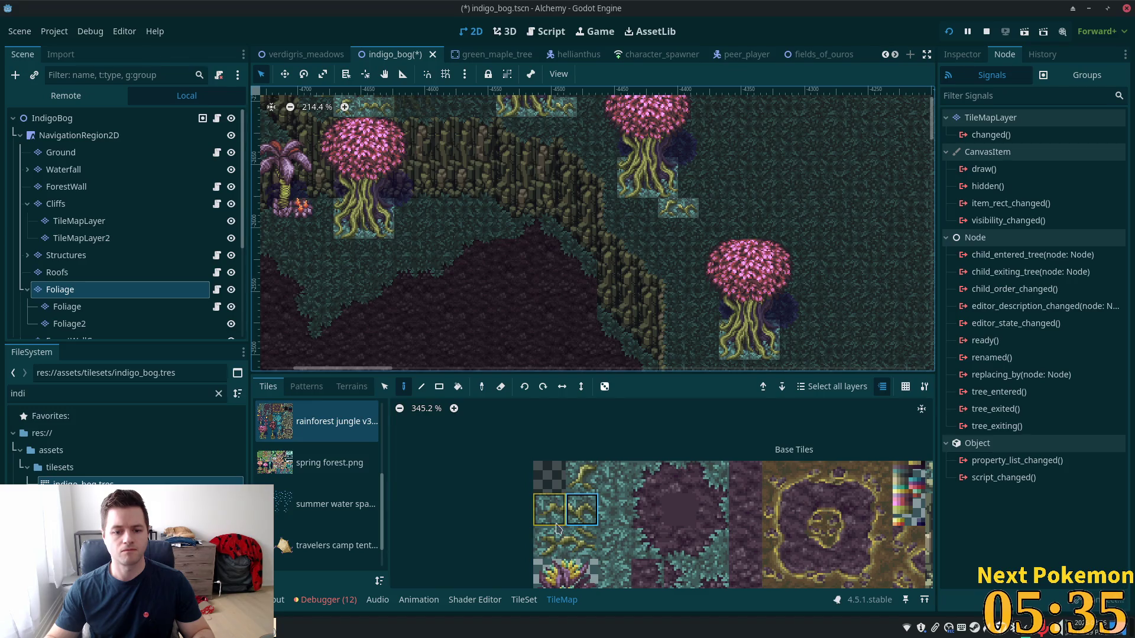
pyautogui.click(709, 329)
# Choose a single vine tile and bring the row of trees above the cliff into view
pyautogui.scroll(-3, 746, 237)
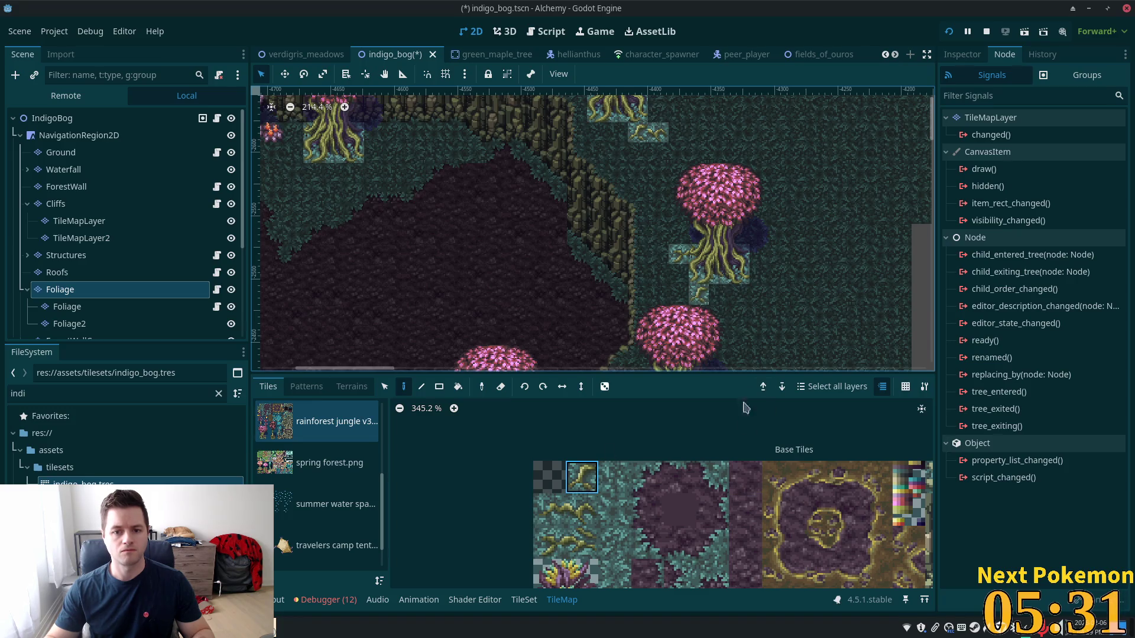
pyautogui.scroll(-3, 798, 203)
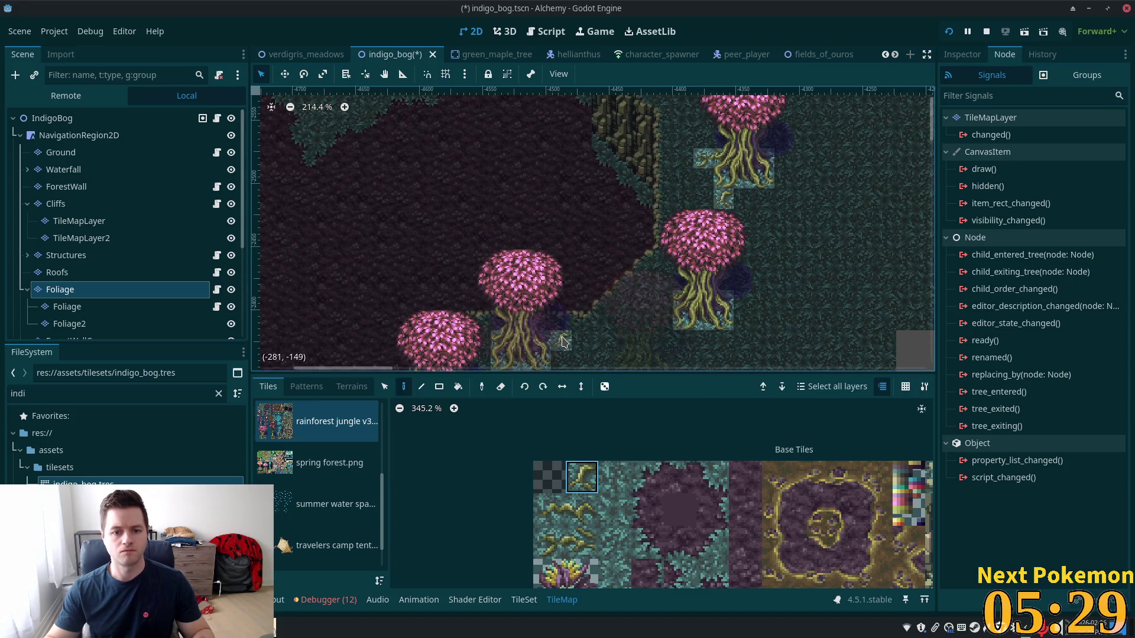
pyautogui.scroll(-4, 621, 355)
pyautogui.hscroll(-2, 621, 354)
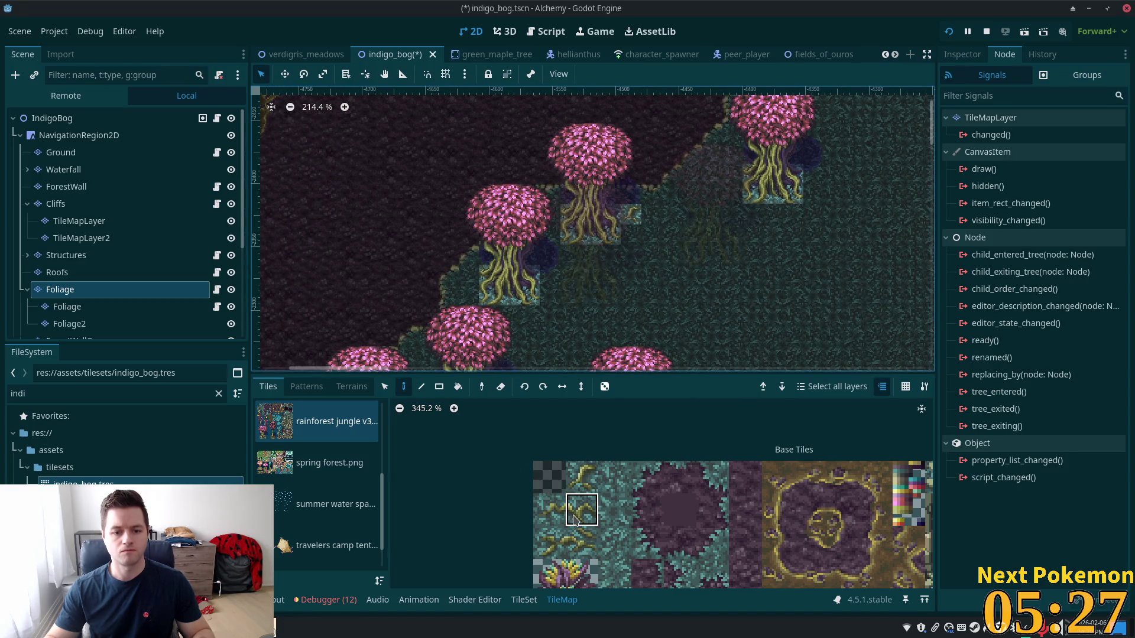
pyautogui.click(573, 520)
pyautogui.moveTo(554, 497); pyautogui.dragTo(578, 508)
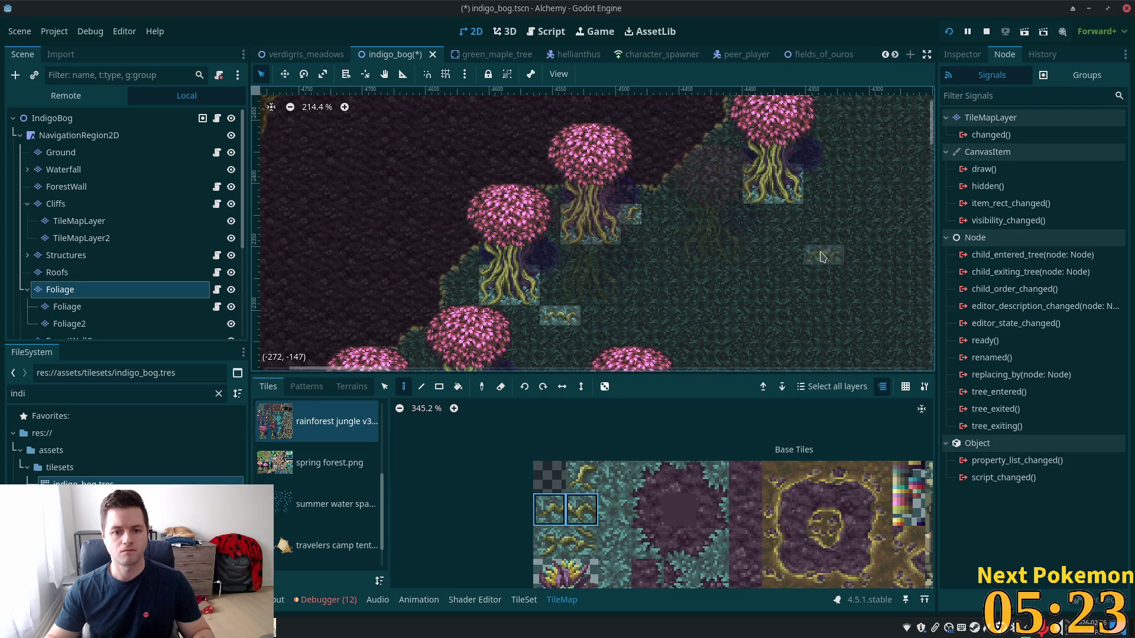
pyautogui.scroll(-3, 739, 207)
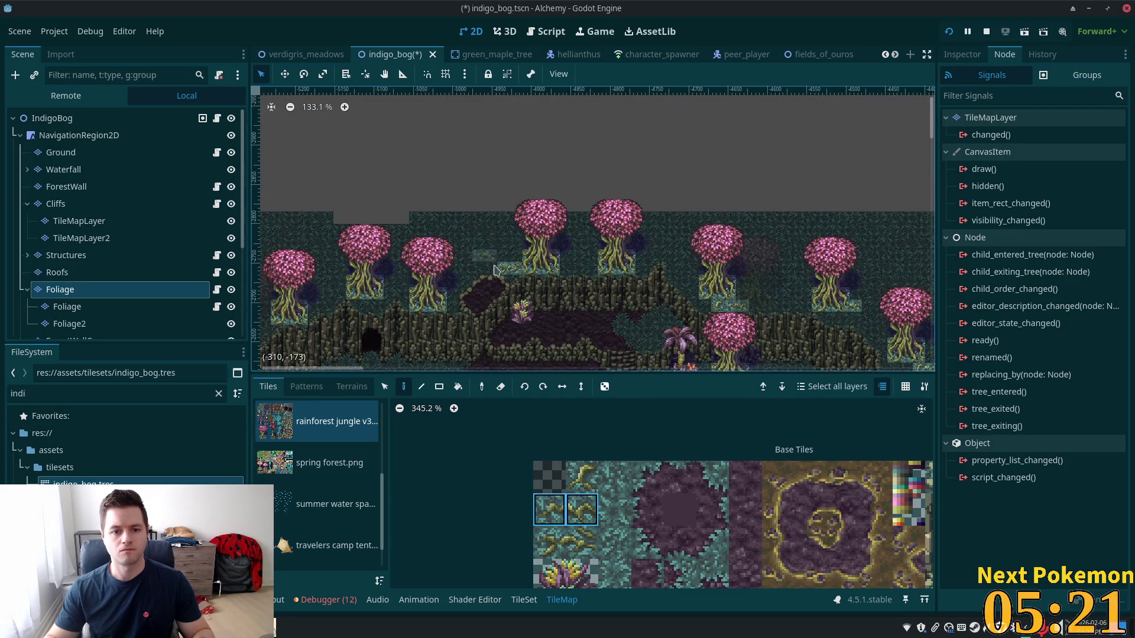
pyautogui.scroll(2, 493, 269)
pyautogui.scroll(3, 644, 258)
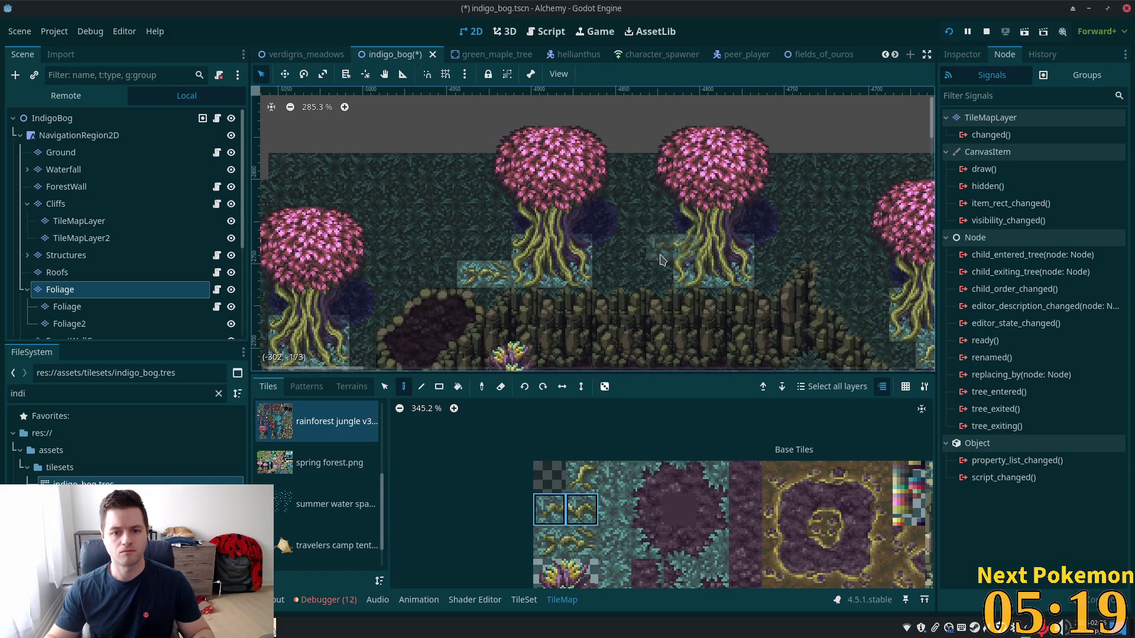
pyautogui.moveTo(790, 288)
pyautogui.mouseDown()
pyautogui.moveTo(864, 174)
pyautogui.moveTo(893, 244)
pyautogui.mouseUp()
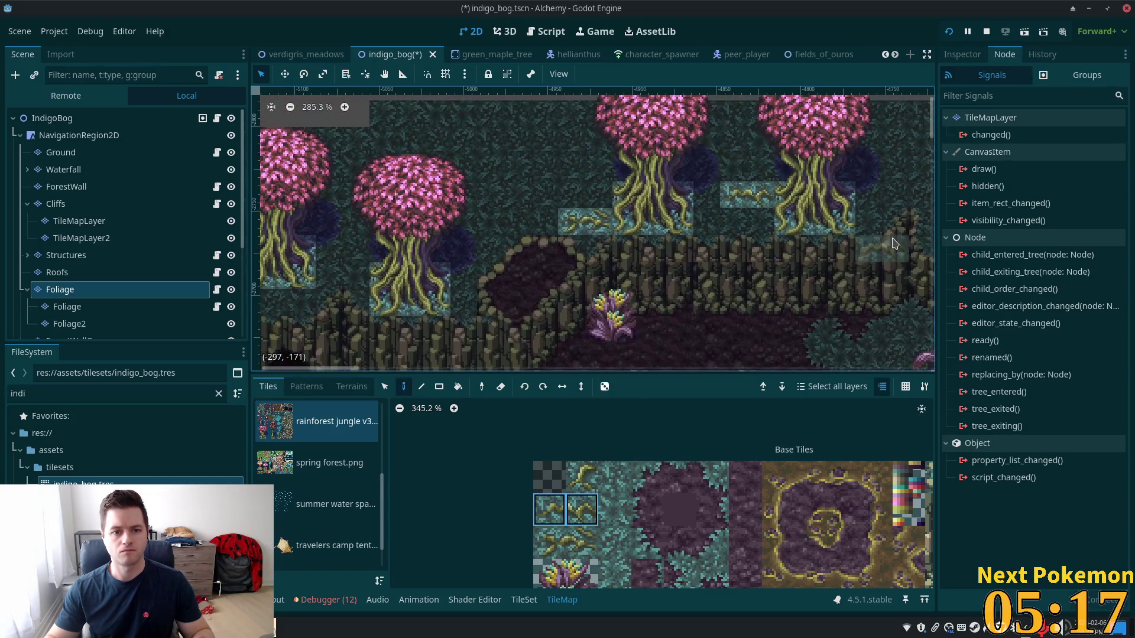
pyautogui.moveTo(597, 500); pyautogui.dragTo(590, 498)
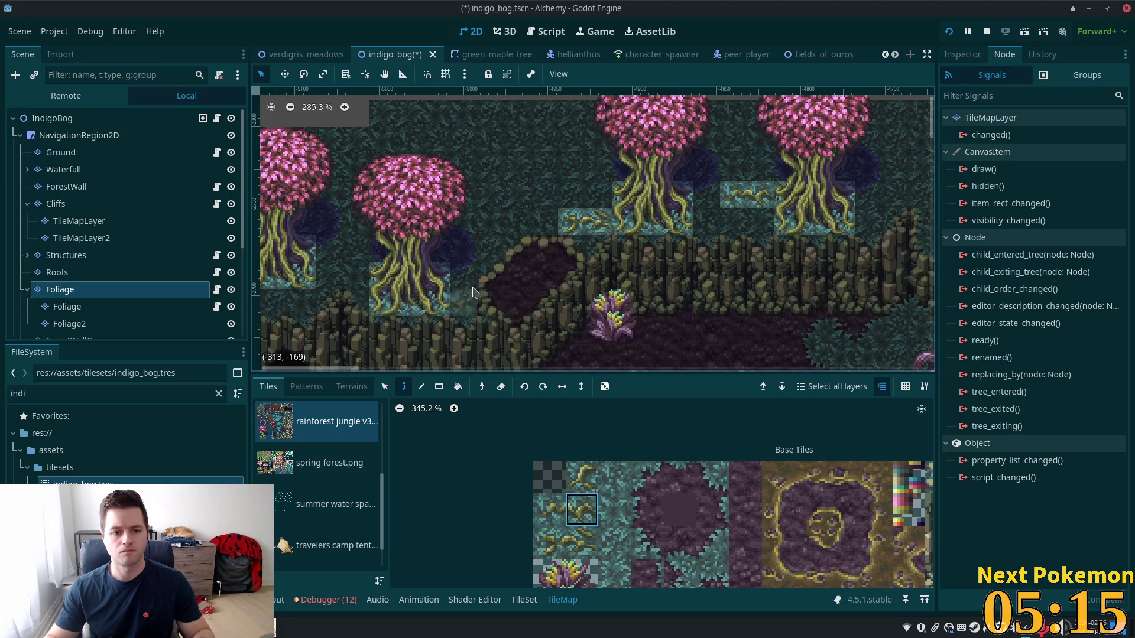
pyautogui.moveTo(473, 291)
pyautogui.mouseDown()
pyautogui.moveTo(703, 353)
pyautogui.moveTo(773, 347)
pyautogui.mouseUp()
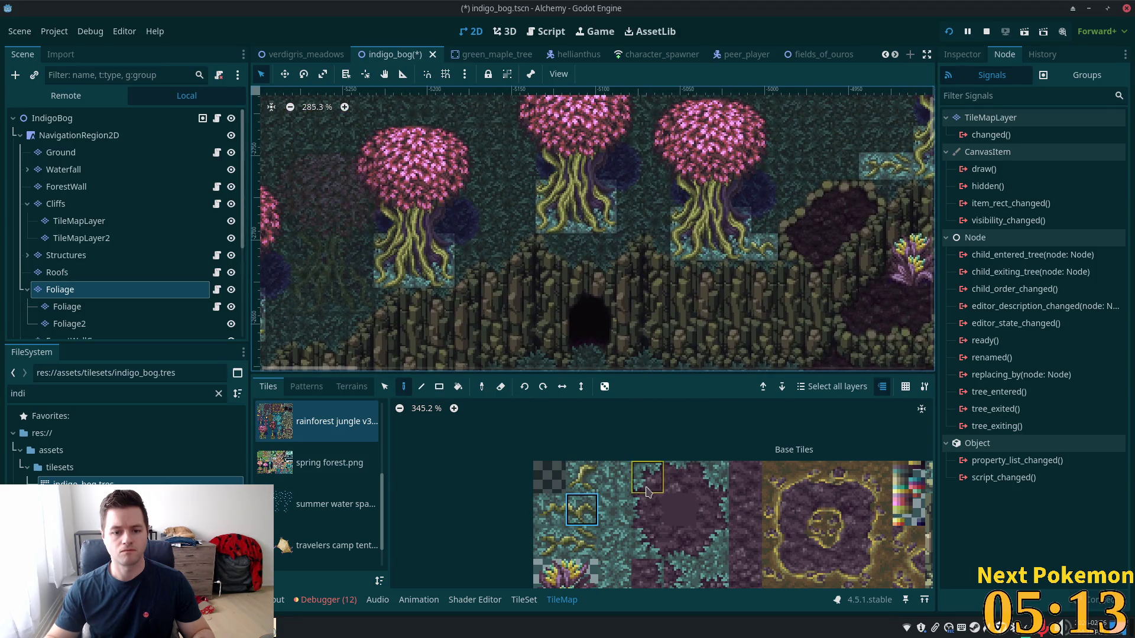
# Paint teal vine tiles under and beside the northern trees
pyautogui.click(582, 543)
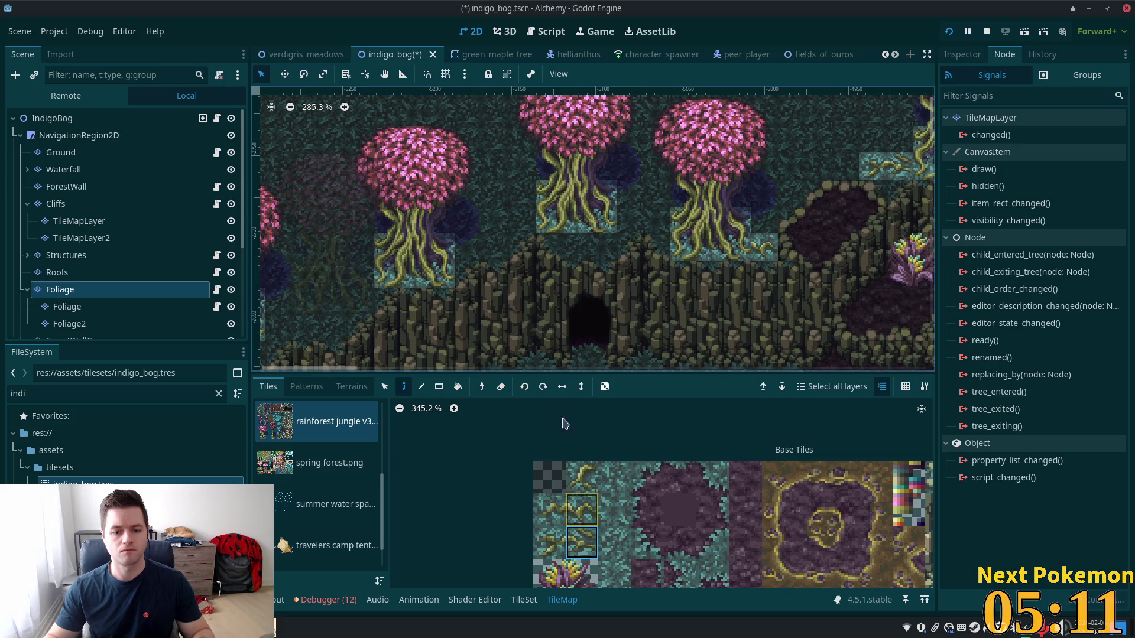
pyautogui.click(627, 226)
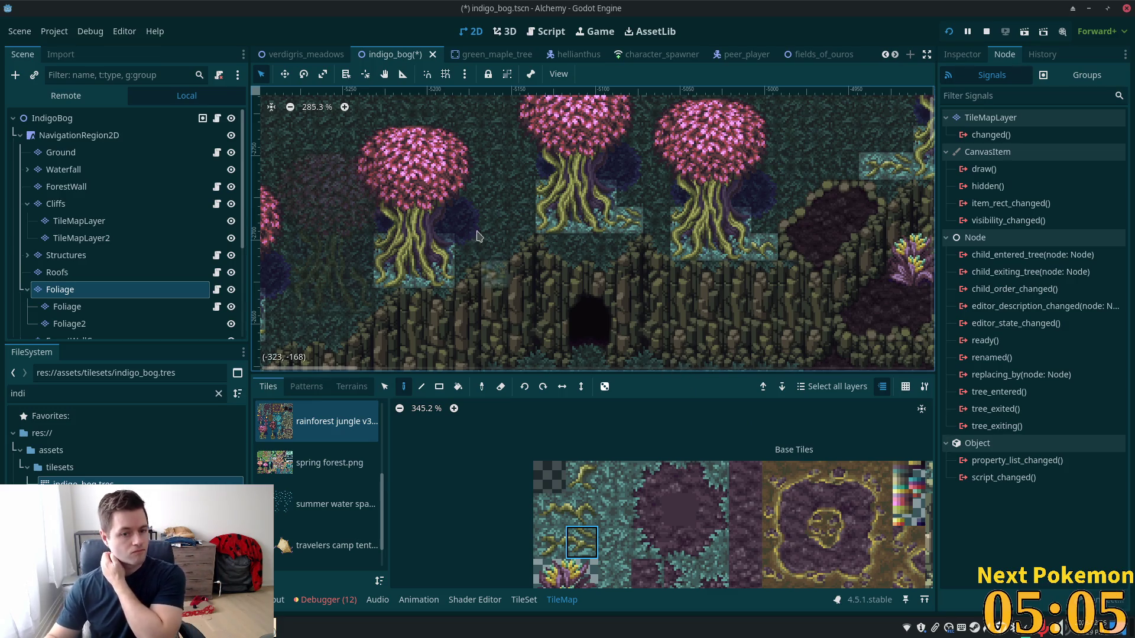
pyautogui.click(582, 509)
pyautogui.click(467, 247)
# Place the top vine tile in two stacked cells beside the next tree, then select the IndigoBog root
pyautogui.moveTo(710, 190)
pyautogui.mouseDown()
pyautogui.moveTo(993, 47)
pyautogui.moveTo(1006, 62)
pyautogui.mouseUp()
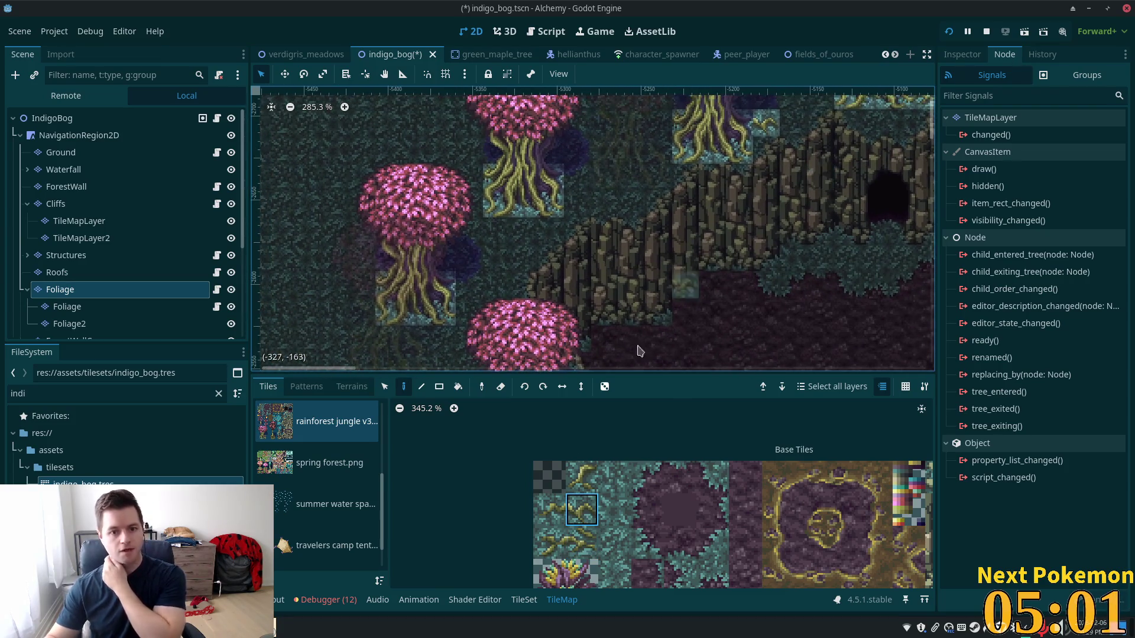
pyautogui.click(581, 481)
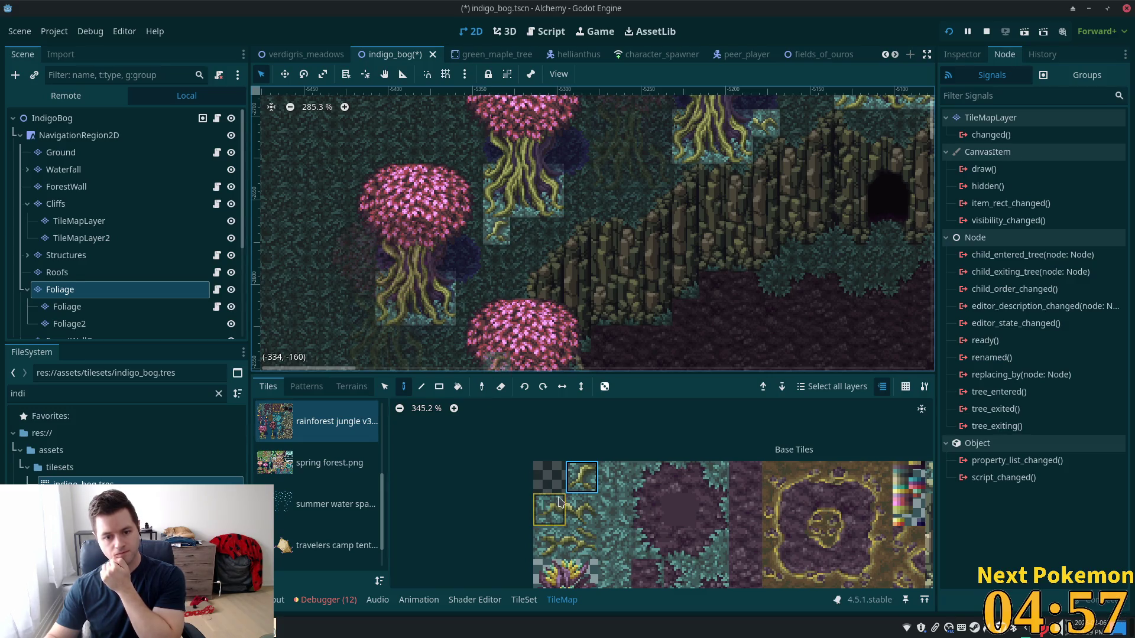
pyautogui.click(528, 242)
pyautogui.scroll(-3, 394, 349)
pyautogui.hscroll(-1, 395, 348)
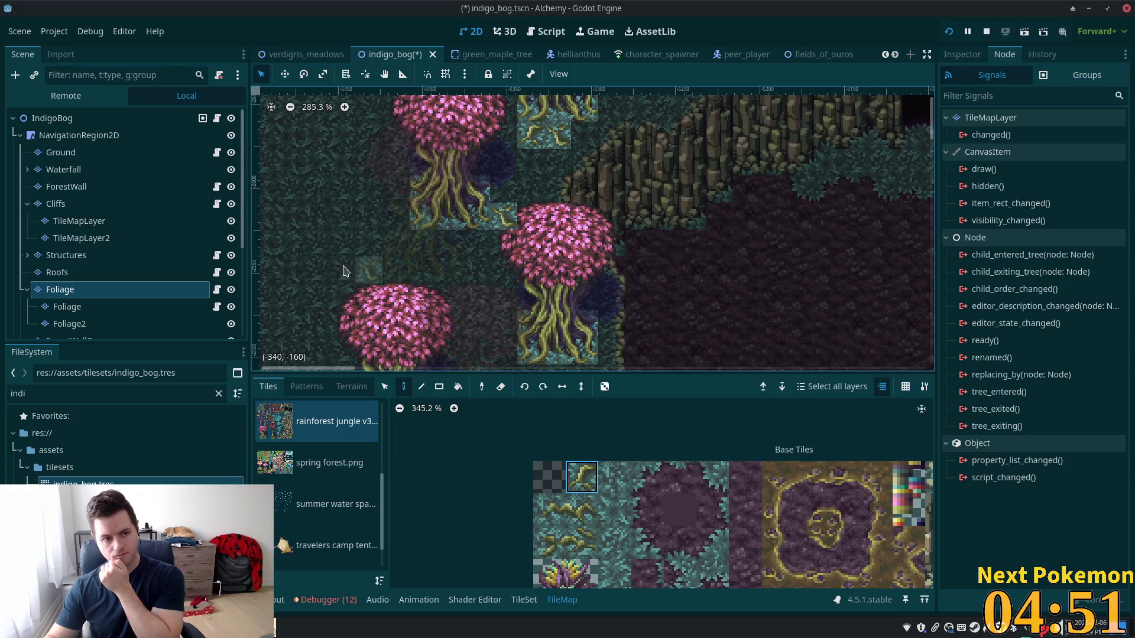
pyautogui.click(503, 189)
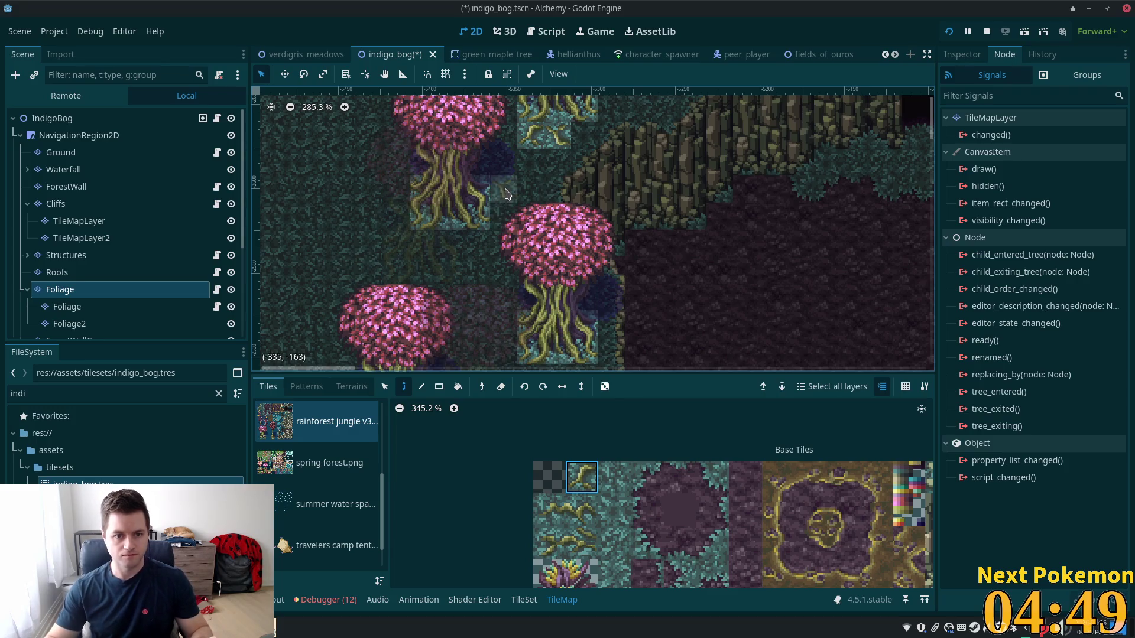
pyautogui.click(88, 118)
pyautogui.scroll(-4, 702, 233)
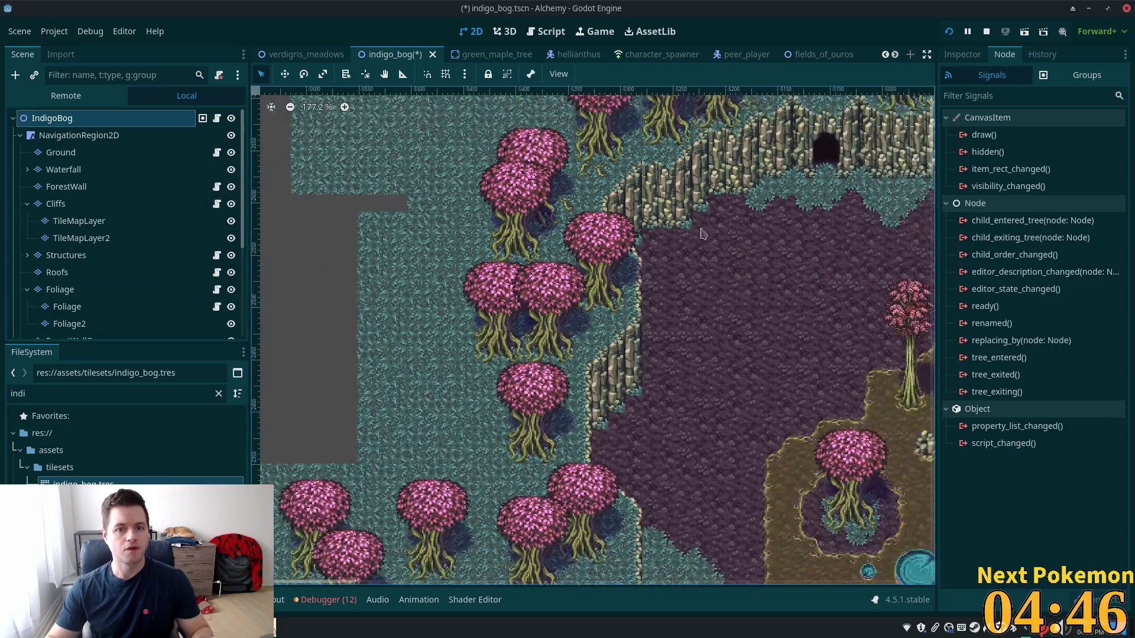
# On the Ground layer, paint Blue Grass terrain over the gap in the northern teal grass
pyautogui.moveTo(702, 234)
pyautogui.mouseDown()
pyautogui.moveTo(473, 433)
pyautogui.moveTo(543, 341)
pyautogui.moveTo(438, 415)
pyautogui.mouseUp()
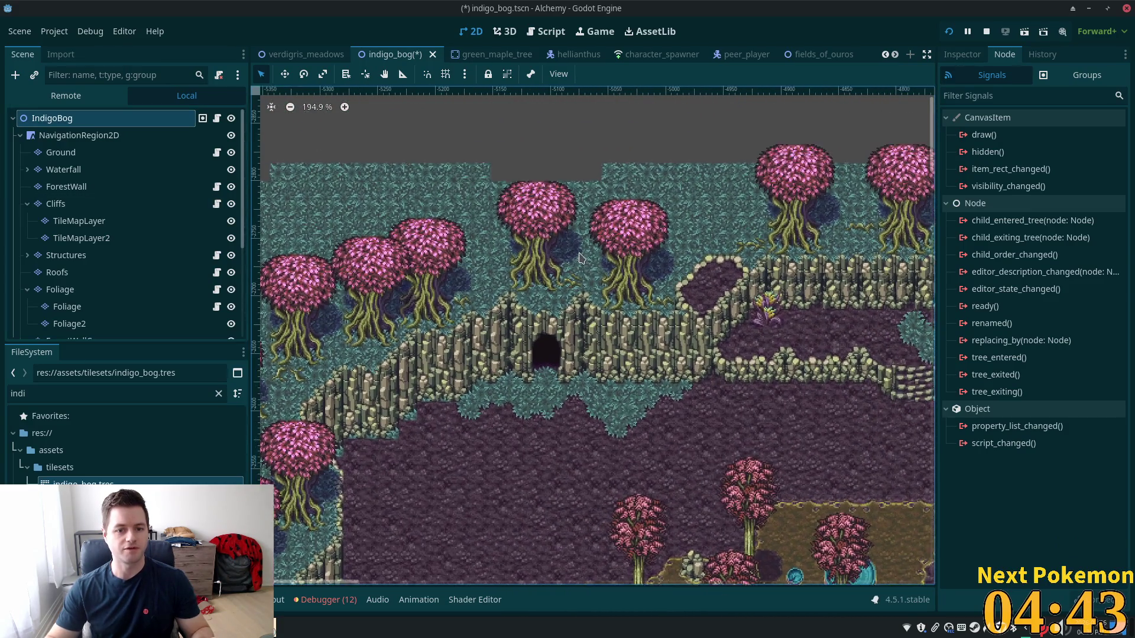
pyautogui.scroll(3, 502, 260)
pyautogui.moveTo(503, 260); pyautogui.dragTo(561, 346)
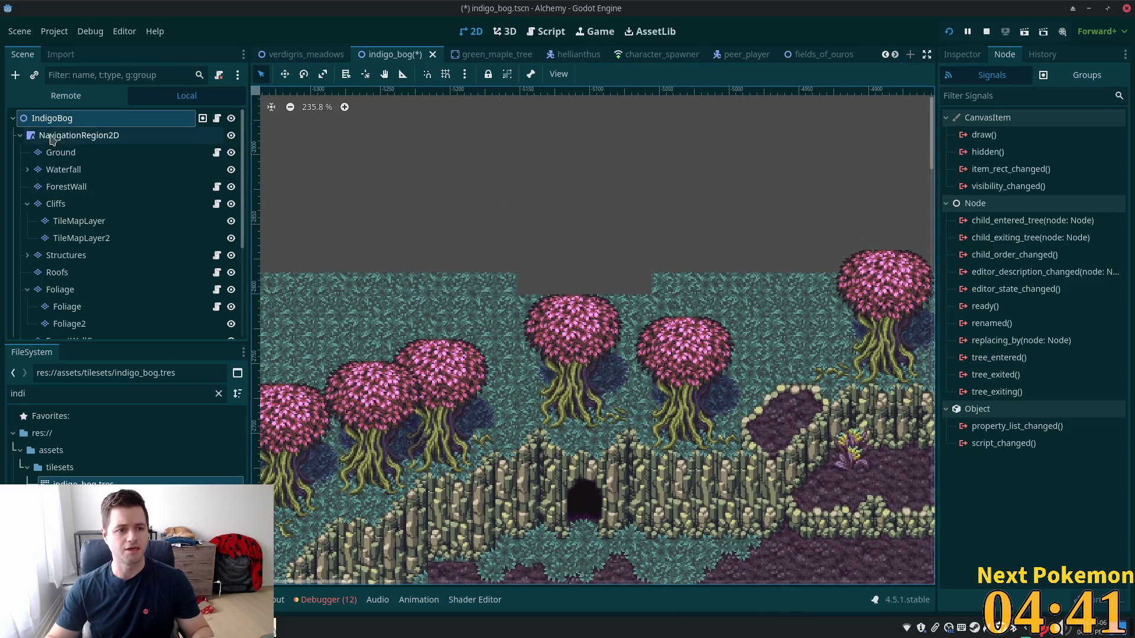
pyautogui.click(59, 152)
pyautogui.click(351, 386)
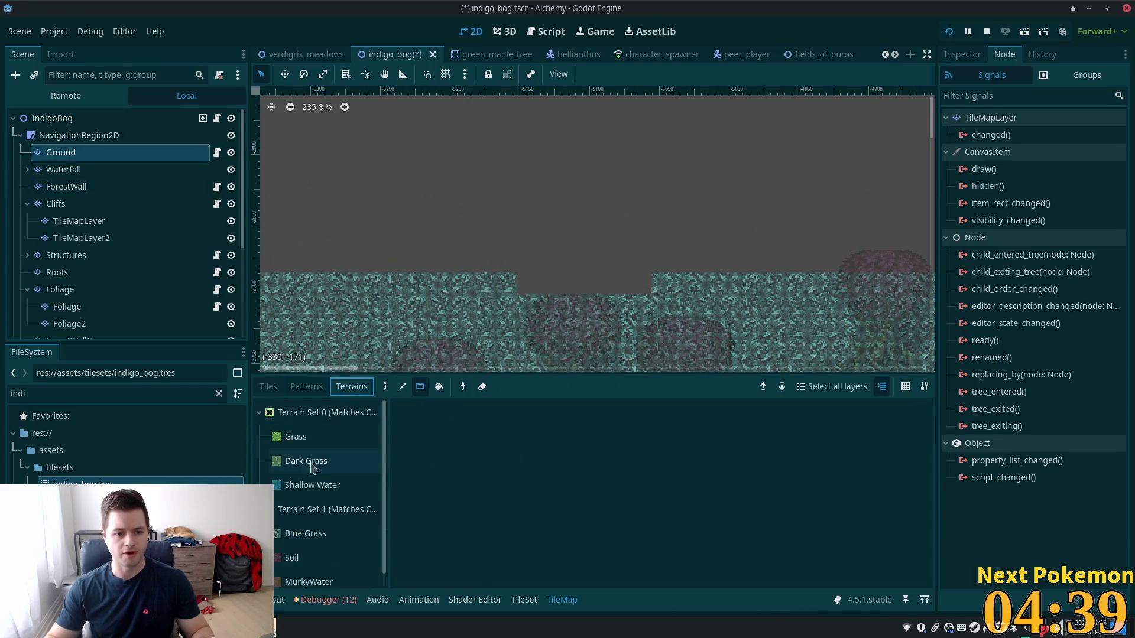
pyautogui.click(305, 534)
pyautogui.moveTo(496, 275); pyautogui.dragTo(650, 292)
# Pan toward the purple mud area and return to the Ground layer's Tiles palette
pyautogui.scroll(-5, 684, 195)
pyautogui.scroll(-5, 624, 229)
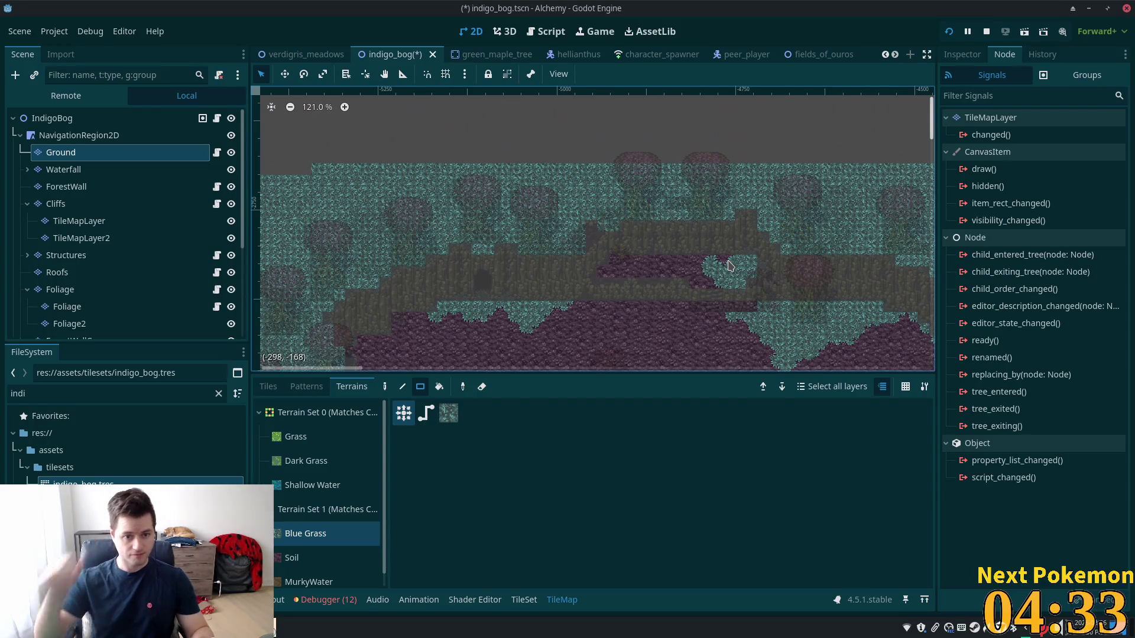
pyautogui.scroll(2, 534, 345)
pyautogui.moveTo(534, 345)
pyautogui.mouseDown()
pyautogui.moveTo(676, 117)
pyautogui.moveTo(689, 215)
pyautogui.mouseUp()
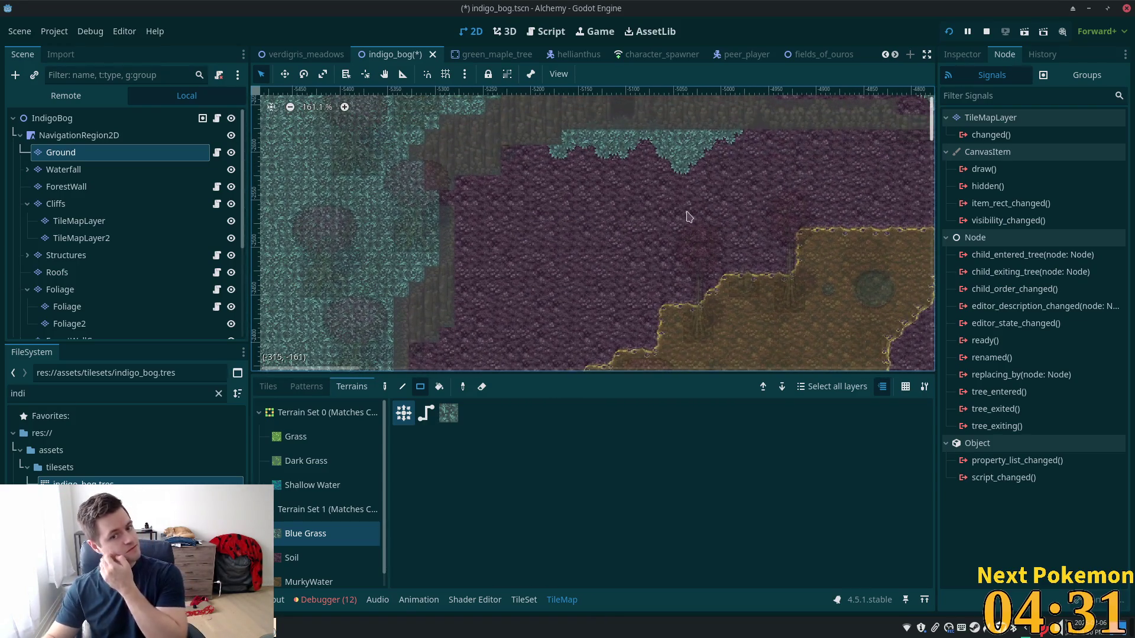
pyautogui.click(269, 387)
pyautogui.scroll(-3, 626, 431)
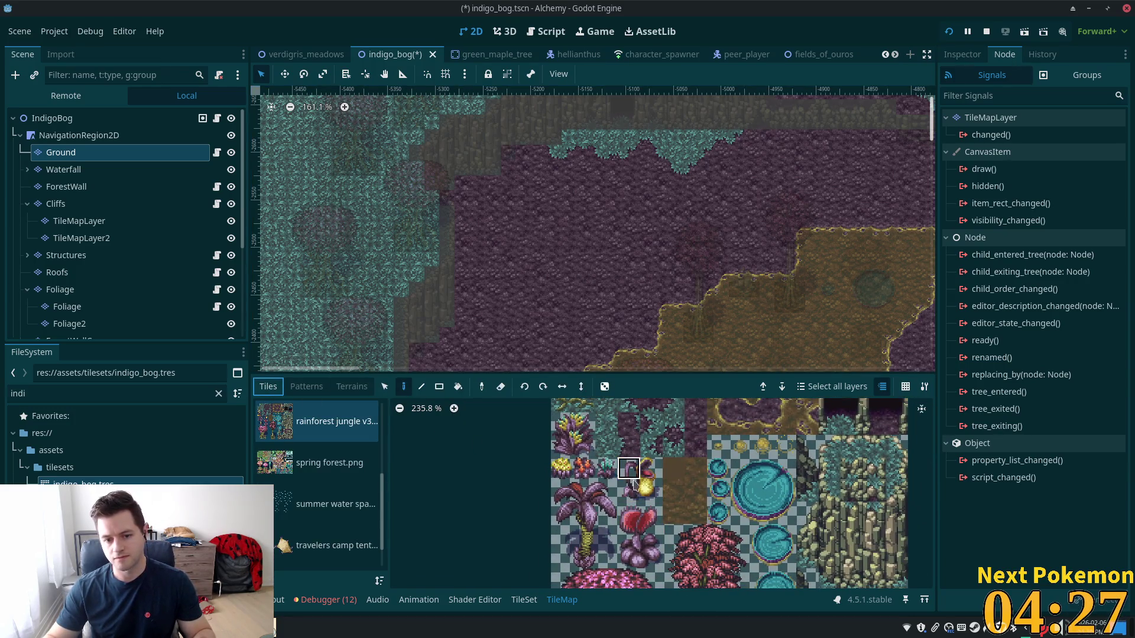
# Pick a 2x2 tile block, switch to the Foliage layer, then select the IndigoBog root to stop painting
pyautogui.moveTo(632, 481); pyautogui.dragTo(650, 490)
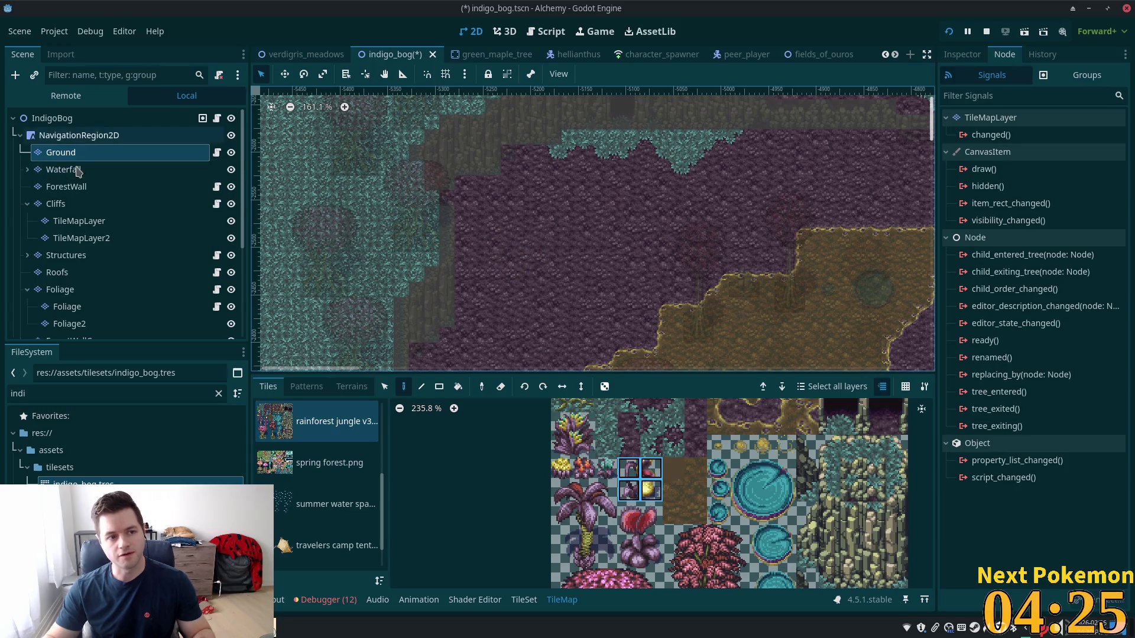
pyautogui.click(71, 307)
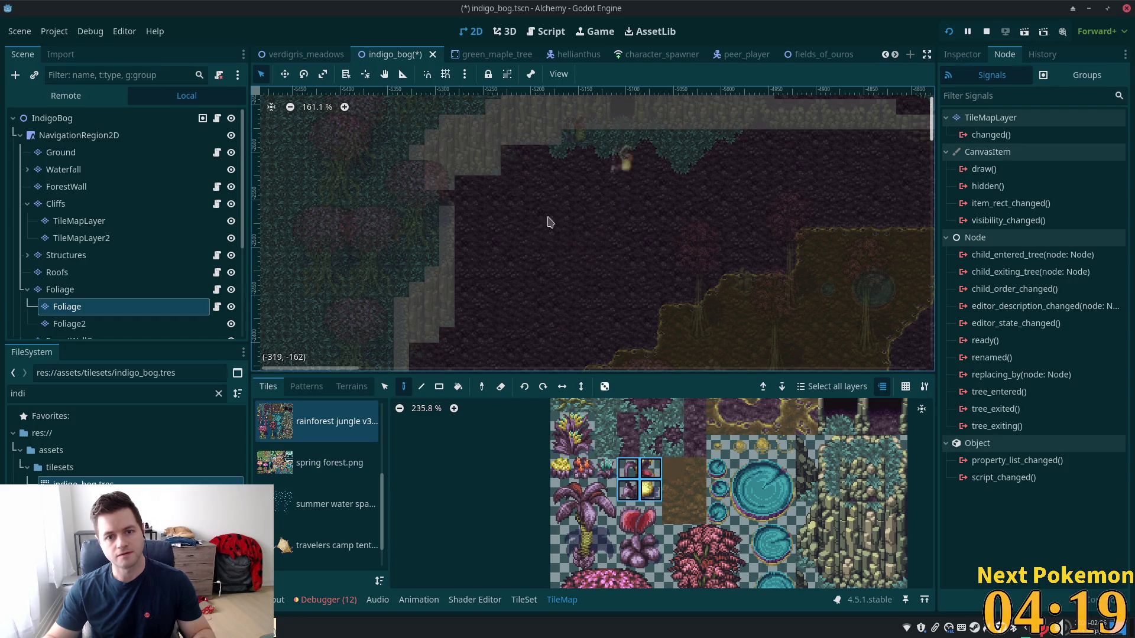
pyautogui.click(52, 118)
# Zoom and pan the map to the open purple bog ground, then select the Ground layer
pyautogui.scroll(2, 617, 195)
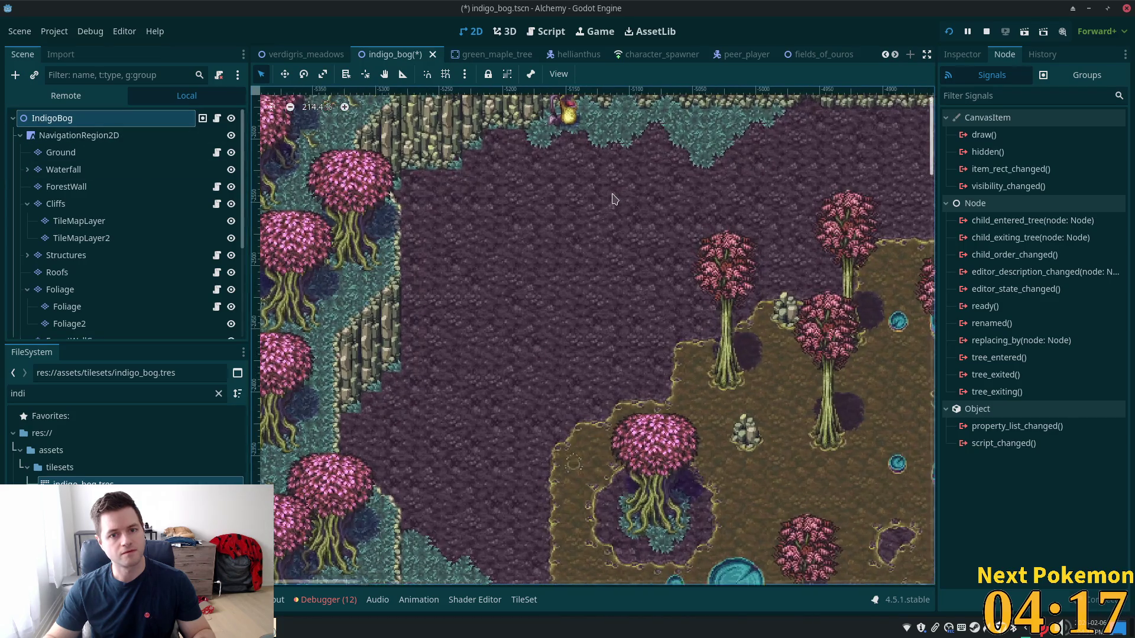
pyautogui.scroll(2, 631, 218)
pyautogui.moveTo(539, 342)
pyautogui.mouseDown()
pyautogui.moveTo(437, 401)
pyautogui.moveTo(582, 248)
pyautogui.moveTo(555, 284)
pyautogui.moveTo(594, 273)
pyautogui.mouseUp()
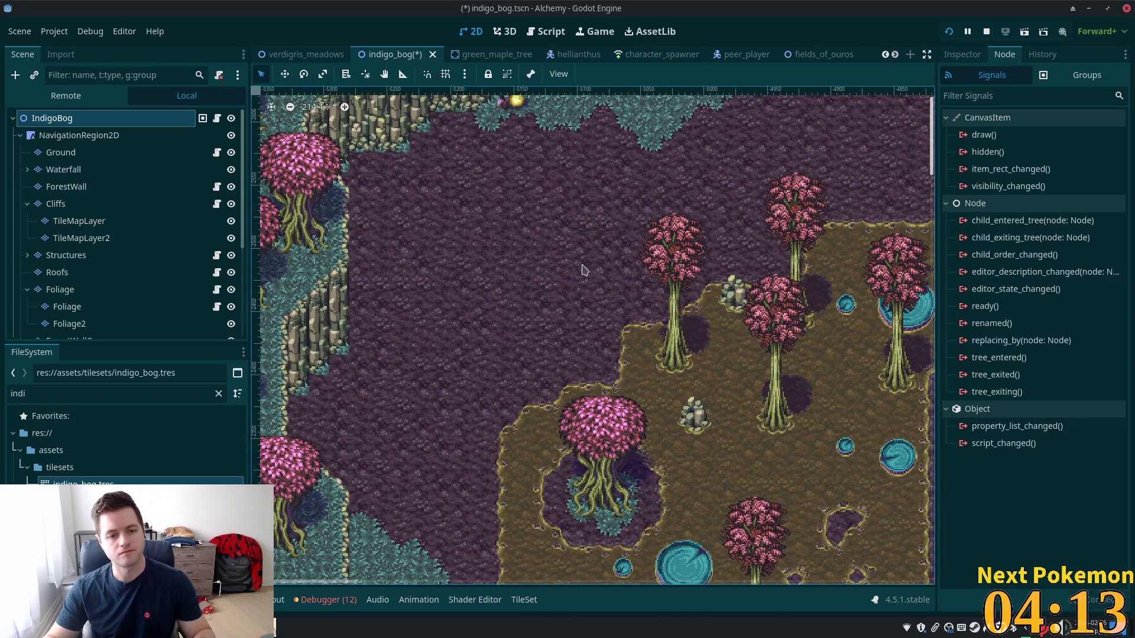
pyautogui.moveTo(728, 303)
pyautogui.mouseDown()
pyautogui.moveTo(609, 230)
pyautogui.moveTo(449, 195)
pyautogui.moveTo(806, 367)
pyautogui.moveTo(359, 307)
pyautogui.moveTo(359, 505)
pyautogui.mouseUp()
pyautogui.scroll(3, 791, 302)
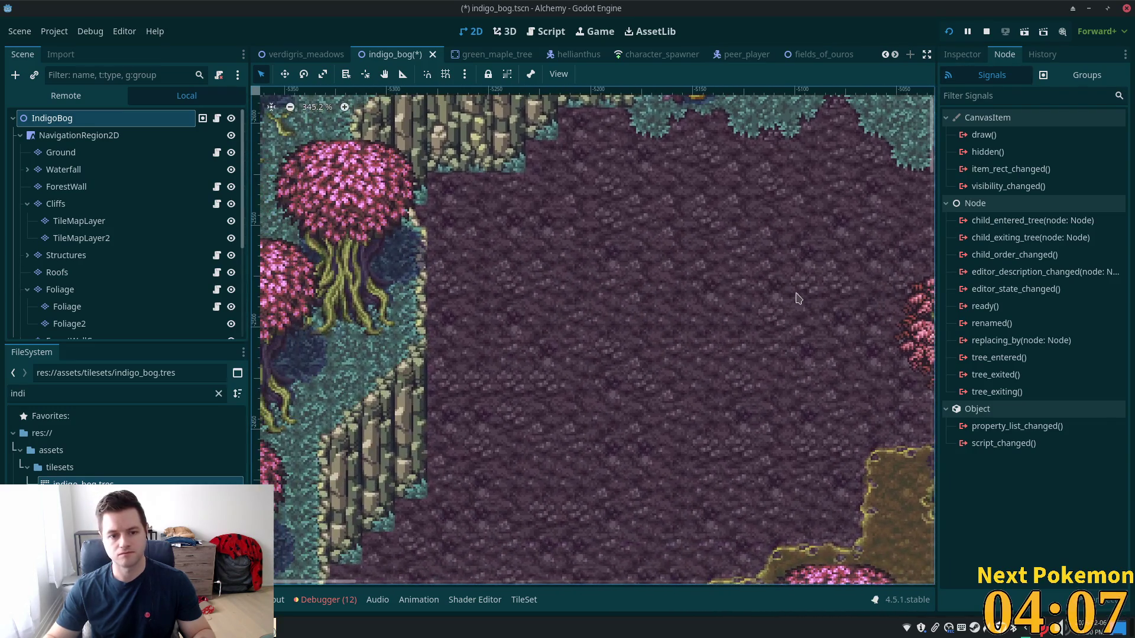
pyautogui.click(61, 152)
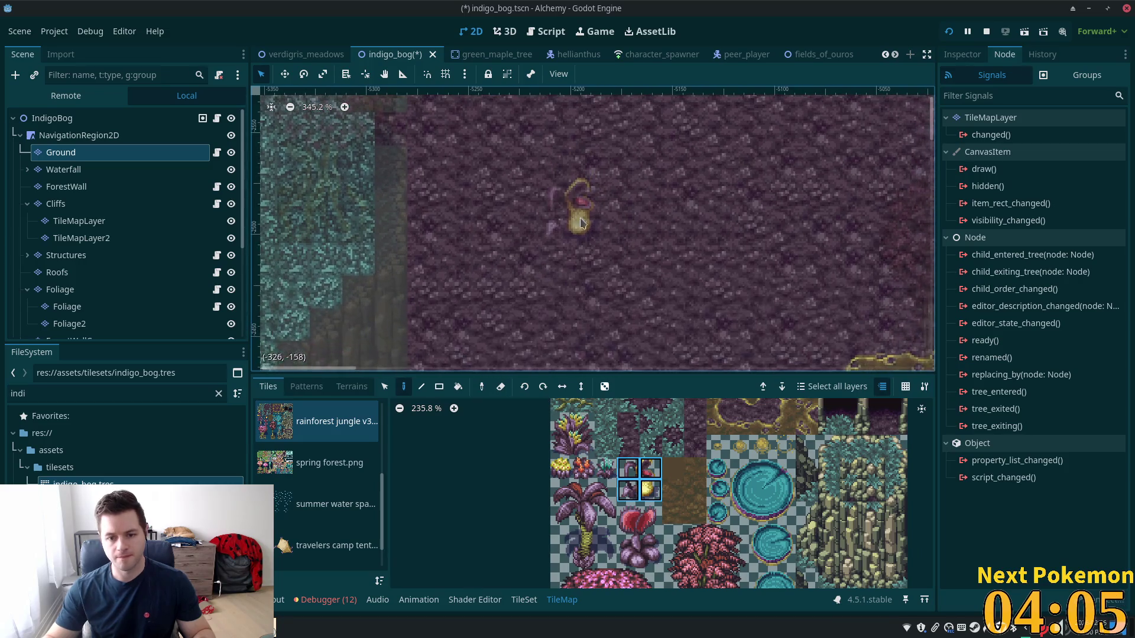
# Paint a first mud-edge tile in the purple ground with a two-tile vertical strip above it
pyautogui.scroll(-3, 710, 478)
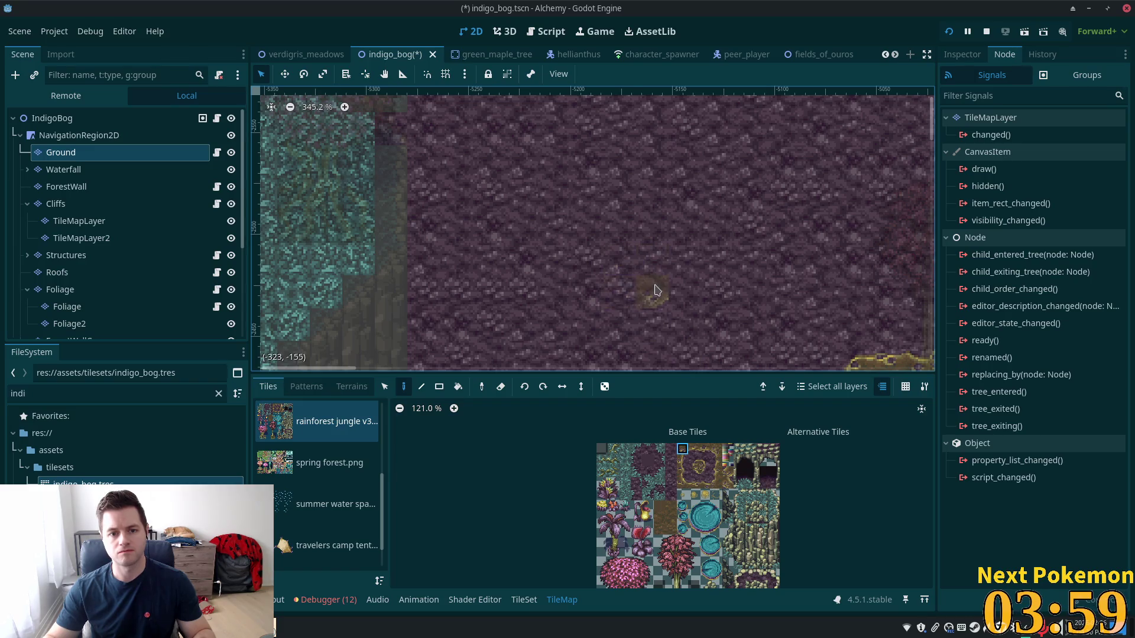
pyautogui.scroll(-1, 657, 289)
pyautogui.scroll(-2, 638, 502)
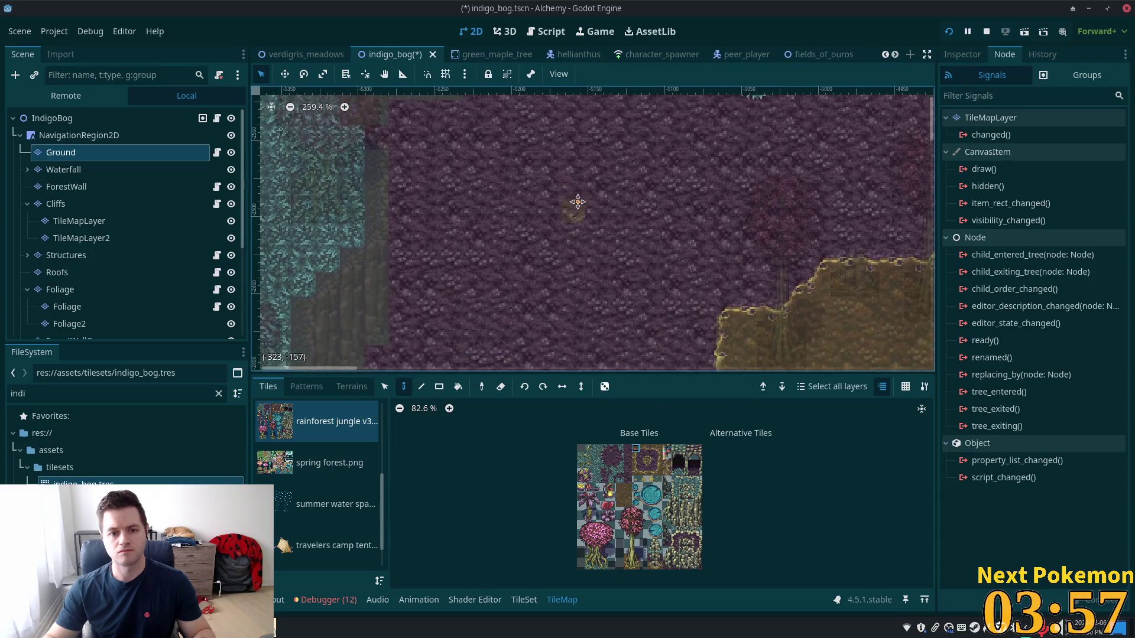
pyautogui.moveTo(578, 203); pyautogui.dragTo(577, 192)
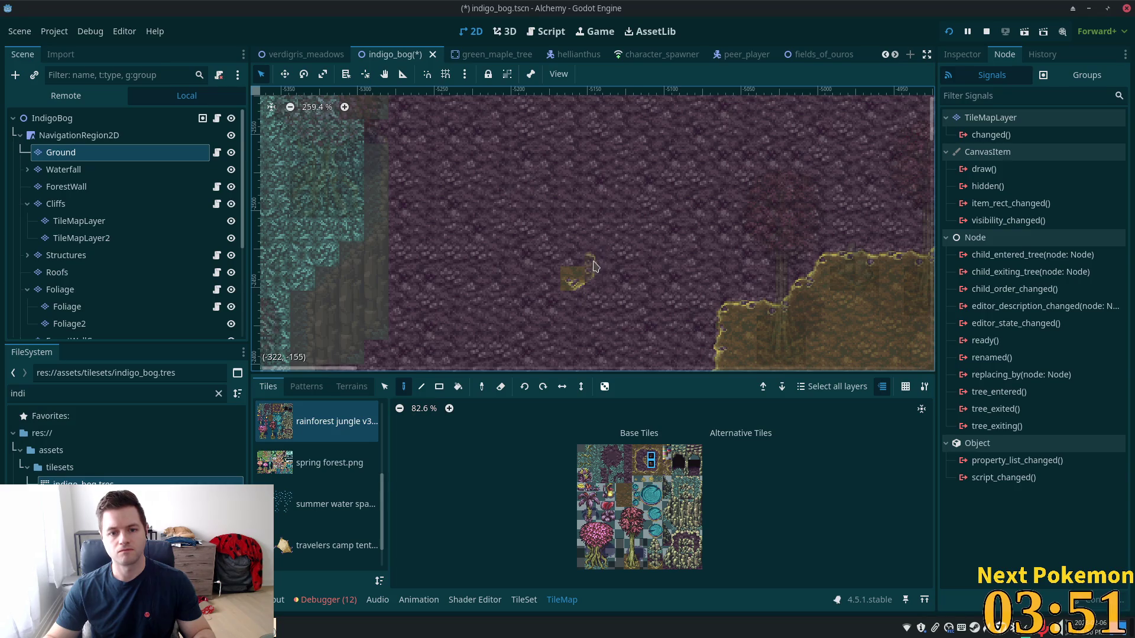
pyautogui.click(635, 470)
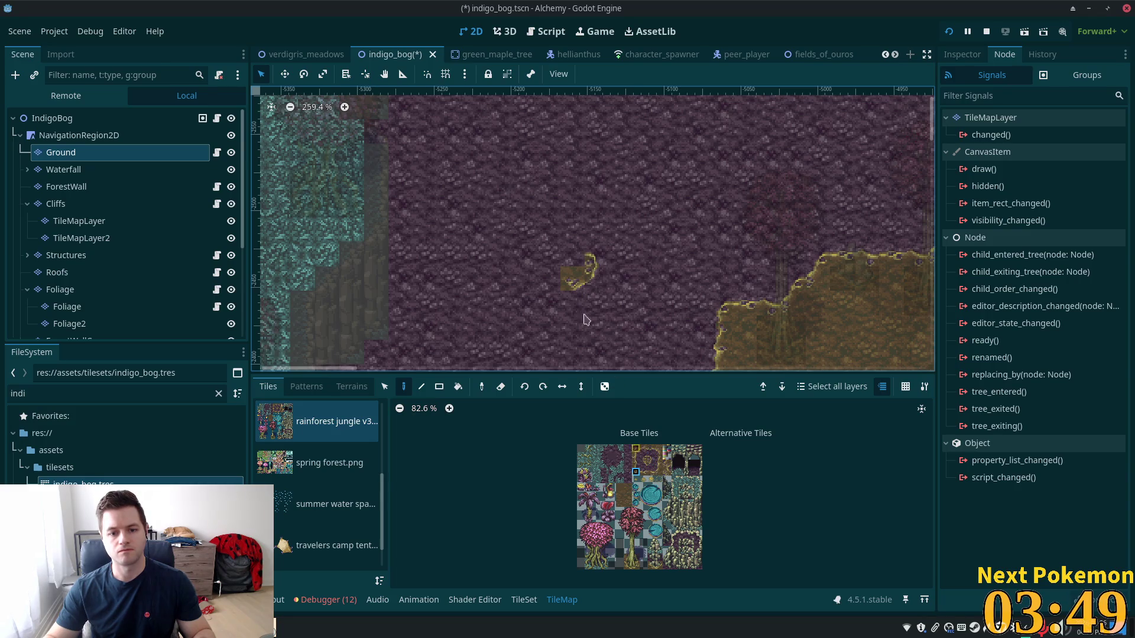
pyautogui.click(571, 254)
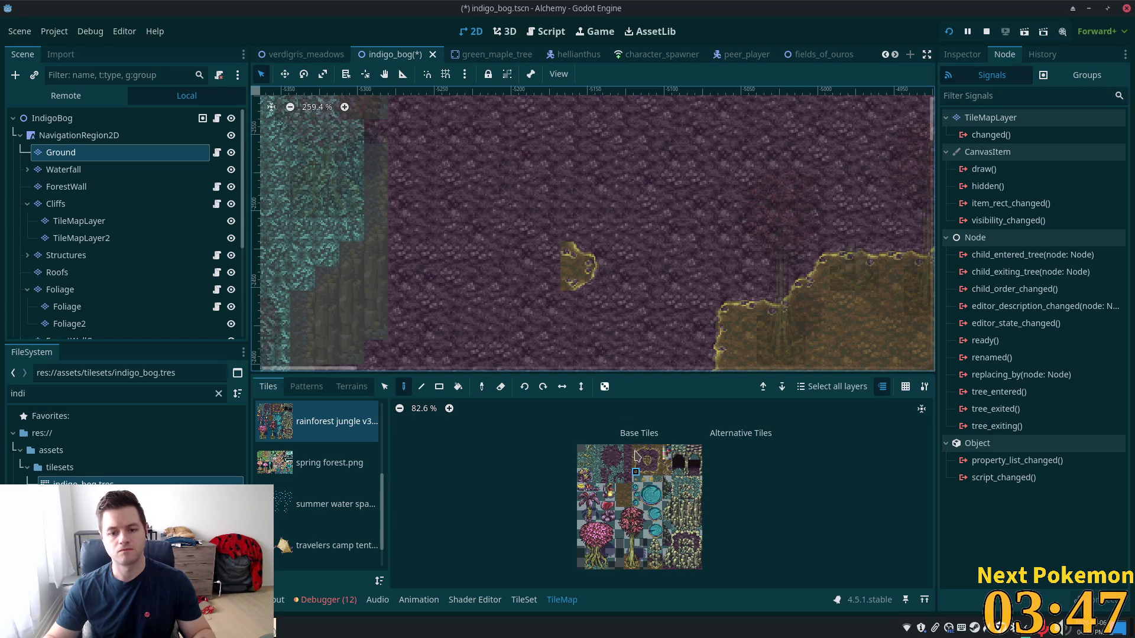
pyautogui.moveTo(636, 452); pyautogui.dragTo(635, 464)
pyautogui.click(576, 216)
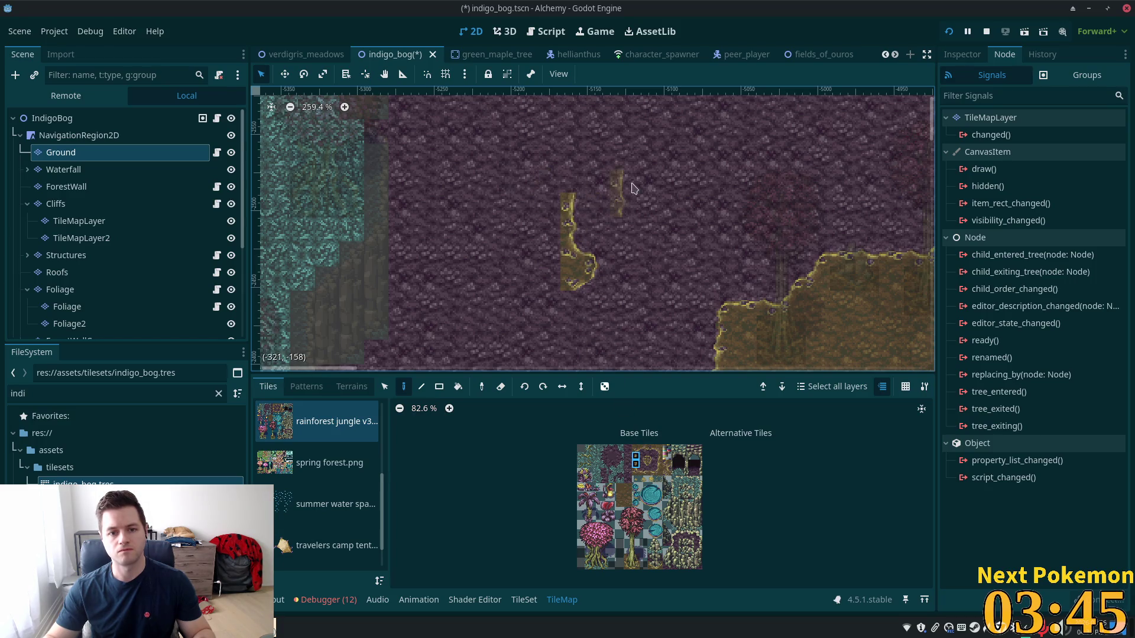
# Cap the mud strip with a top edge tile and a cliff-edge tile
pyautogui.scroll(2, 628, 246)
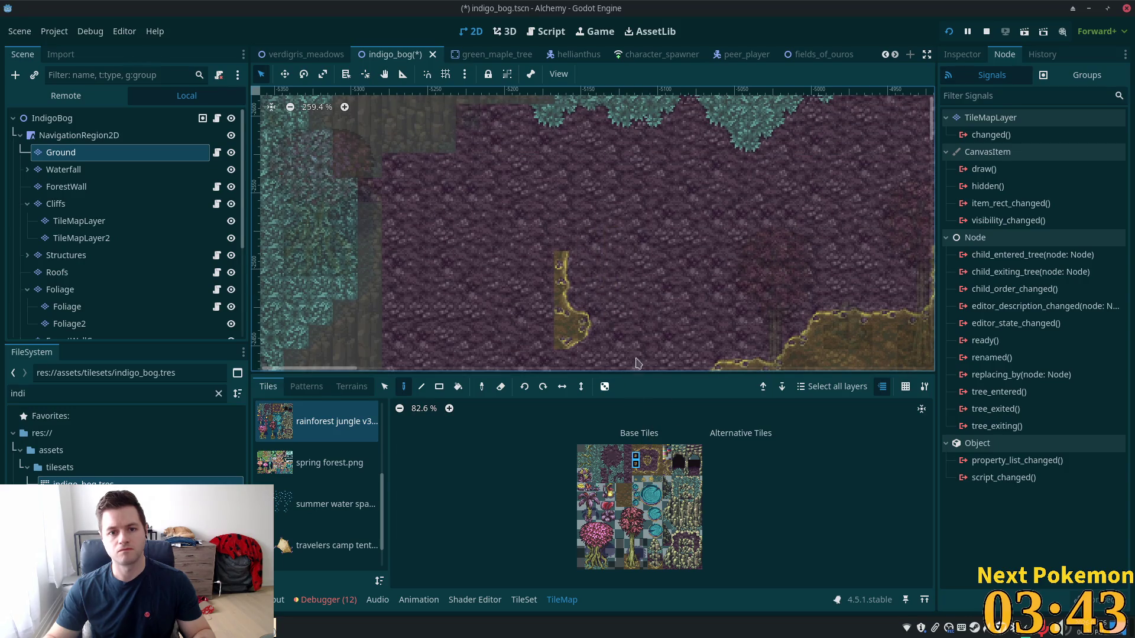
pyautogui.click(637, 449)
pyautogui.click(566, 249)
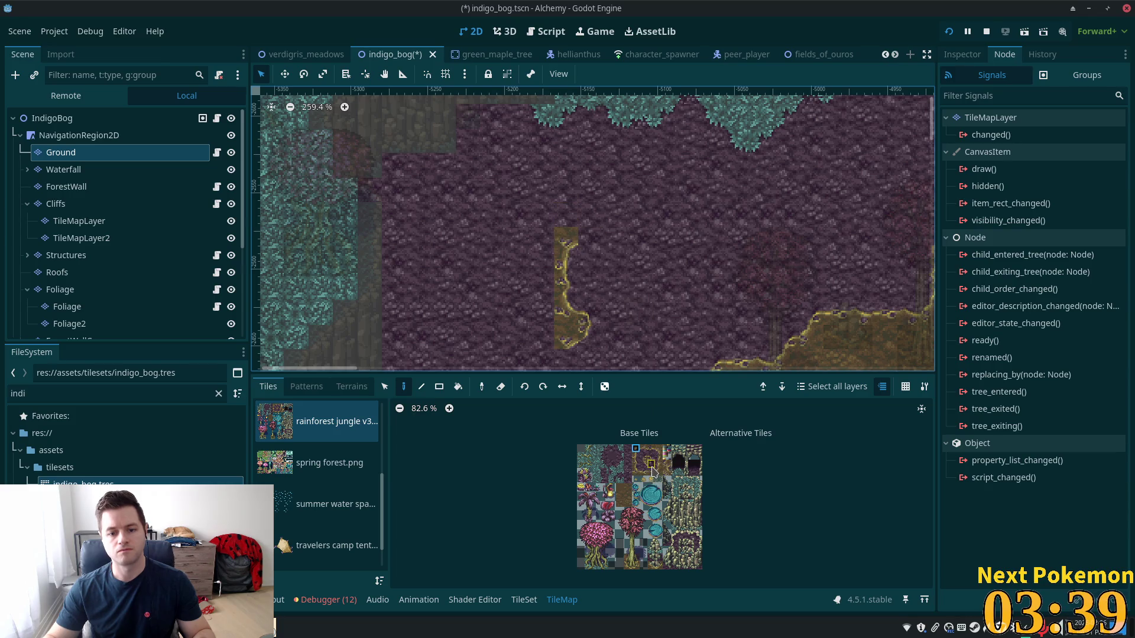
pyautogui.click(651, 464)
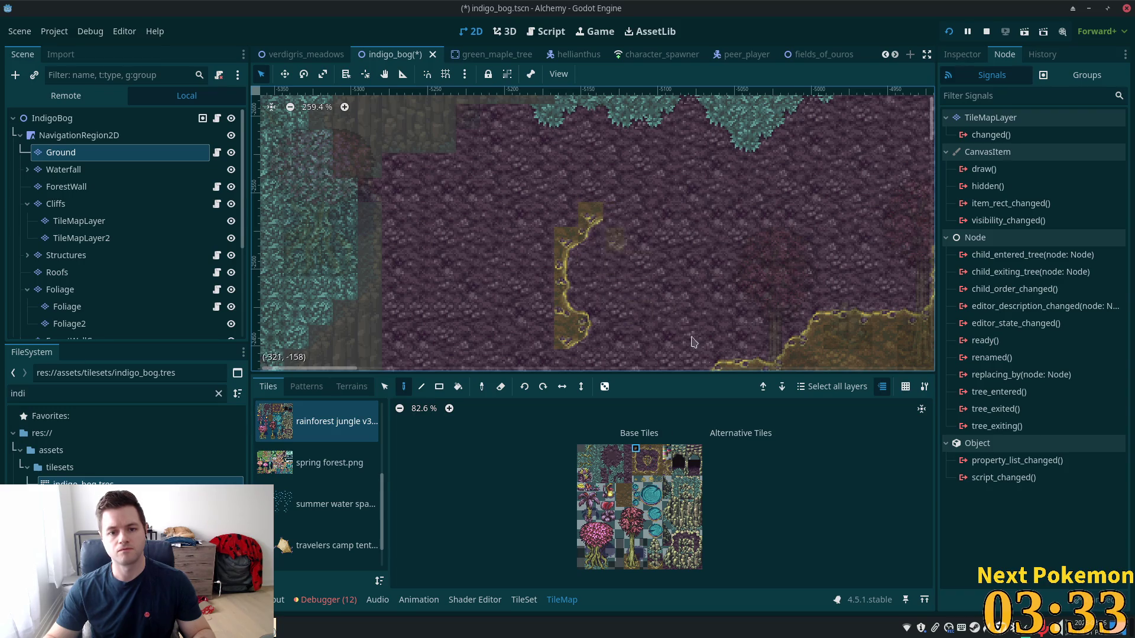
pyautogui.click(652, 466)
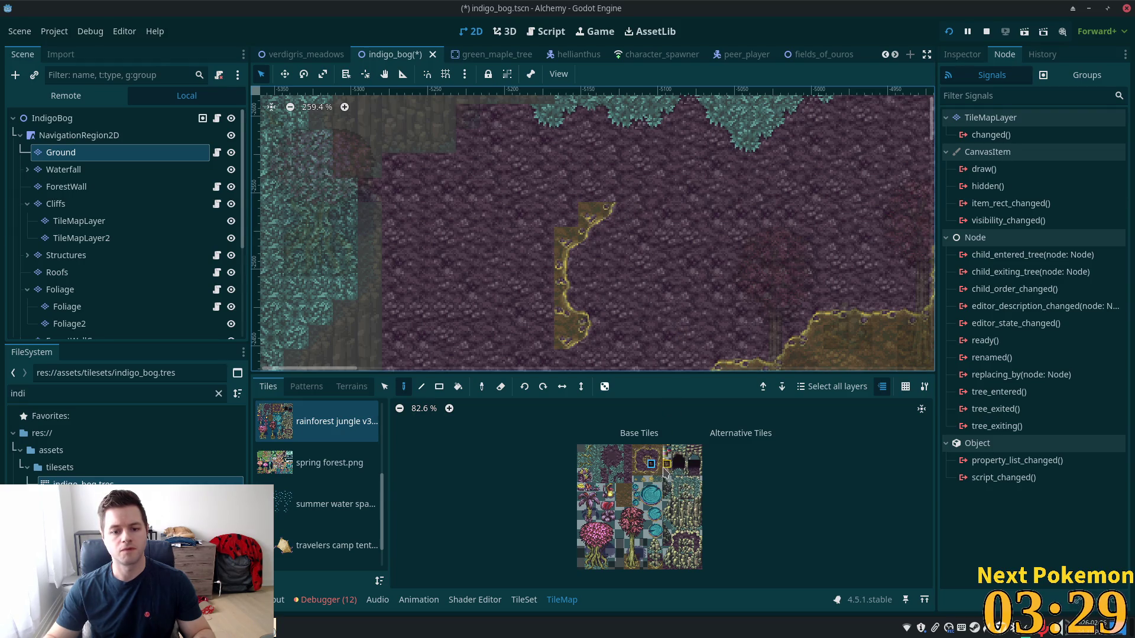
pyautogui.scroll(5, 652, 463)
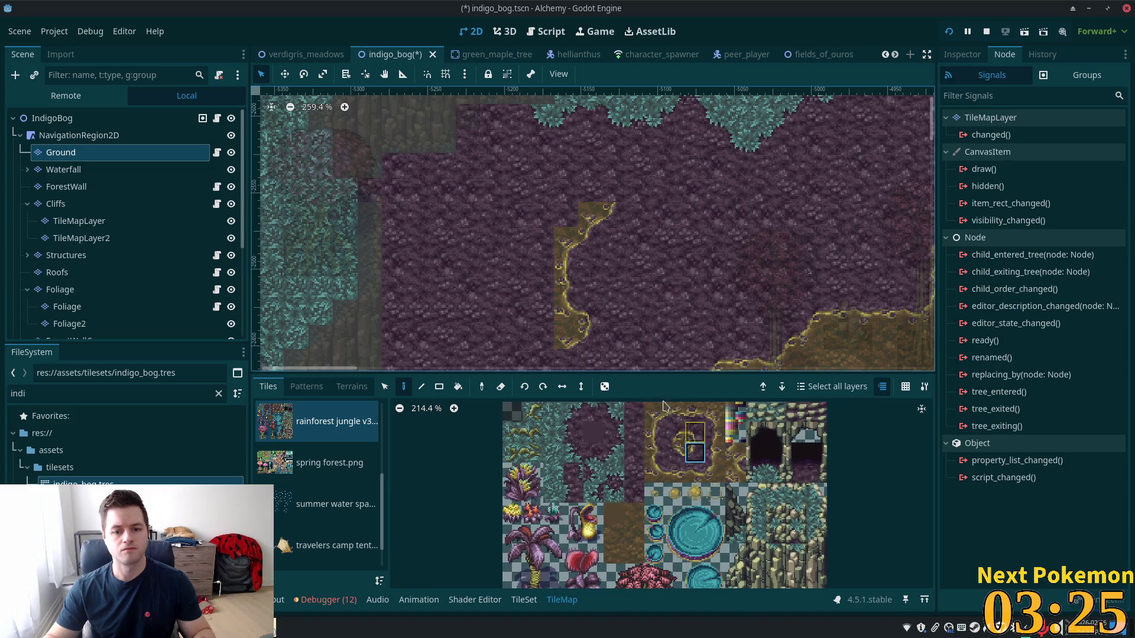
pyautogui.click(613, 201)
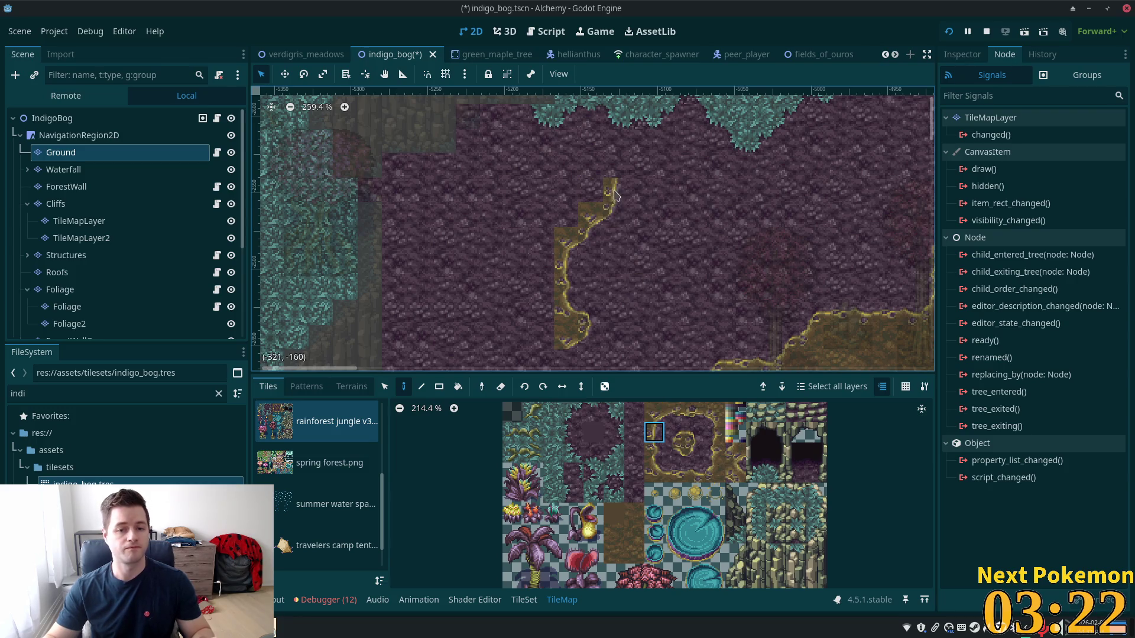
# Extend the mud rim upward and then leftward with single and two-tile edge pieces
pyautogui.click(694, 432)
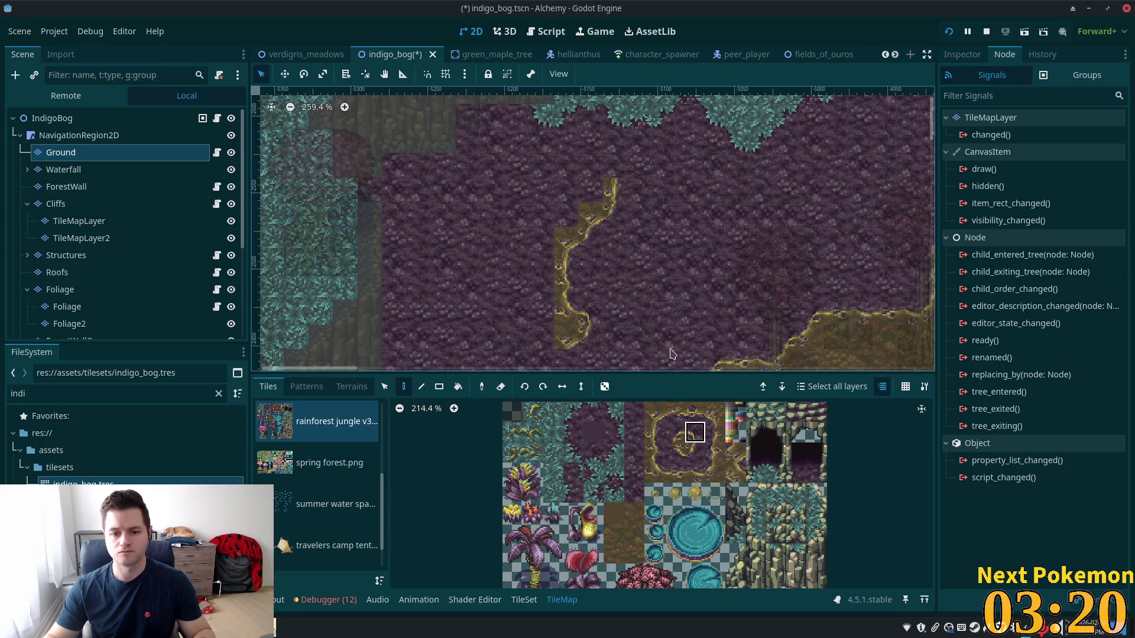
pyautogui.click(609, 171)
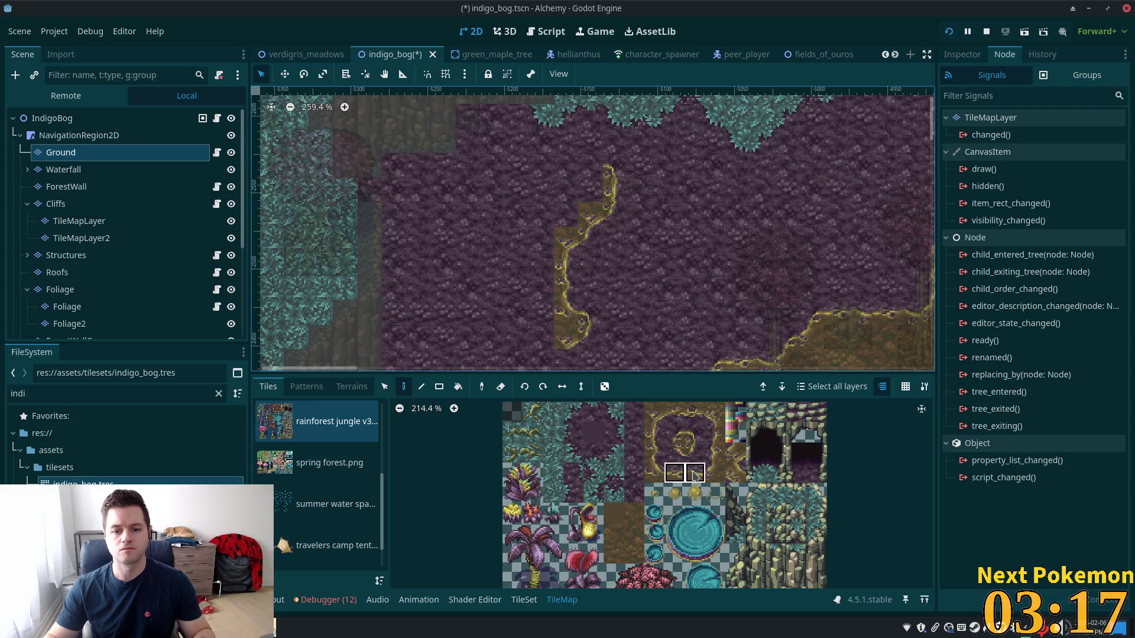
pyautogui.click(694, 476)
pyautogui.click(576, 171)
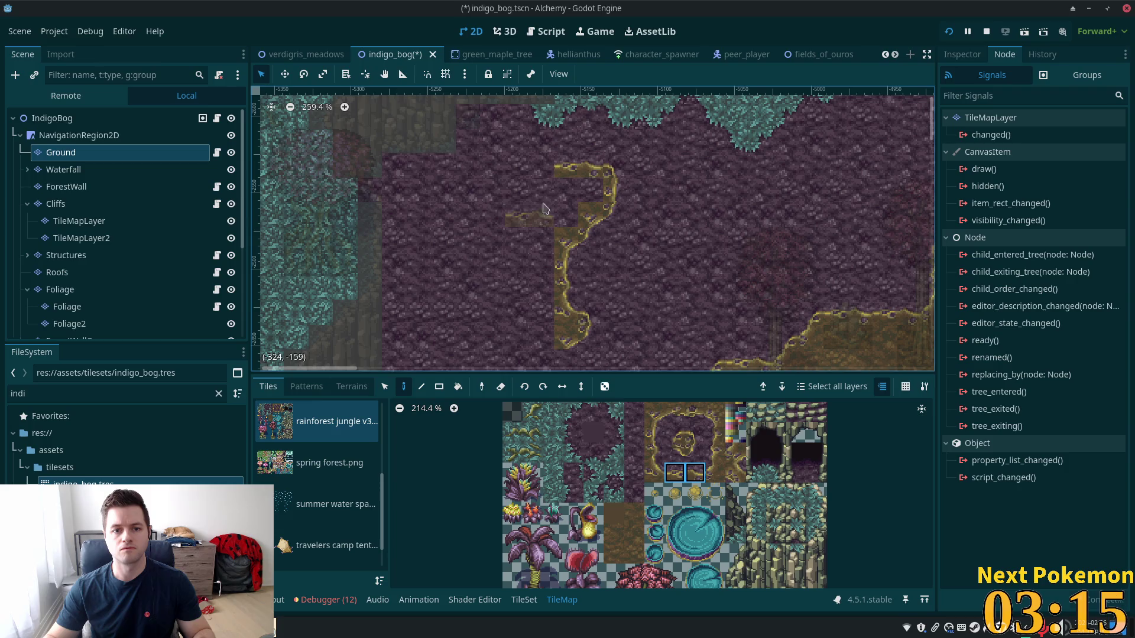
# Paint gold-bordered mud edge tiles further along the island's upper-left rim
pyautogui.click(694, 432)
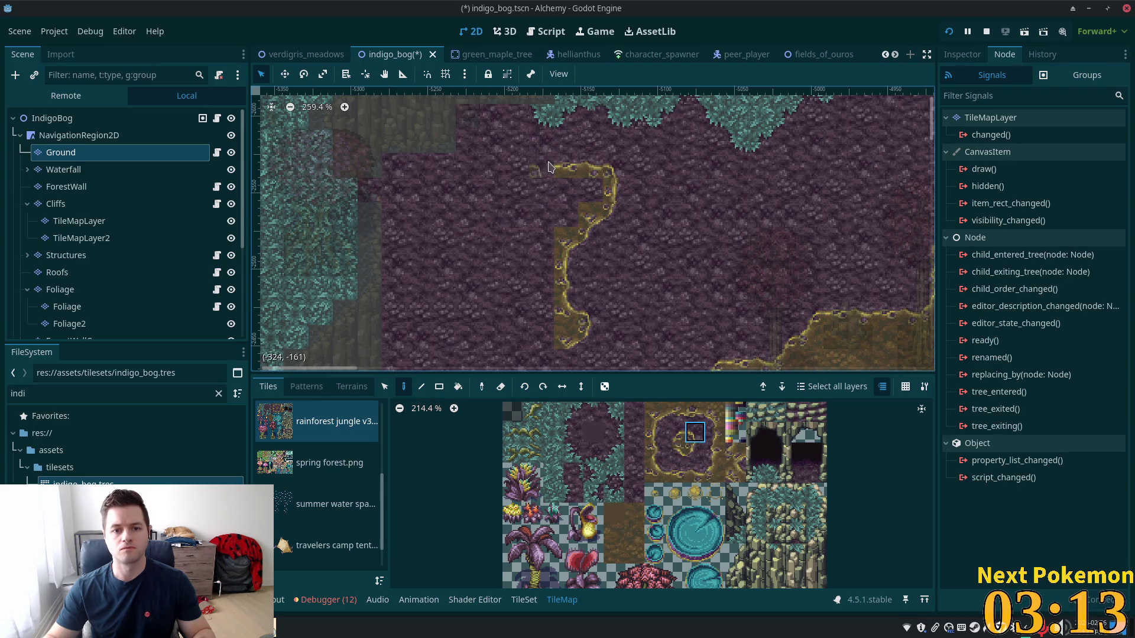
pyautogui.click(653, 473)
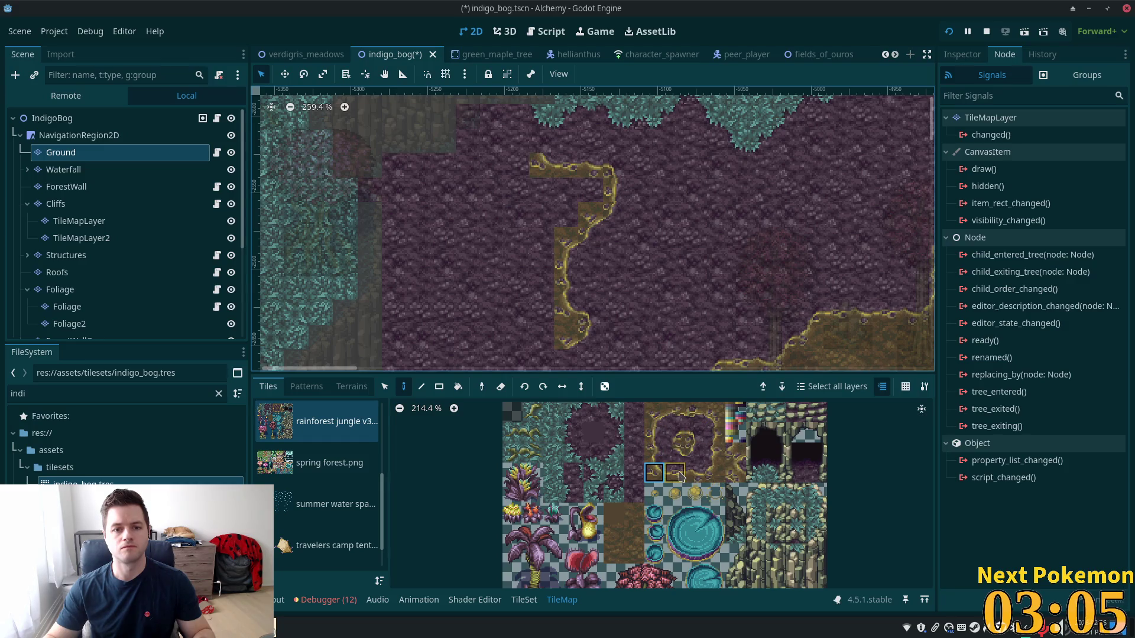
pyautogui.click(695, 473)
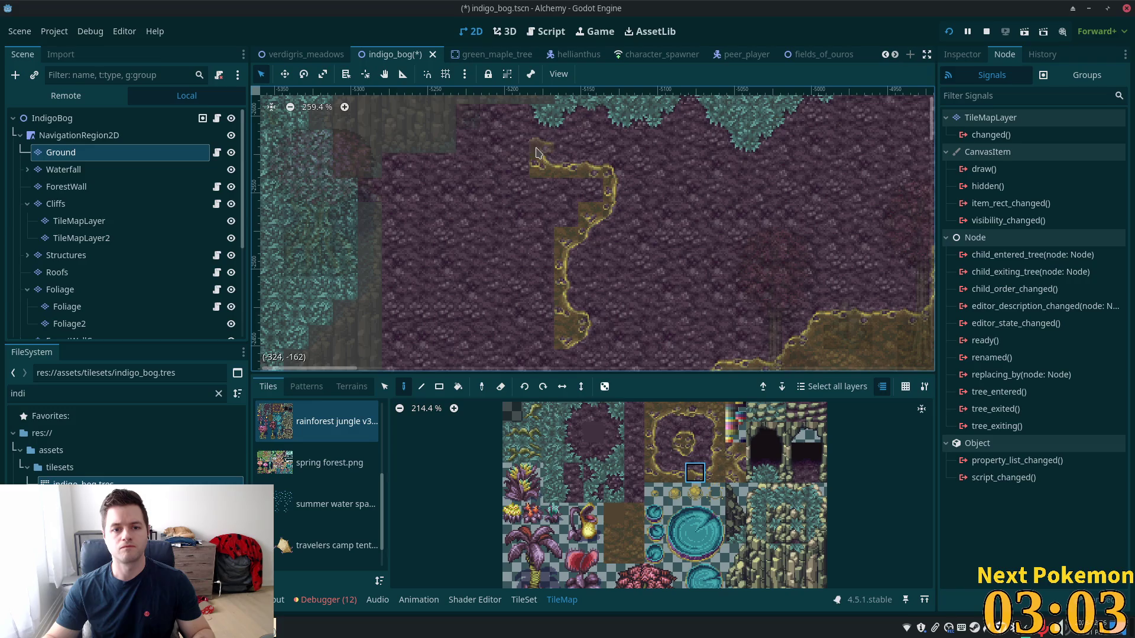
pyautogui.click(695, 432)
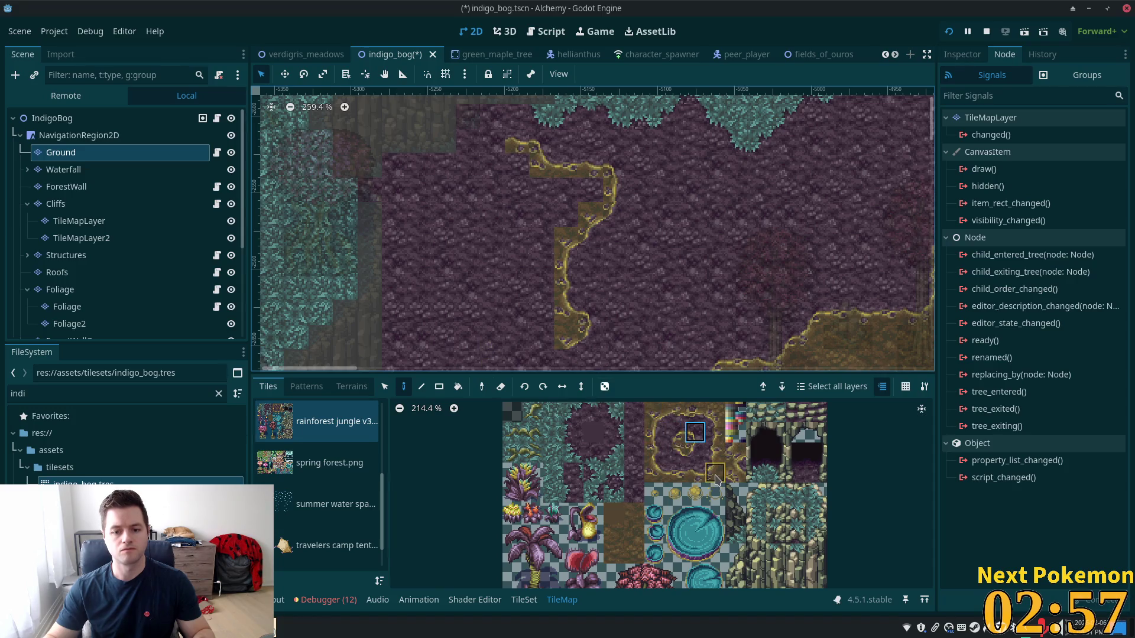
pyautogui.click(715, 476)
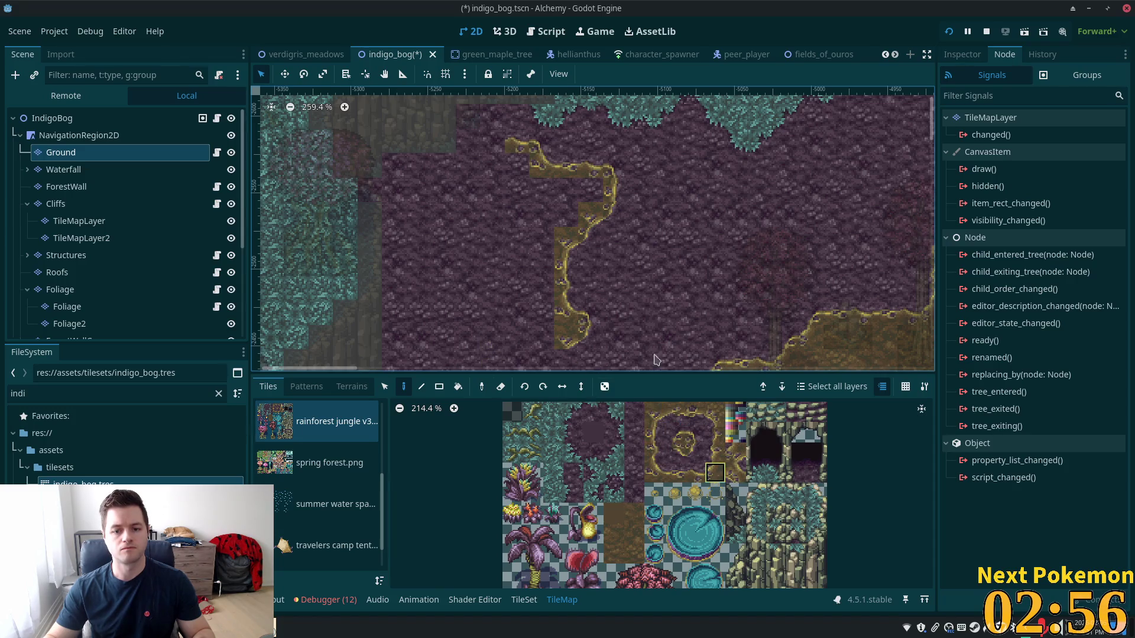
pyautogui.click(488, 170)
pyautogui.click(675, 438)
pyautogui.click(485, 145)
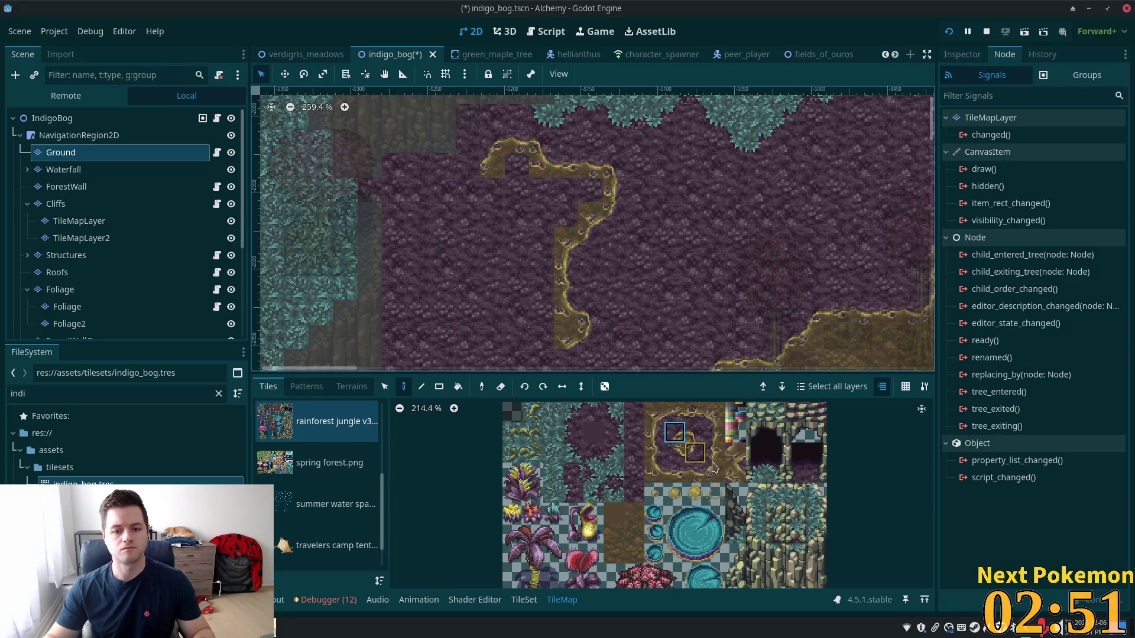
# Paint a two-tile cliff-edge piece along the island's left side
pyautogui.click(714, 466)
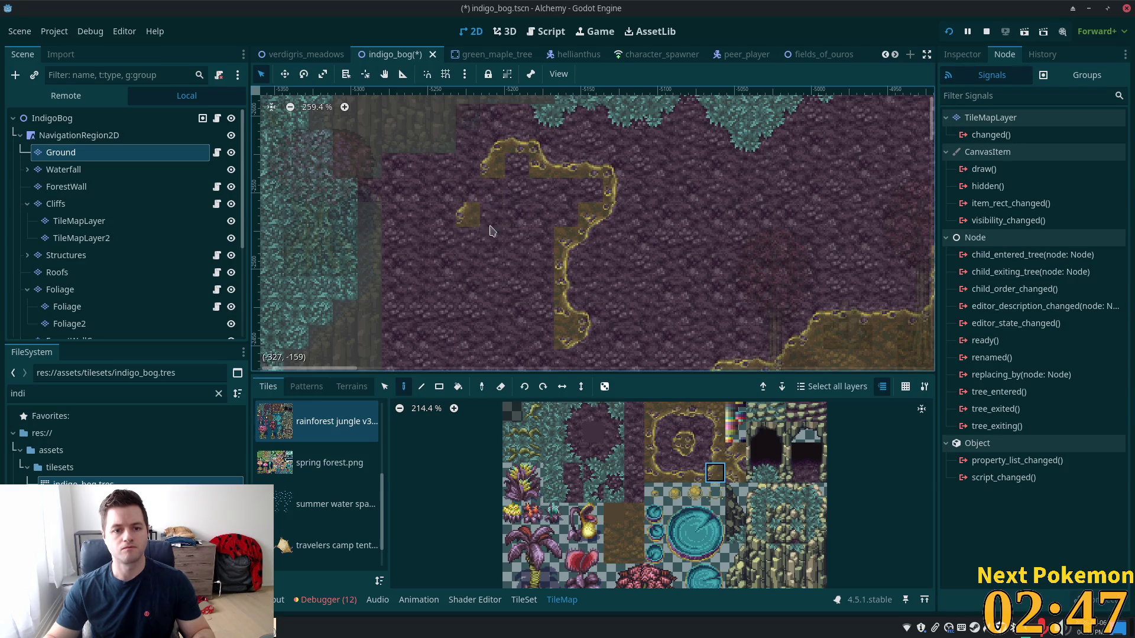
pyautogui.click(715, 432)
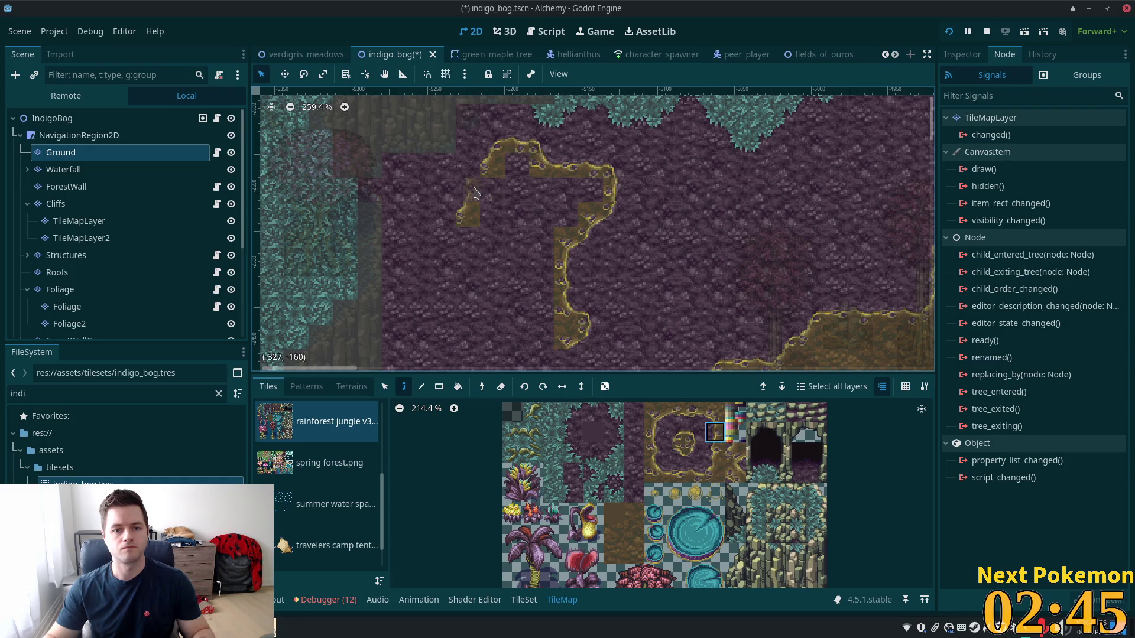
pyautogui.click(714, 473)
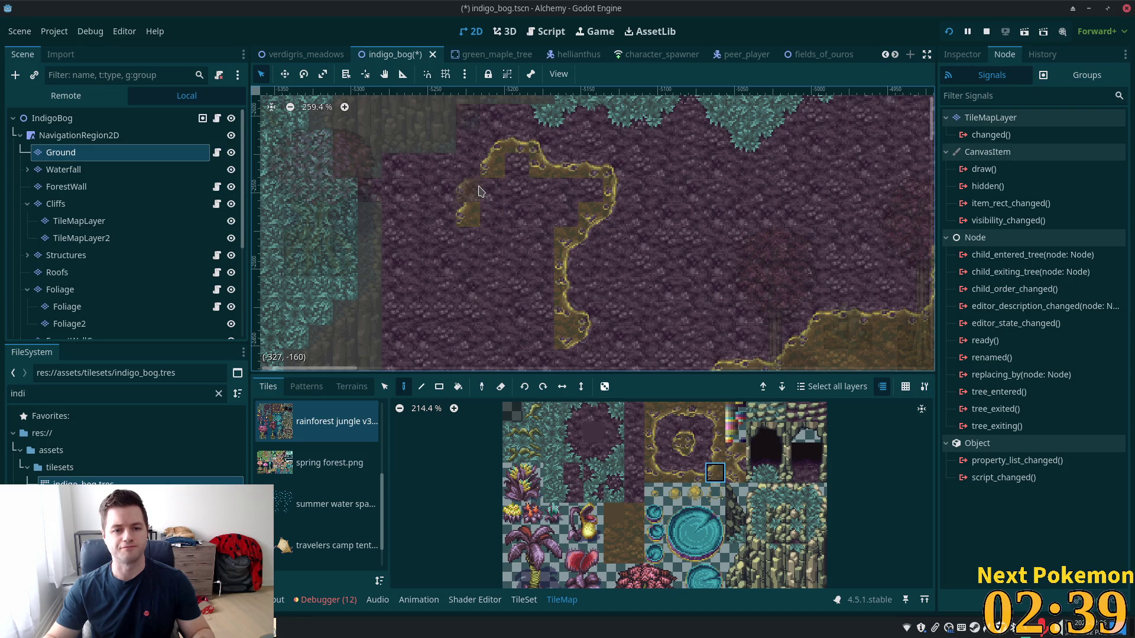
pyautogui.click(674, 432)
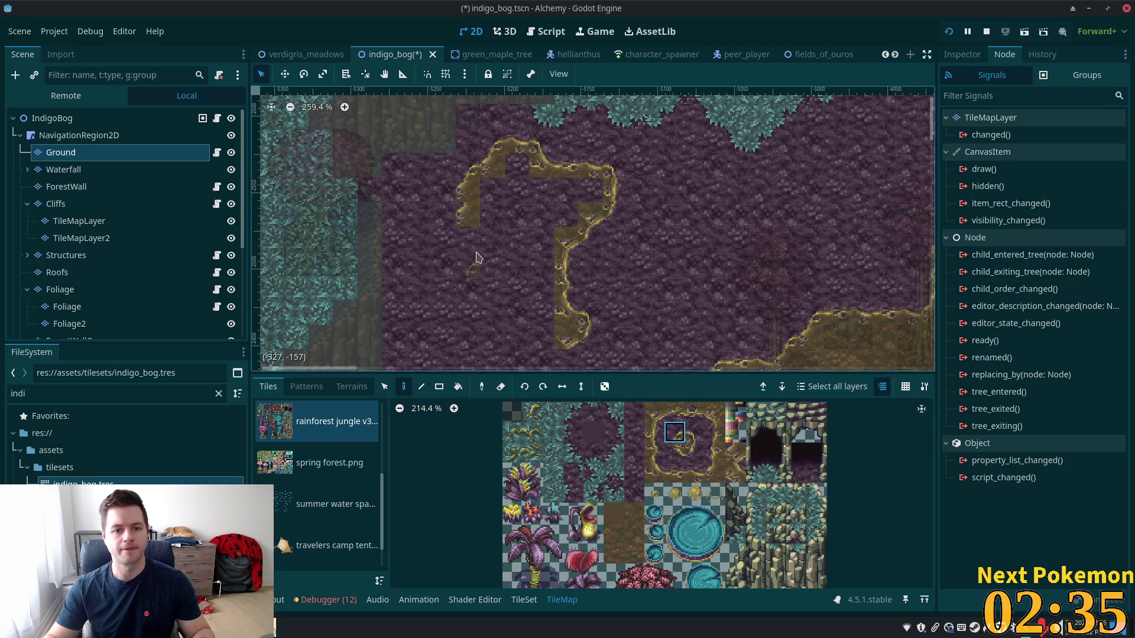
pyautogui.click(716, 454)
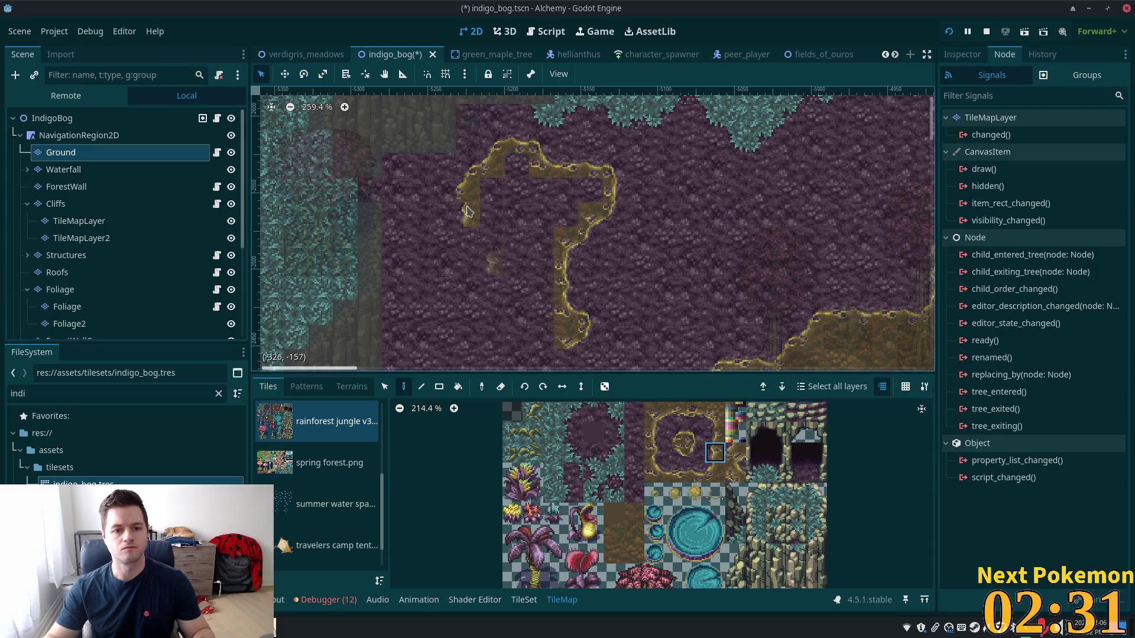
pyautogui.click(715, 412)
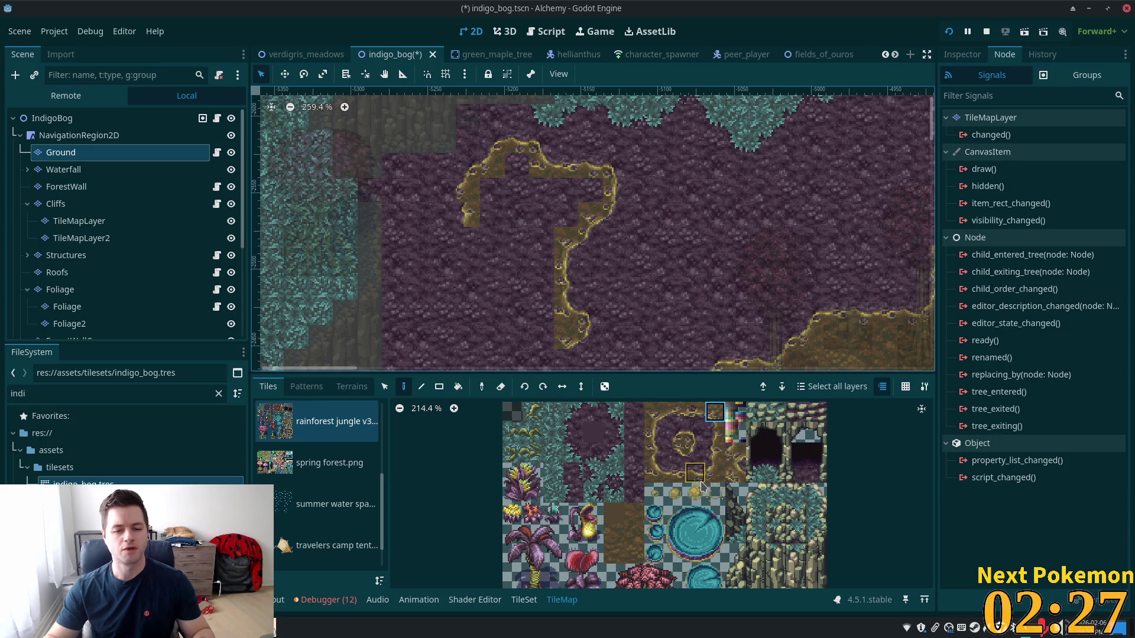
pyautogui.scroll(5, 488, 244)
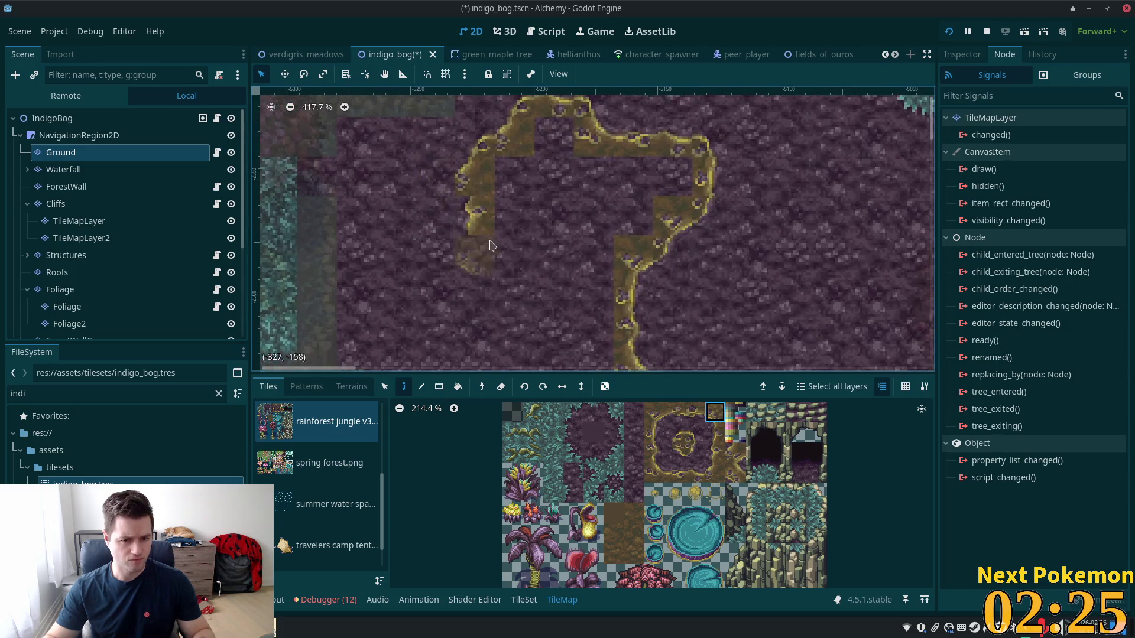
pyautogui.scroll(3, 593, 308)
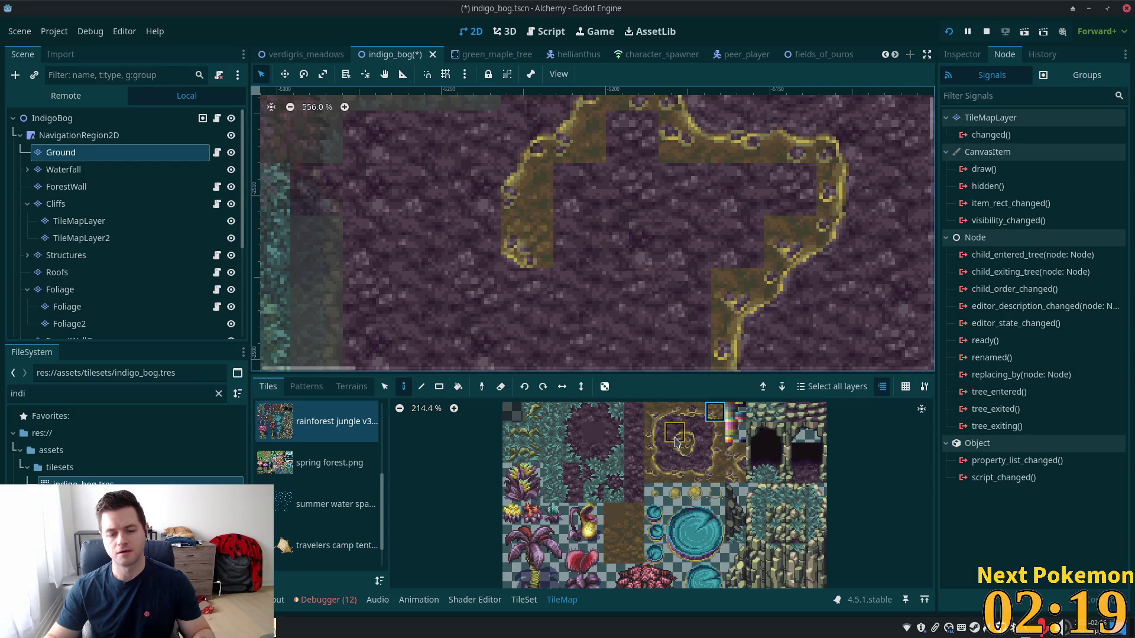
pyautogui.moveTo(674, 432); pyautogui.dragTo(674, 452)
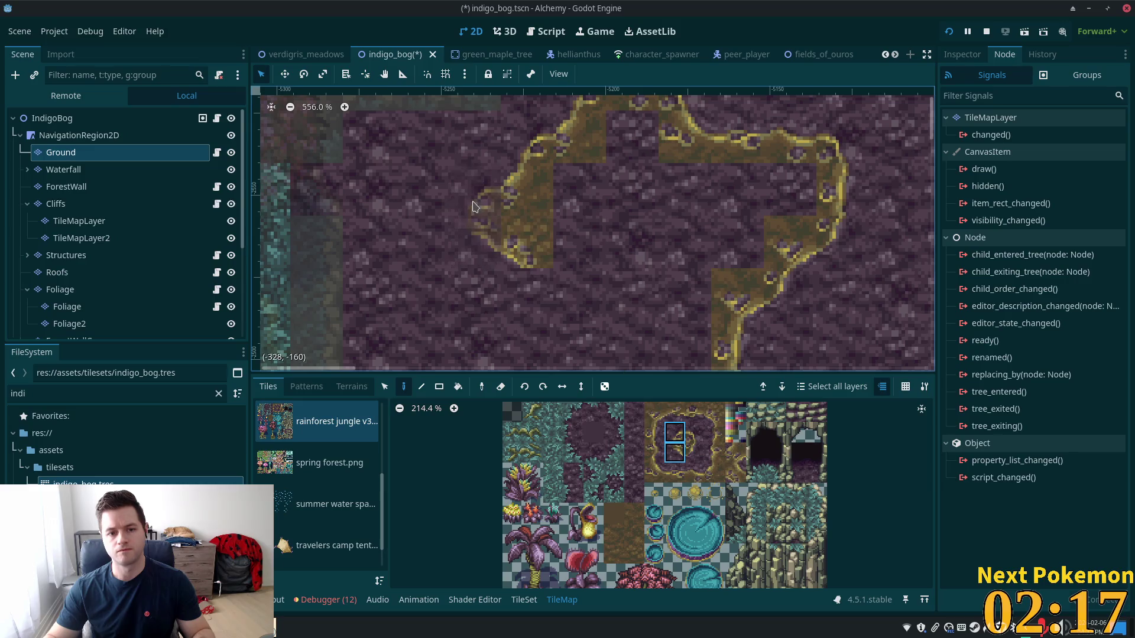
pyautogui.scroll(-4, 643, 193)
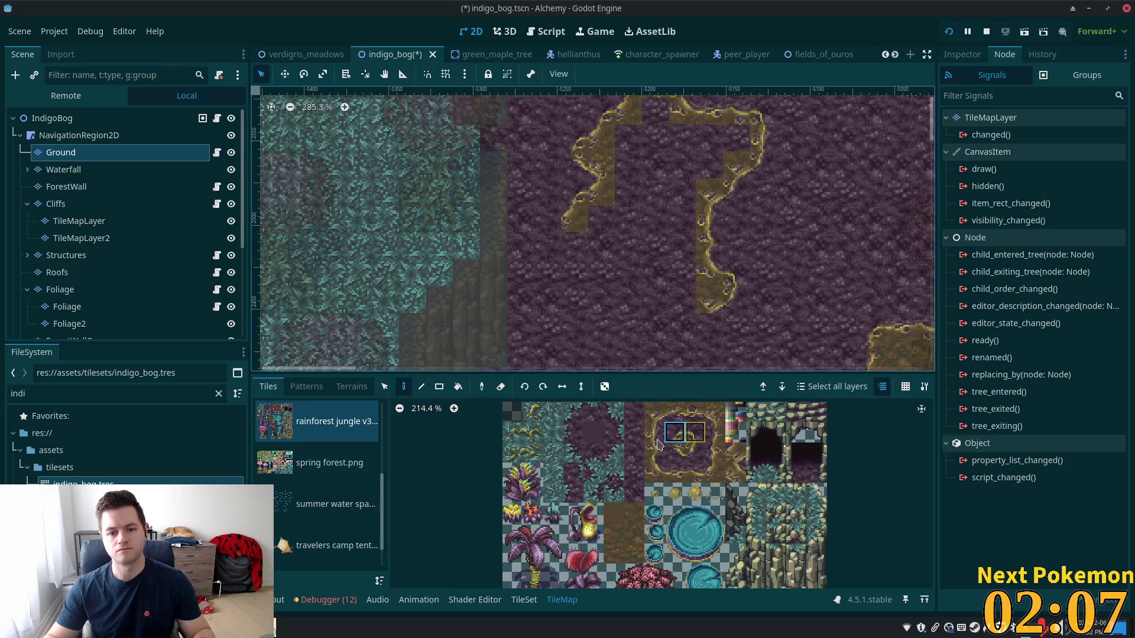
pyautogui.moveTo(709, 447); pyautogui.dragTo(714, 430)
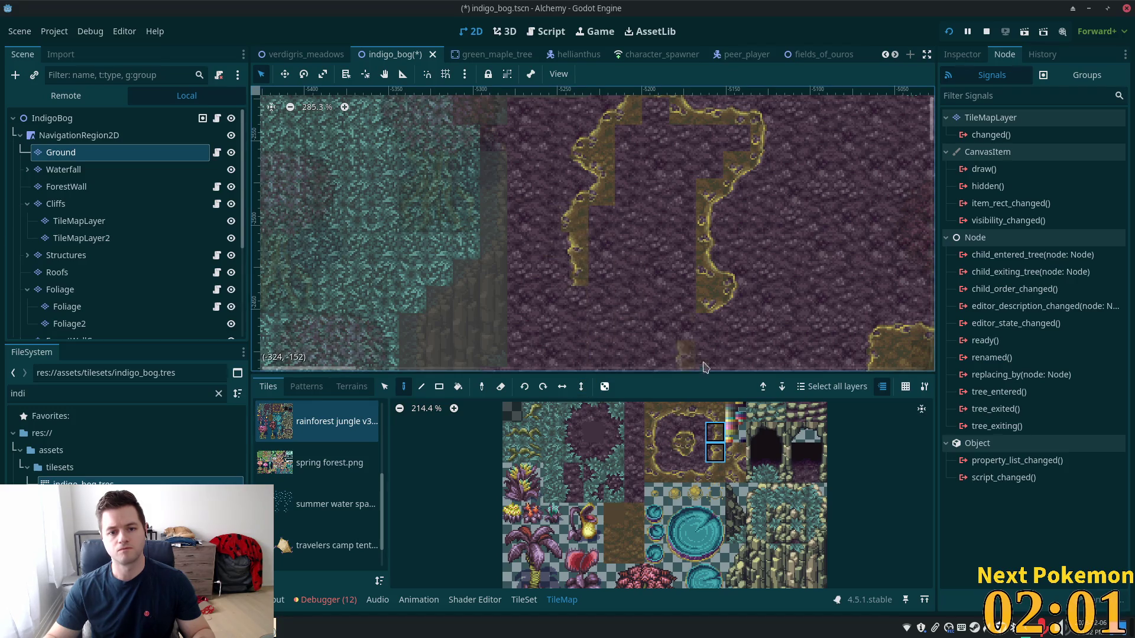
pyautogui.click(680, 454)
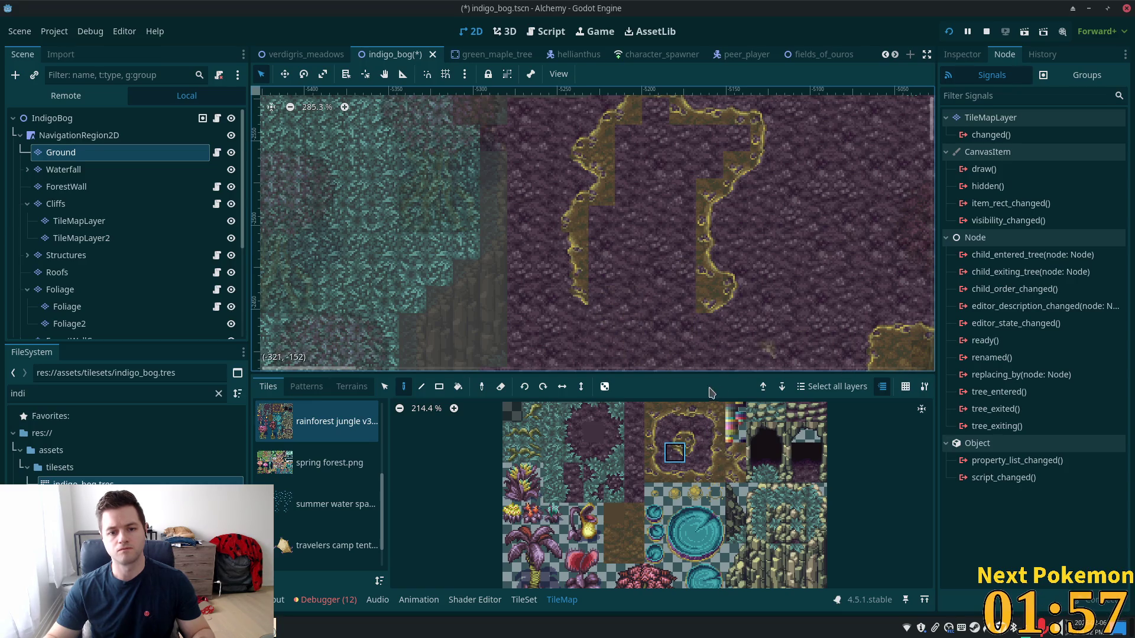
pyautogui.moveTo(671, 411); pyautogui.dragTo(695, 412)
pyautogui.click(605, 298)
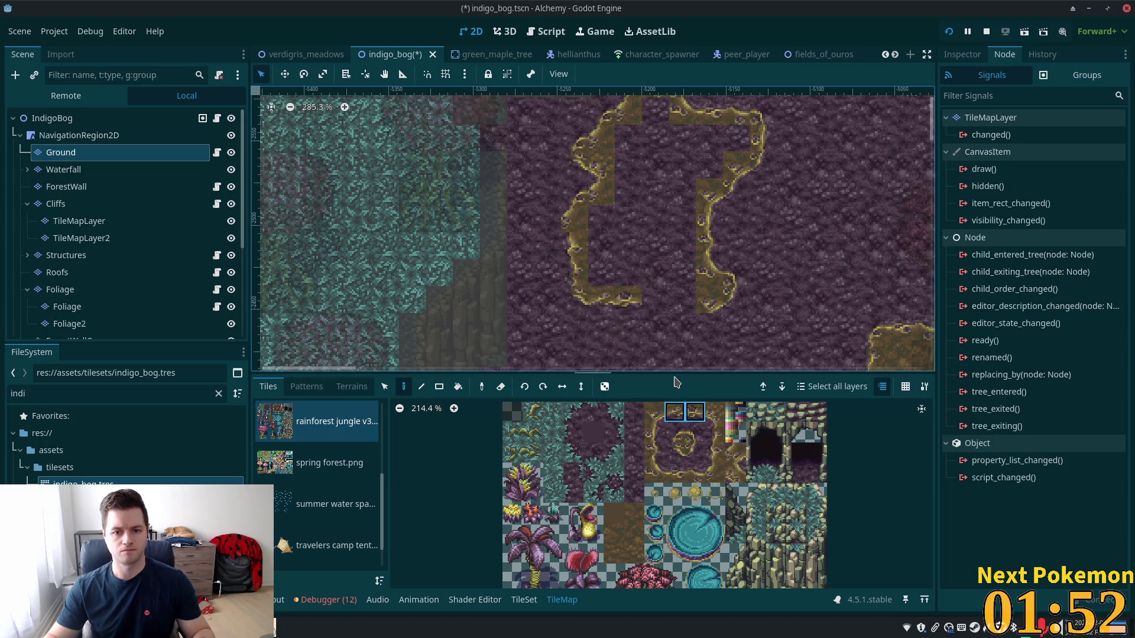
# Paint cliff-edge tiles along the island's lower and bottom edges
pyautogui.click(715, 412)
pyautogui.click(653, 301)
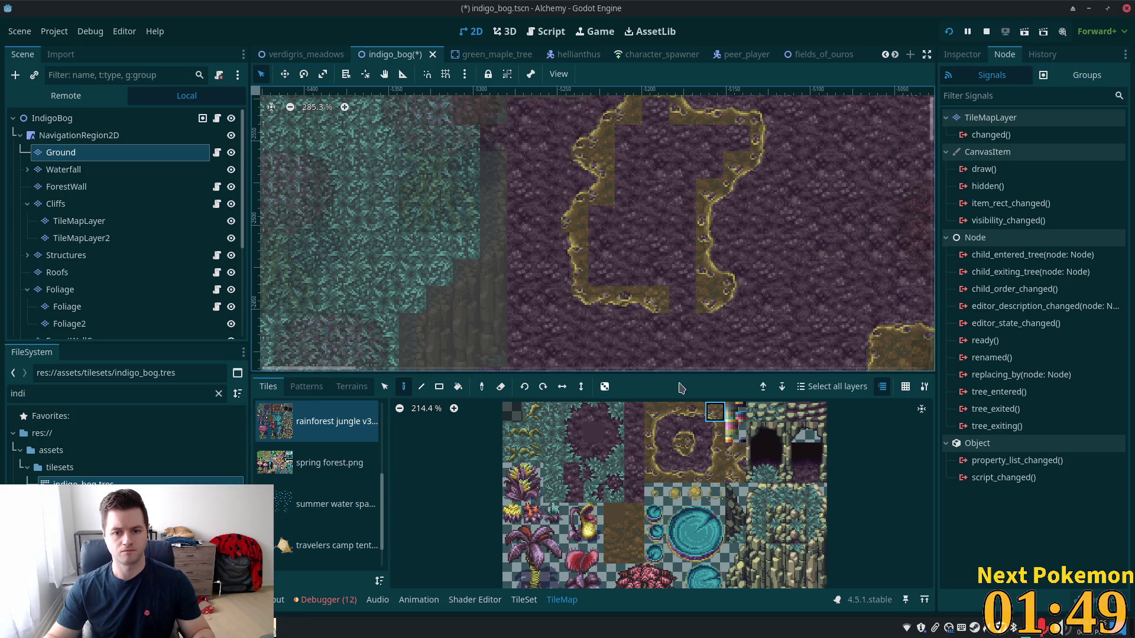
pyautogui.moveTo(674, 453); pyautogui.dragTo(694, 458)
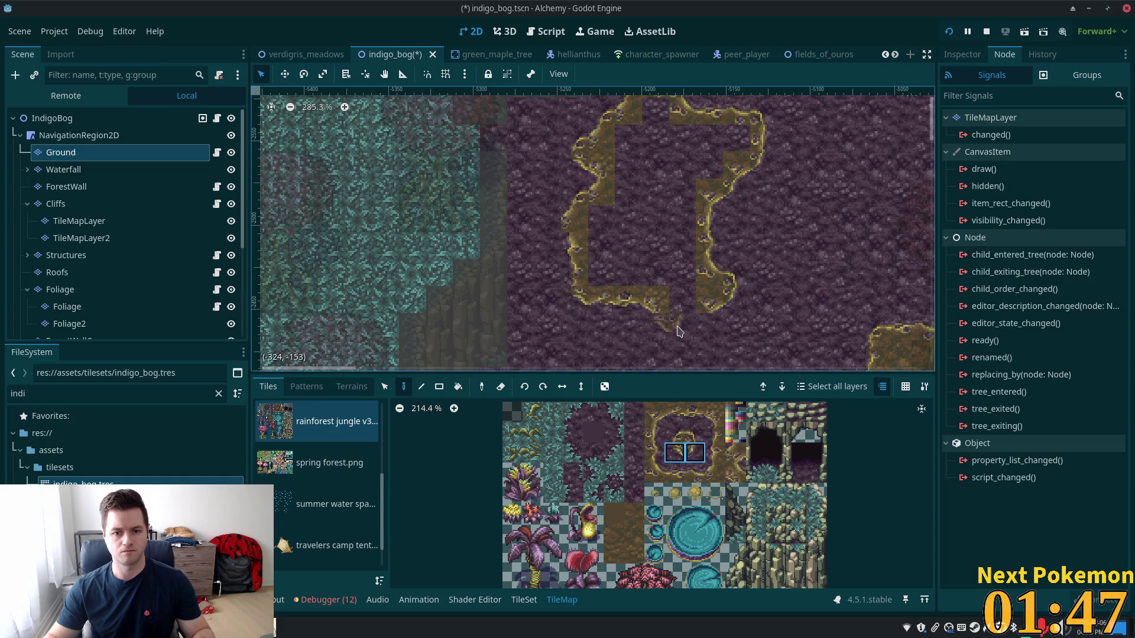
pyautogui.click(683, 329)
# Paint the edge tile that closes the last gap in the island outline
pyautogui.click(674, 432)
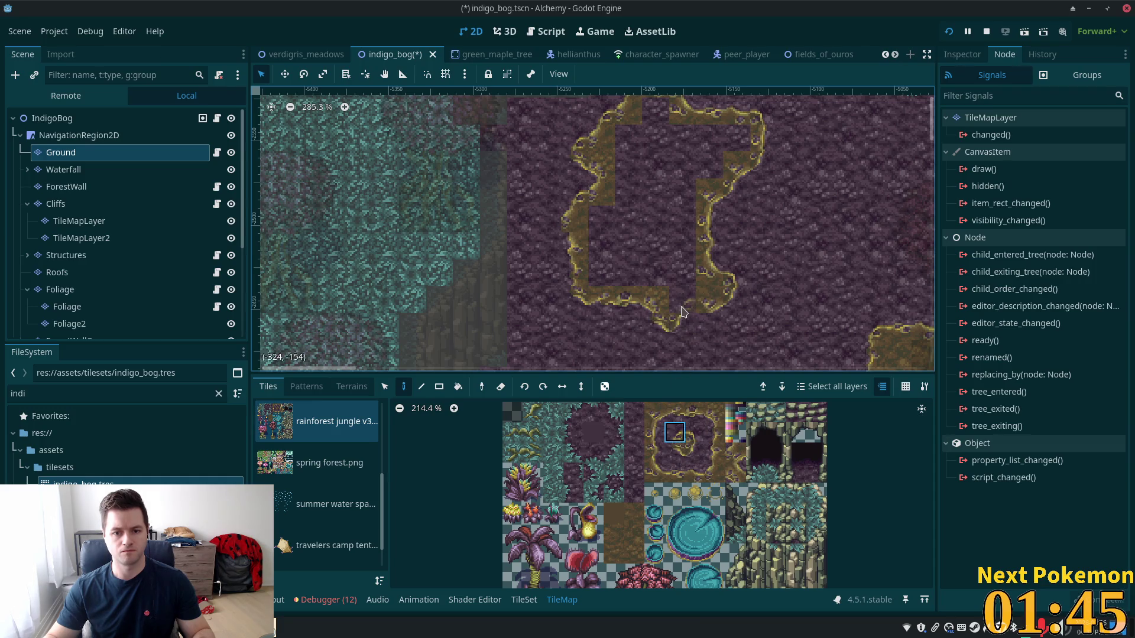
pyautogui.click(662, 415)
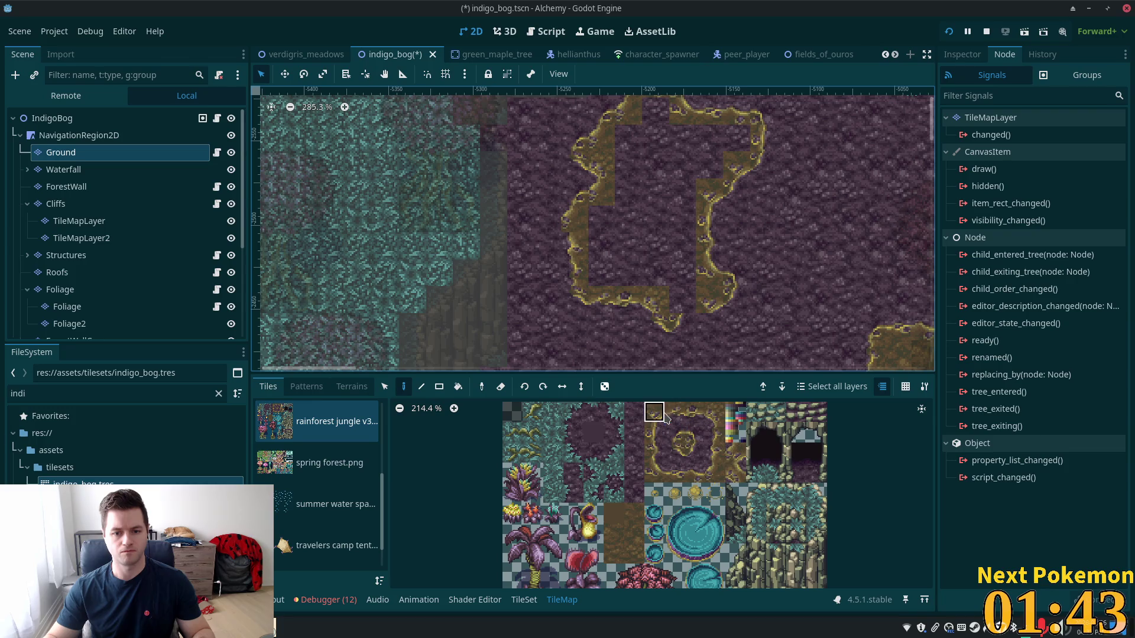
pyautogui.click(672, 314)
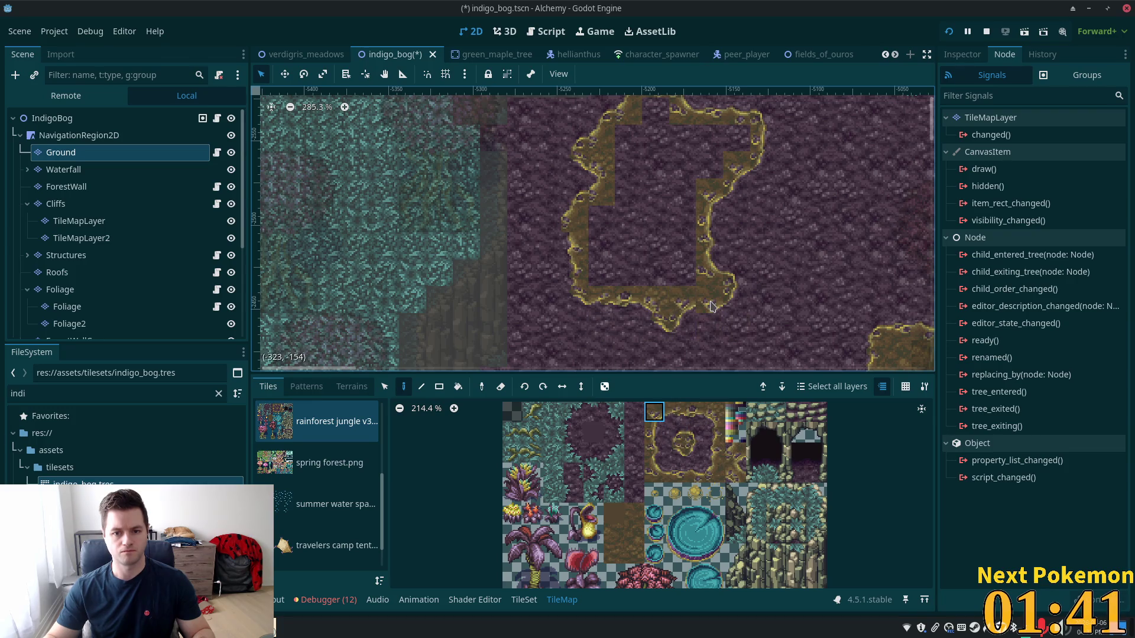
pyautogui.click(676, 454)
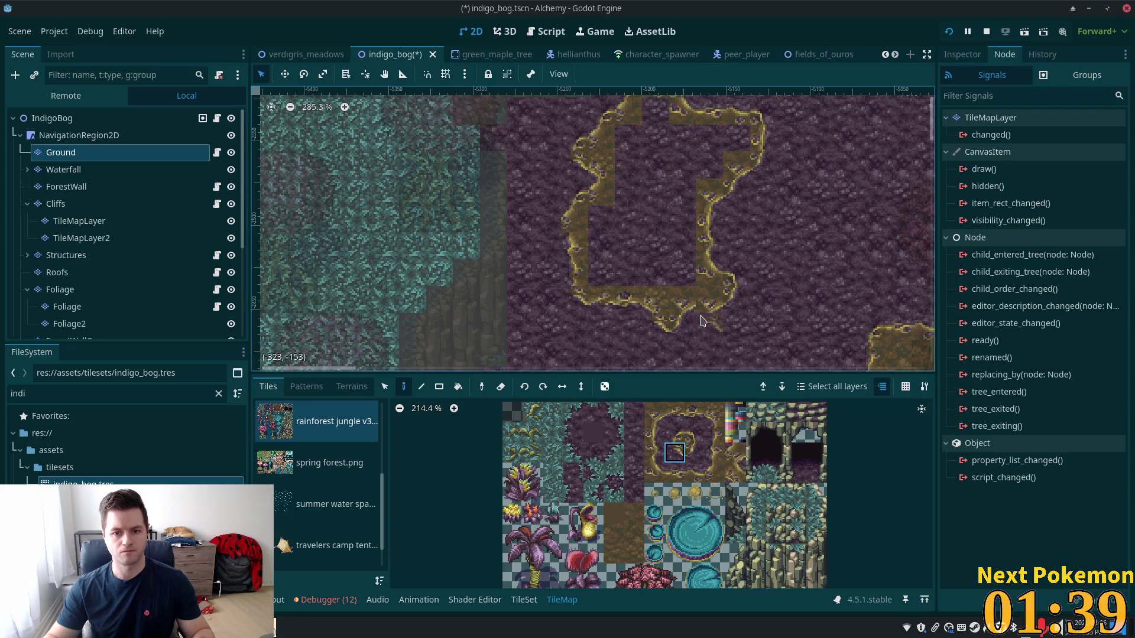
pyautogui.click(677, 410)
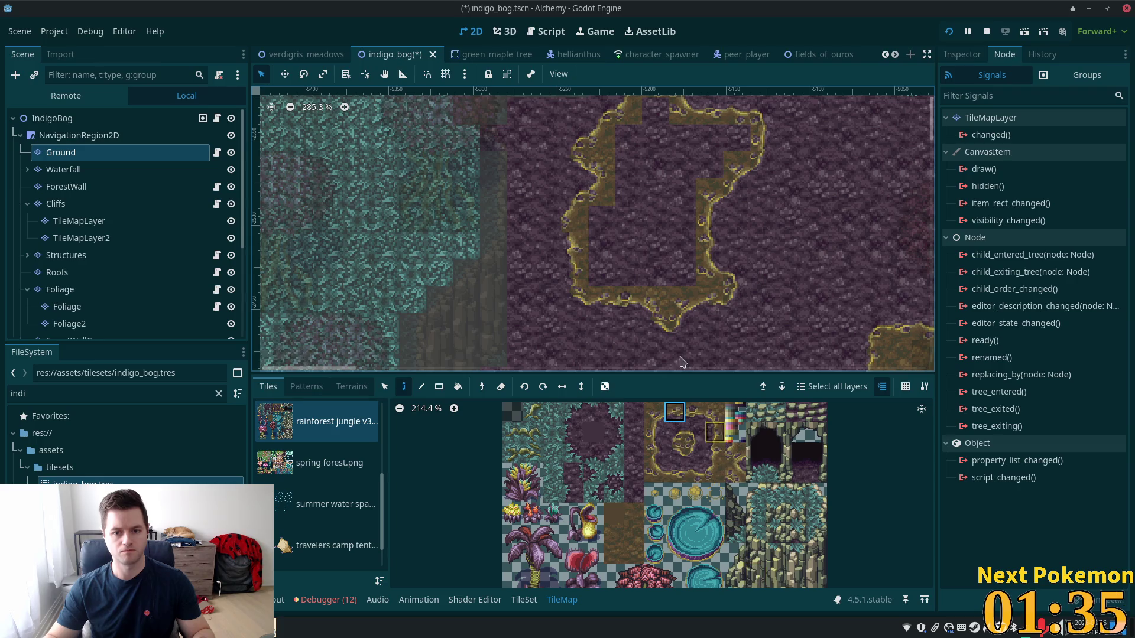
pyautogui.scroll(-2, 793, 294)
# Fill the island interior with MurkyWater terrain, covering every remaining hole
pyautogui.scroll(-1, 813, 307)
pyautogui.hscroll(3, 812, 307)
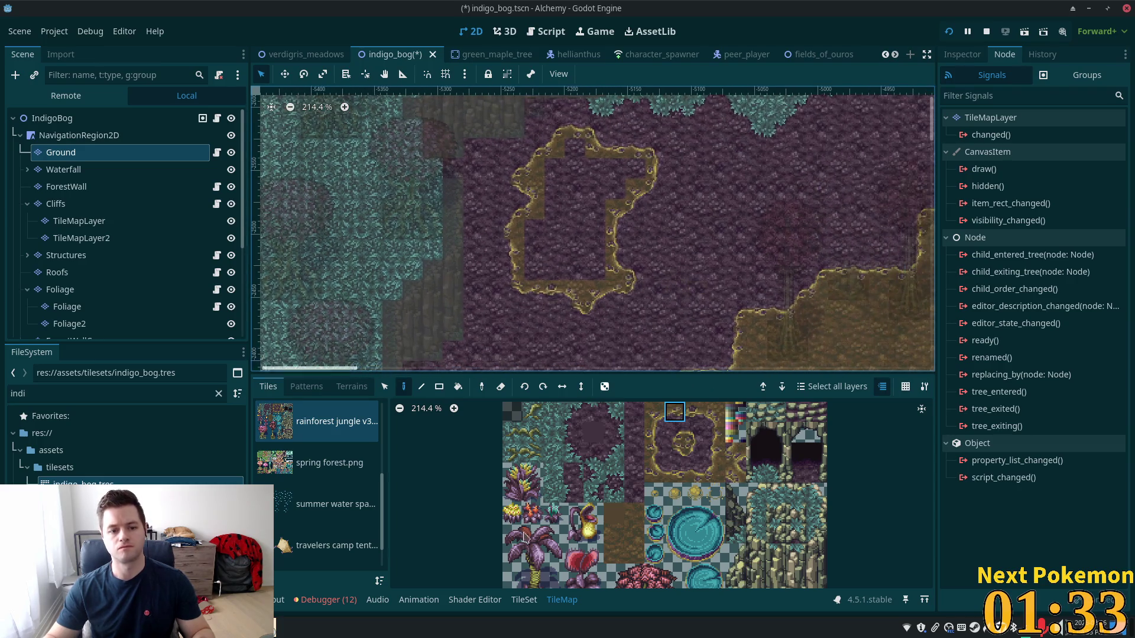
pyautogui.click(352, 386)
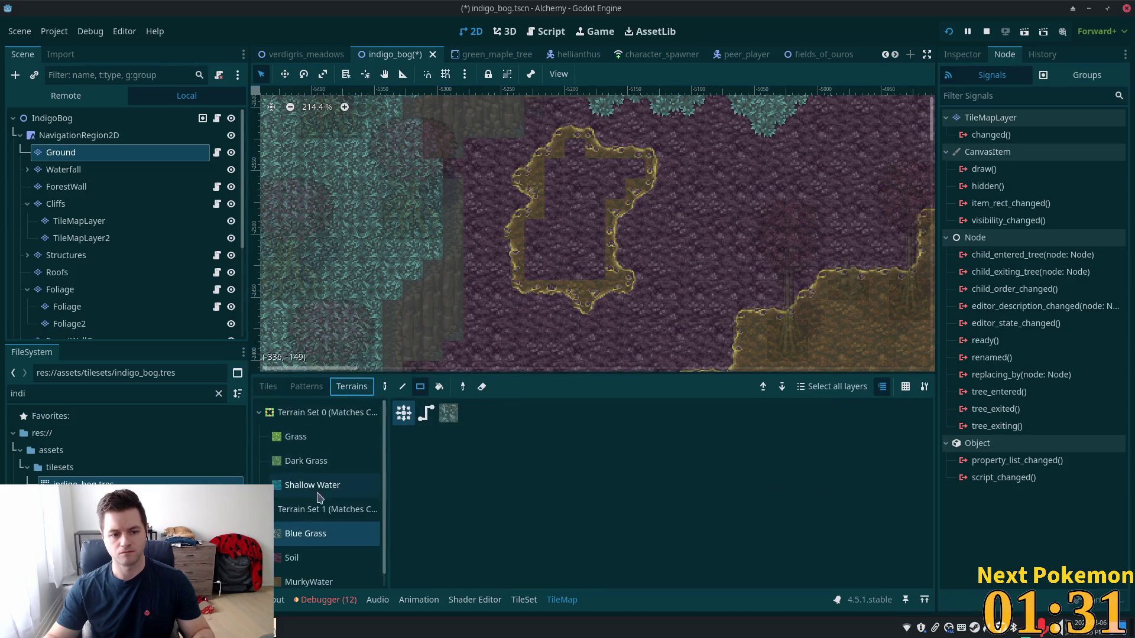
pyautogui.click(298, 581)
pyautogui.moveTo(572, 148); pyautogui.dragTo(576, 258)
pyautogui.moveTo(555, 168)
pyautogui.mouseDown()
pyautogui.moveTo(560, 266)
pyautogui.moveTo(596, 267)
pyautogui.moveTo(596, 168)
pyautogui.moveTo(628, 173)
pyautogui.mouseUp()
pyautogui.click(615, 188)
pyautogui.click(574, 270)
pyautogui.moveTo(535, 227); pyautogui.dragTo(534, 271)
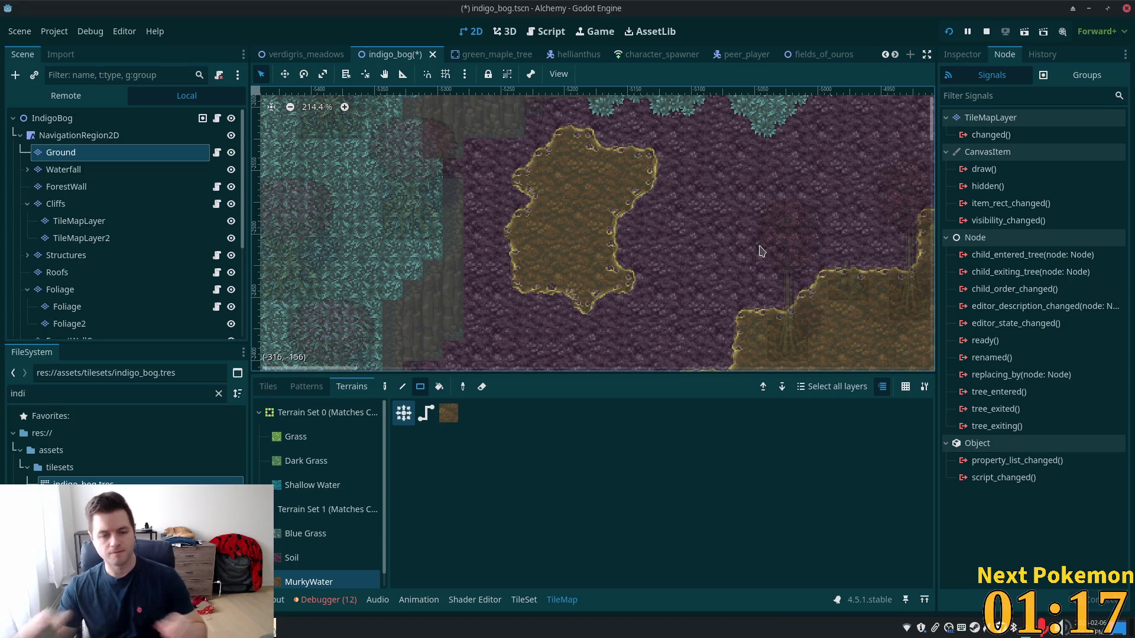
# Pick the first bubble tile in line-draw mode from the bubble atlas, then select the Foliage layer
pyautogui.click(267, 386)
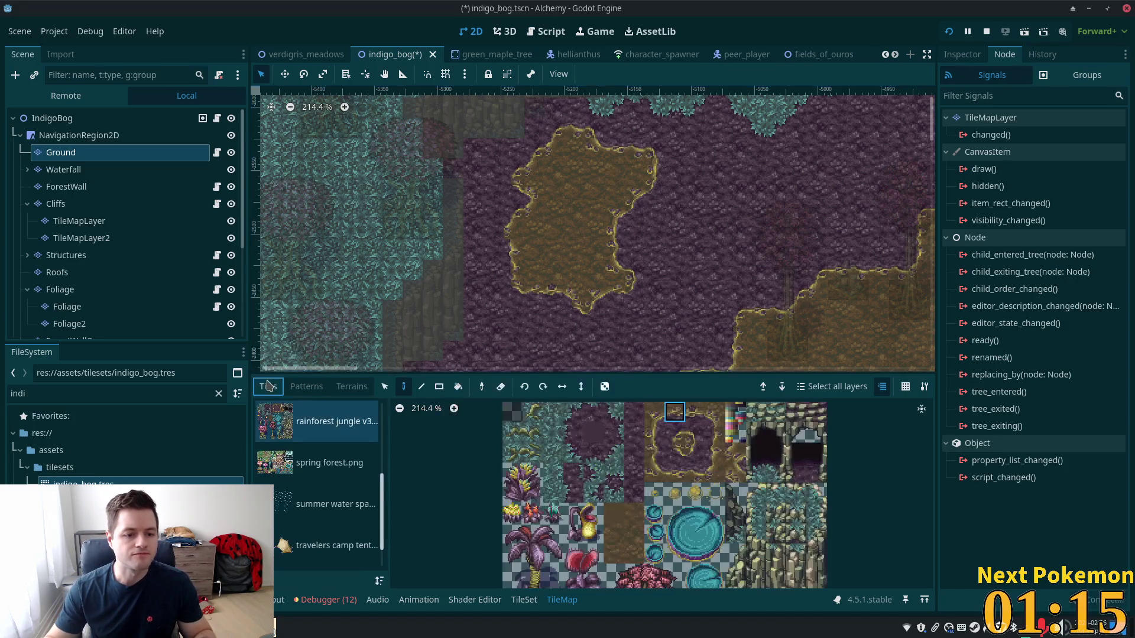
pyautogui.scroll(2, 384, 483)
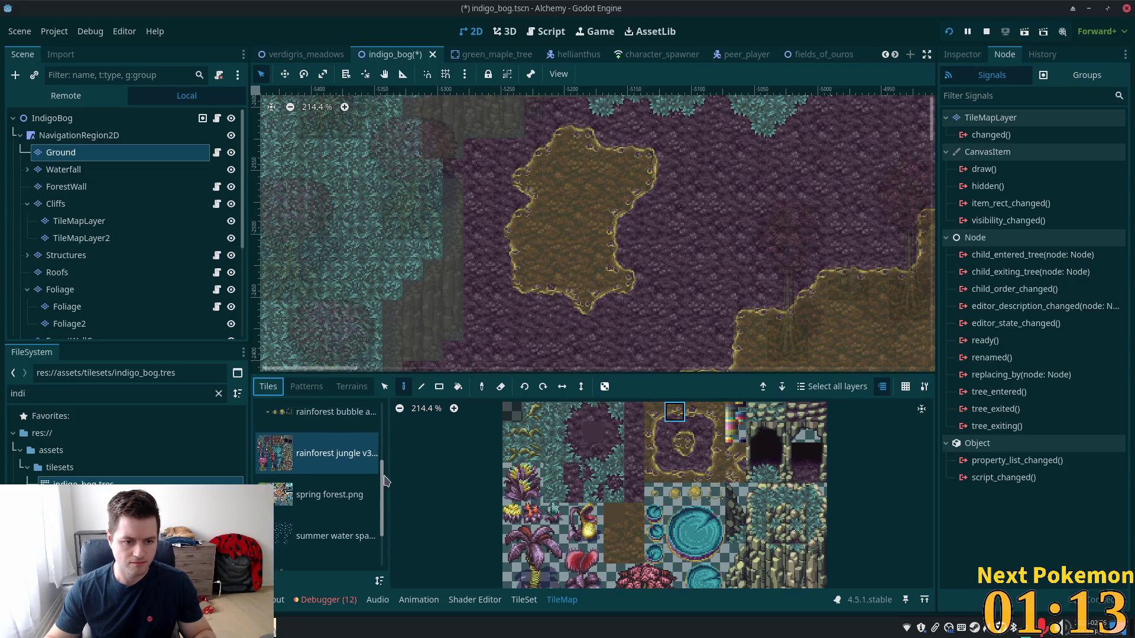
pyautogui.scroll(2, 385, 483)
pyautogui.click(372, 506)
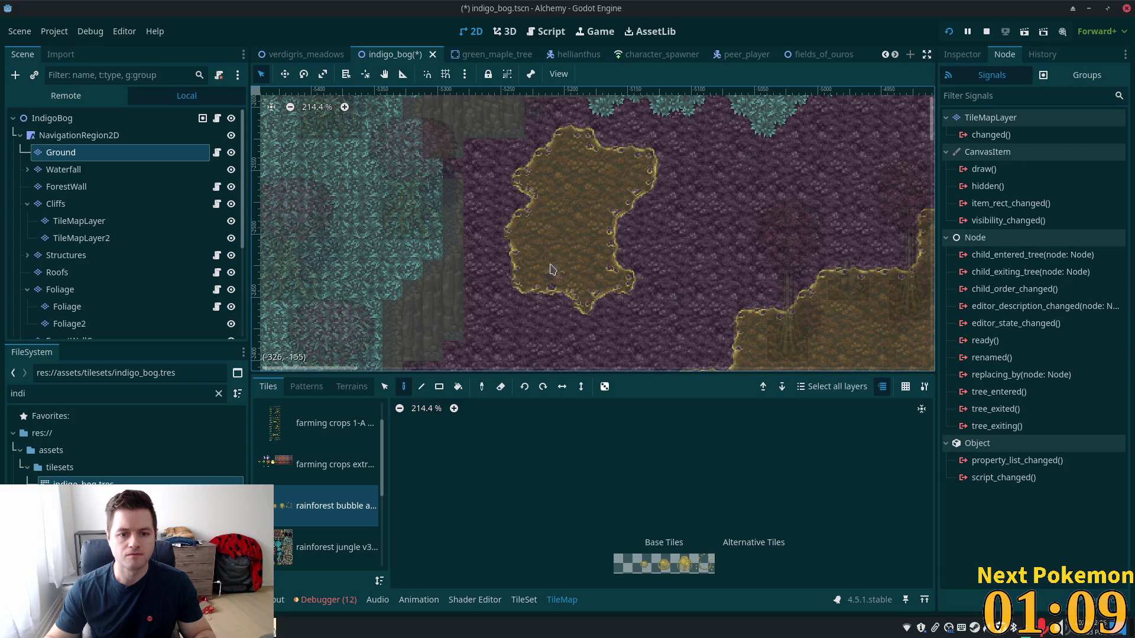
pyautogui.press('l')
pyautogui.click(626, 558)
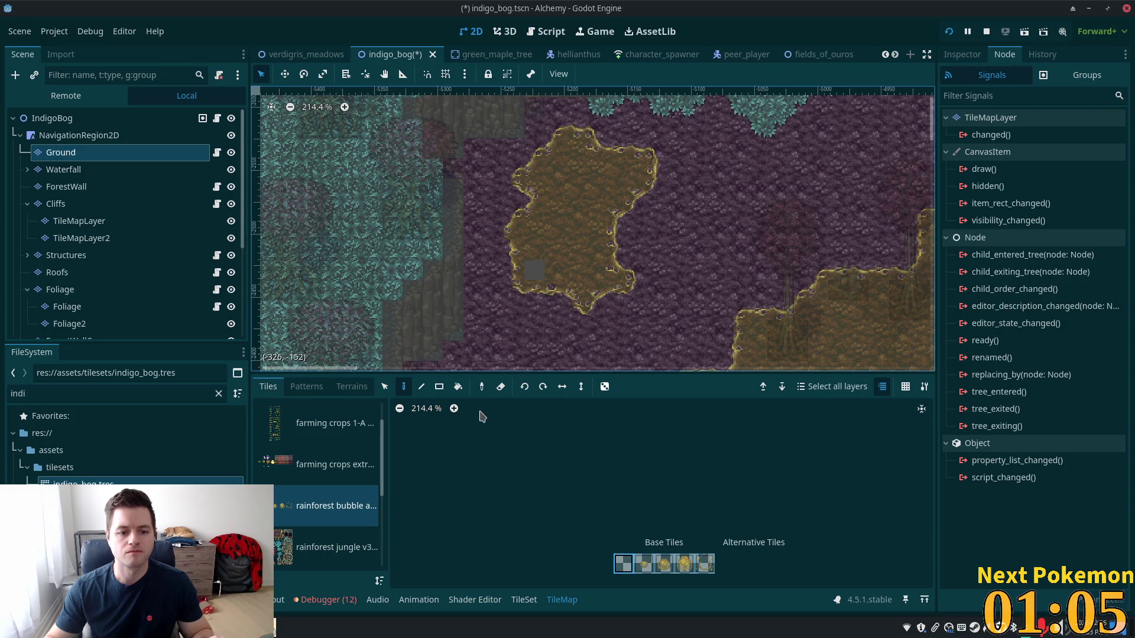
pyautogui.click(113, 289)
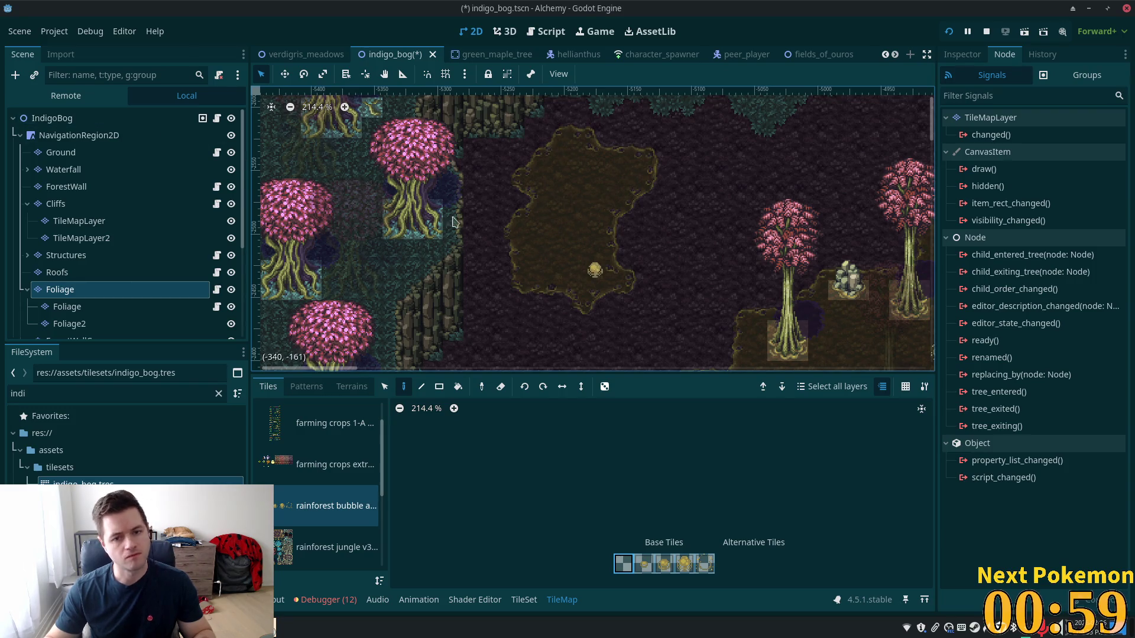
# Select the IndigoBog root to close the TileMap panel, then scroll down and select UtilityNodes
pyautogui.scroll(-2, 638, 246)
pyautogui.scroll(-1, 654, 271)
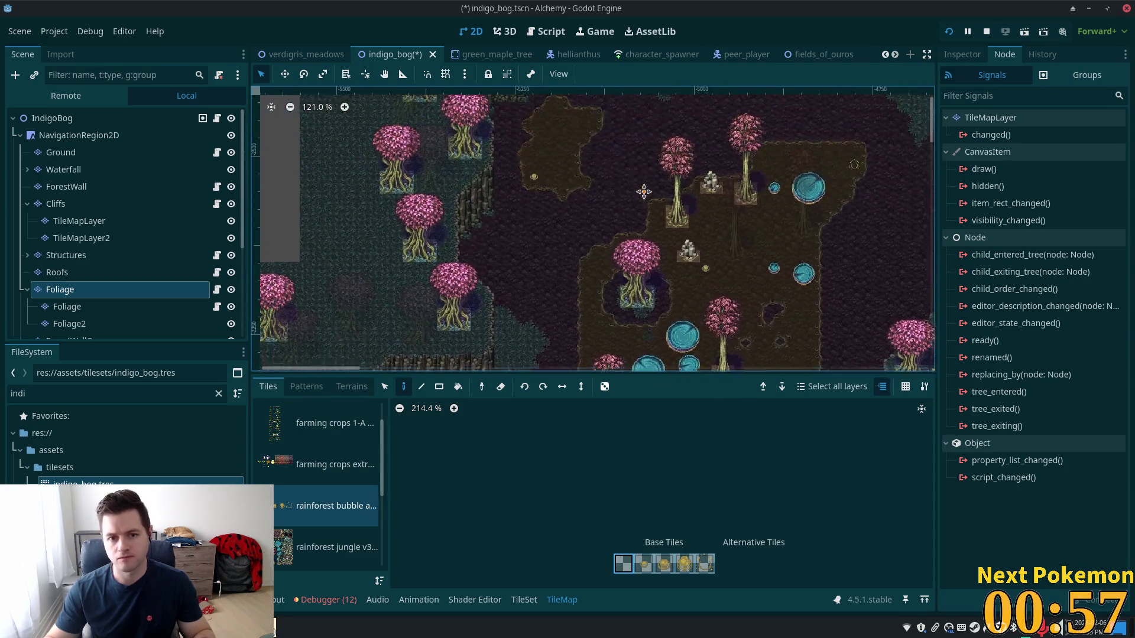
pyautogui.moveTo(654, 271); pyautogui.dragTo(649, 285)
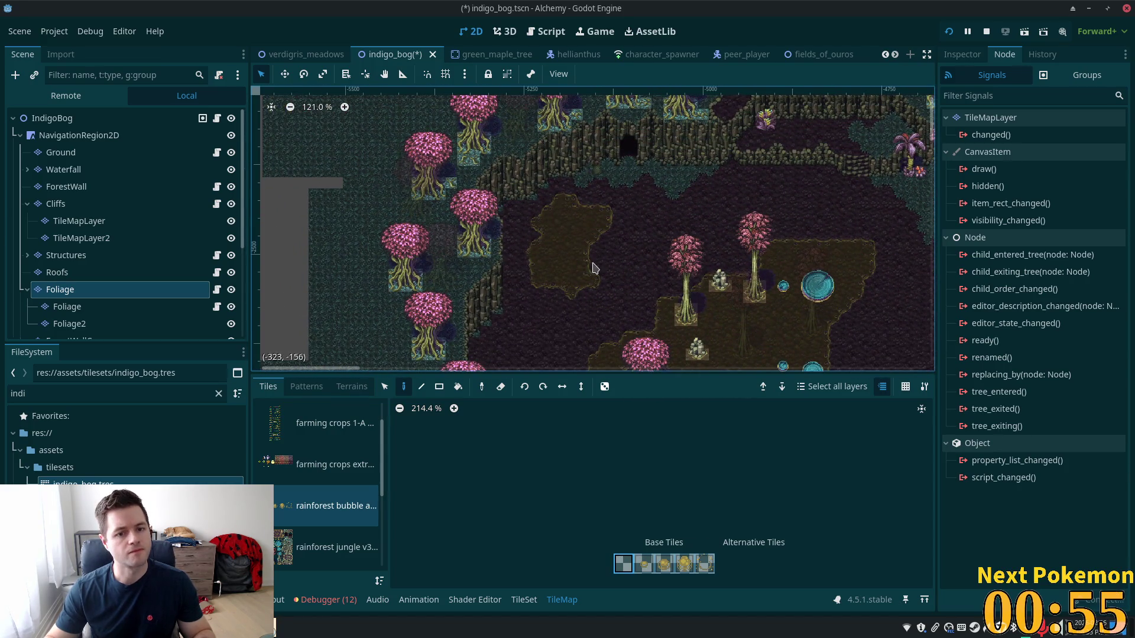
pyautogui.scroll(5, 594, 268)
pyautogui.click(59, 118)
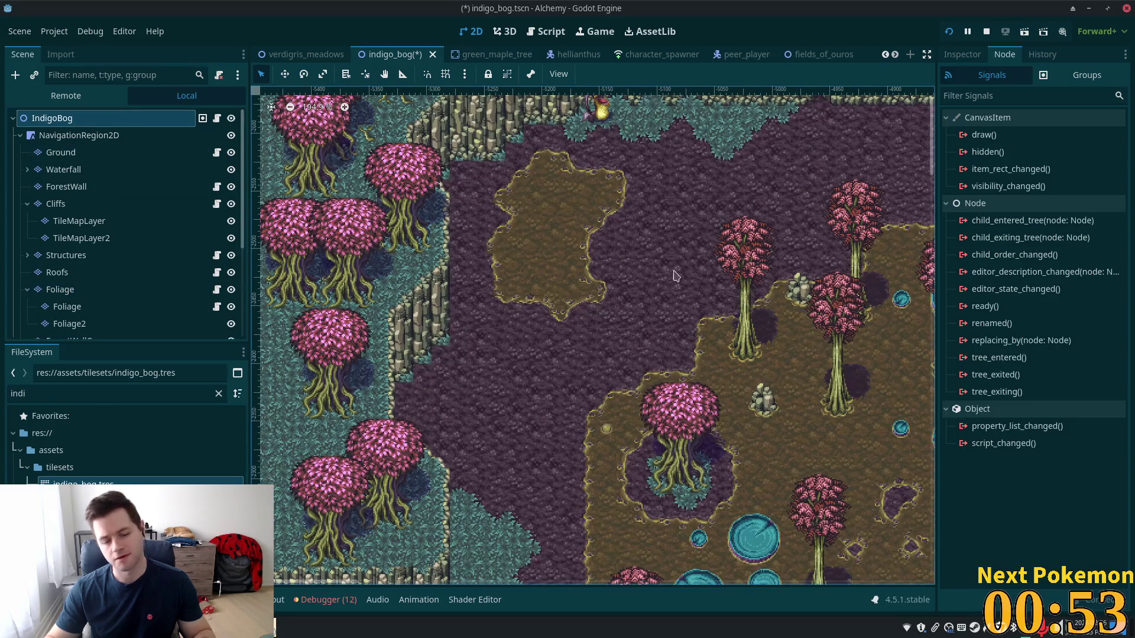
pyautogui.scroll(-5, 335, 381)
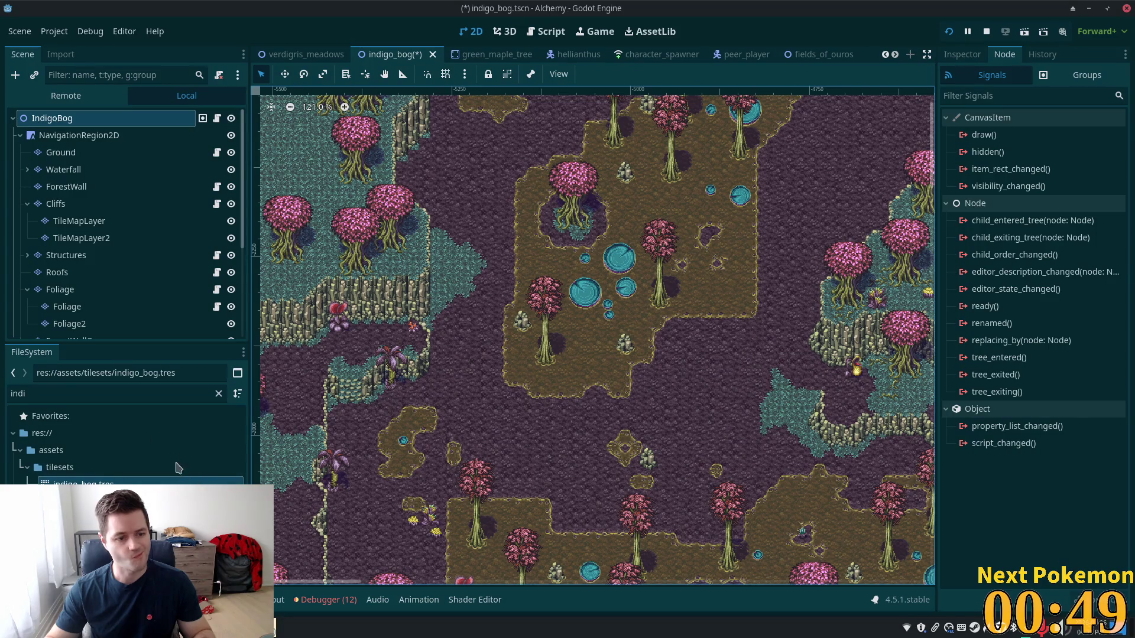
pyautogui.scroll(-4, 107, 307)
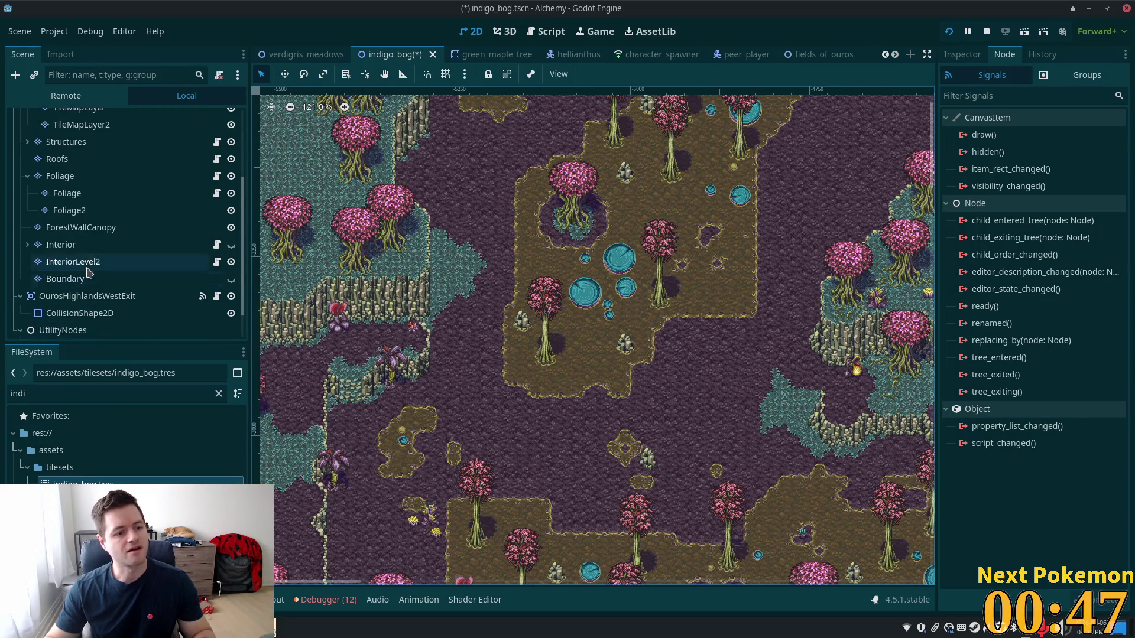
pyautogui.scroll(-2, 77, 295)
pyautogui.click(64, 295)
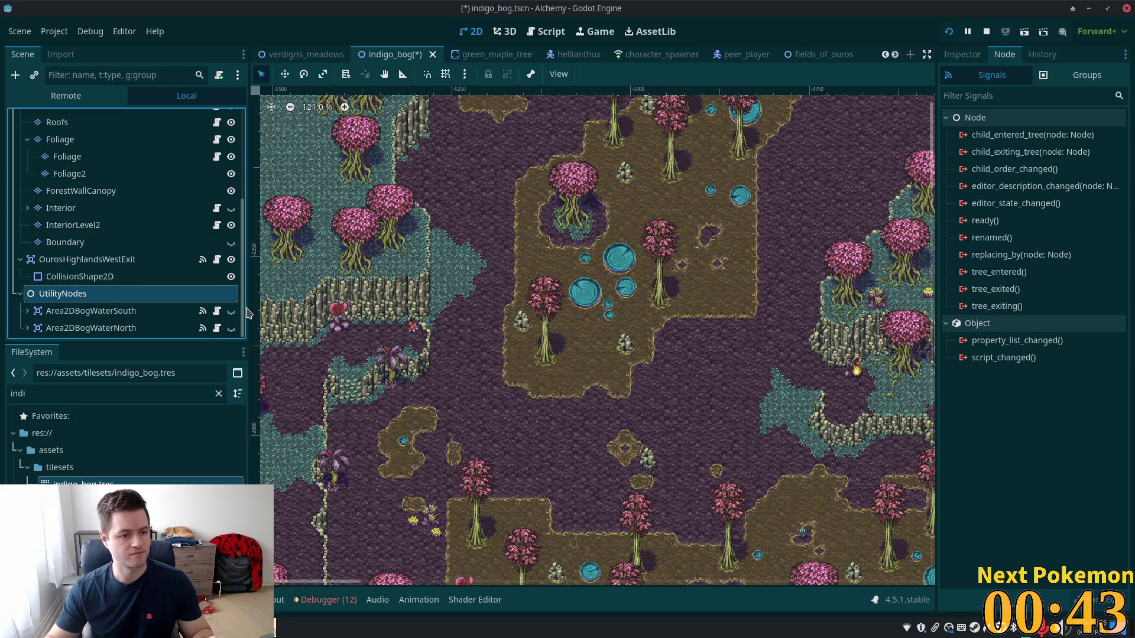
# Add an Area2D node under UtilityNodes
pyautogui.hotkey('ctrl', 'a')
pyautogui.write('area')
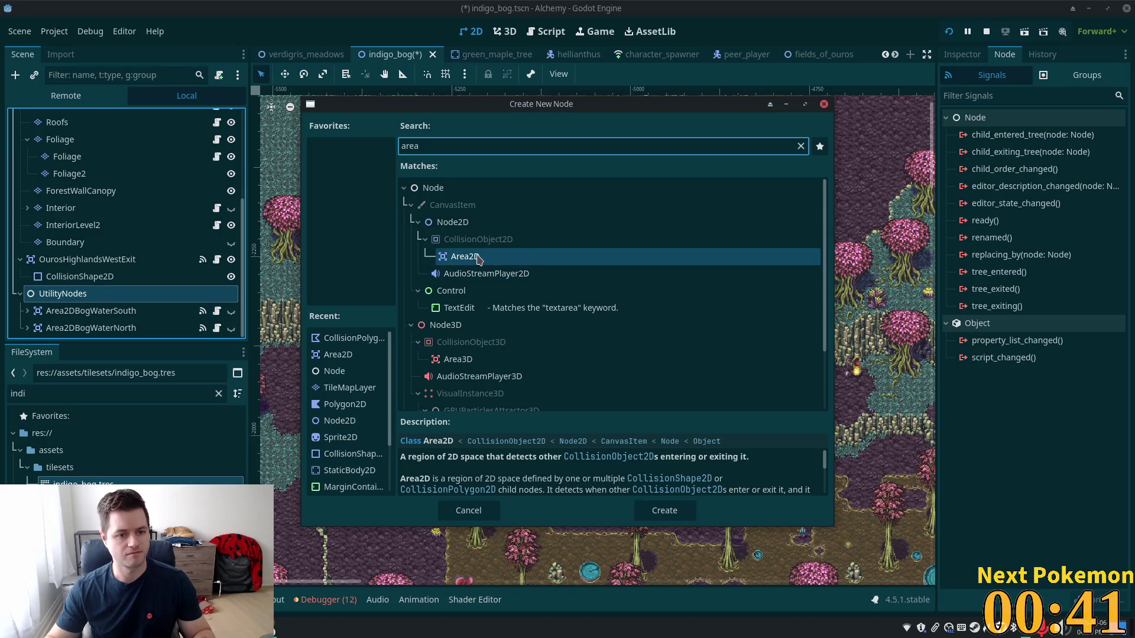
pyautogui.doubleClick(464, 256)
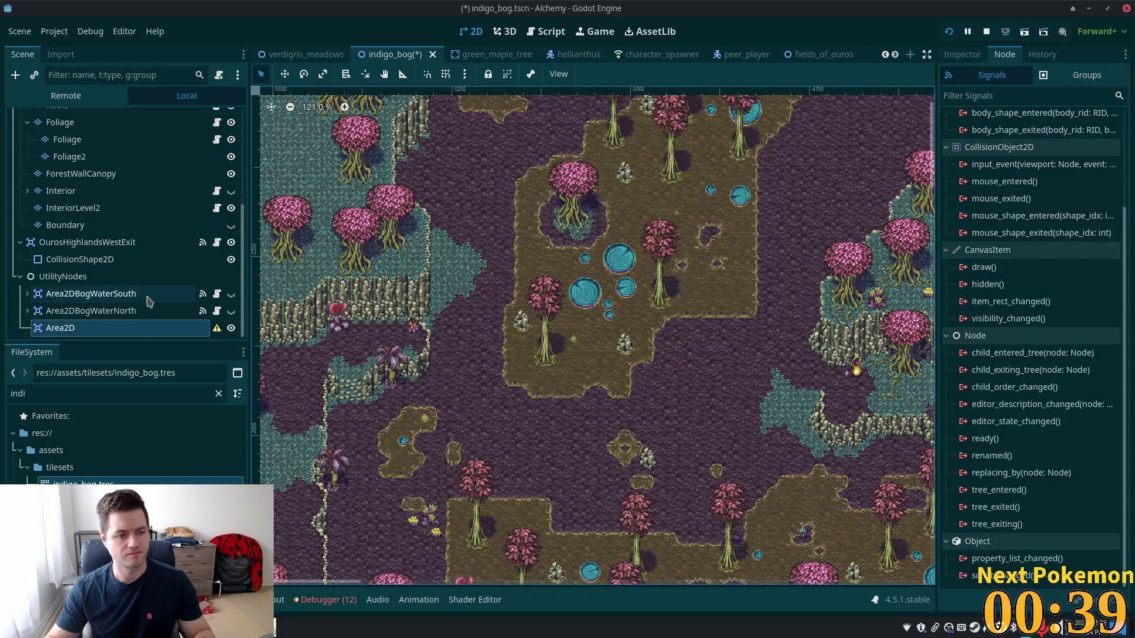
pyautogui.press('Return')
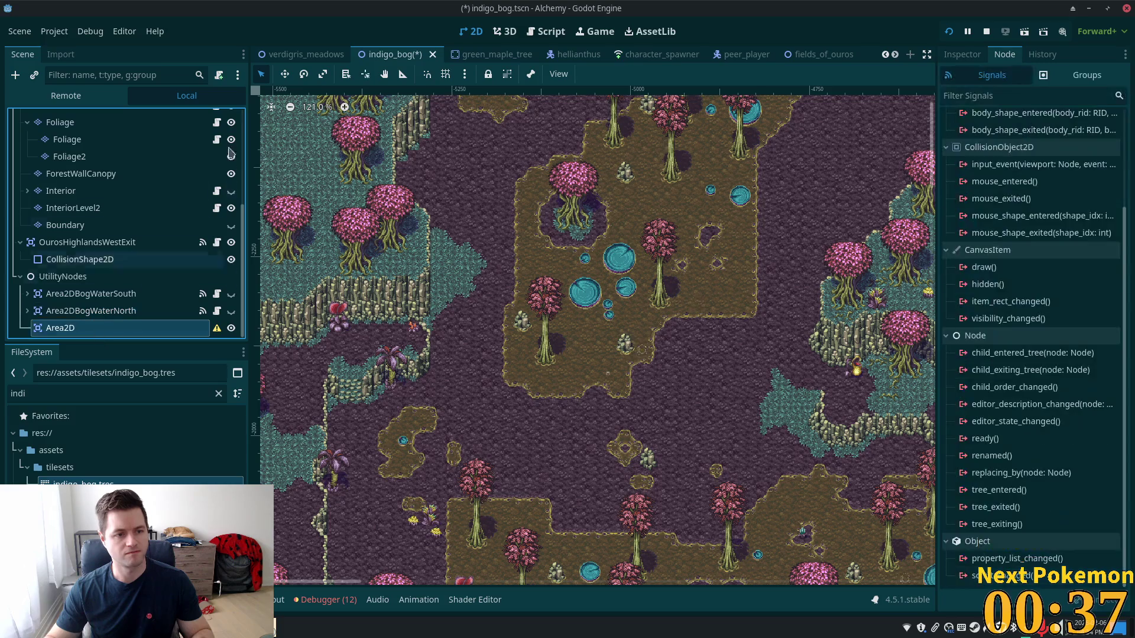
# Load res://utility_scenes/highgrass.gd as the Area2D's script, then reselect the Area2D
pyautogui.click(219, 74)
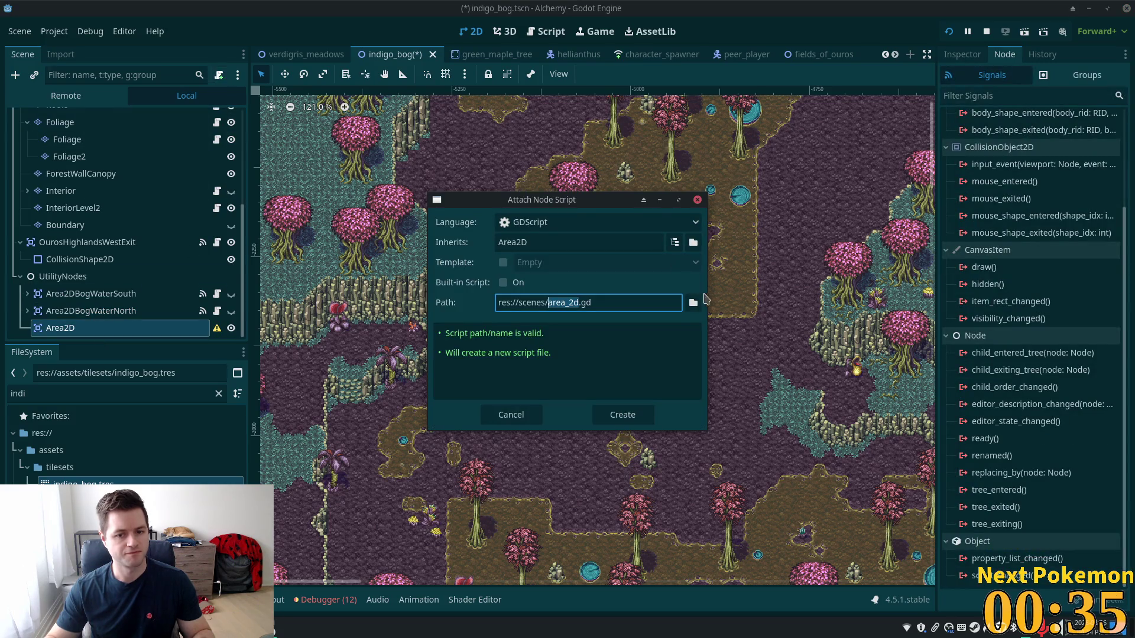
pyautogui.click(693, 304)
pyautogui.click(693, 304)
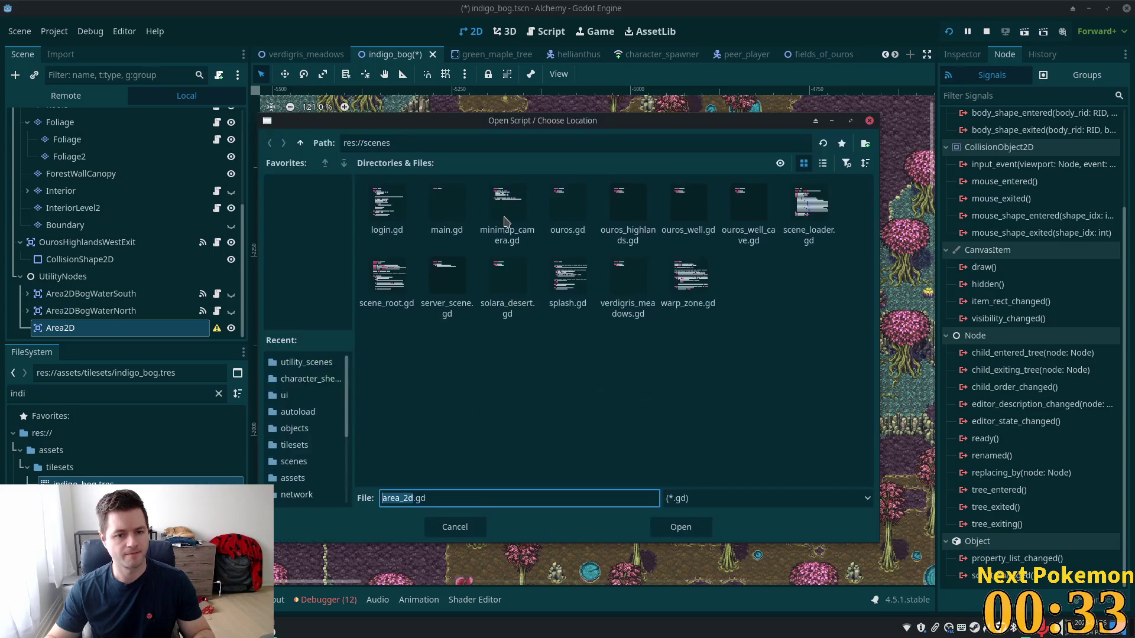
pyautogui.click(299, 126)
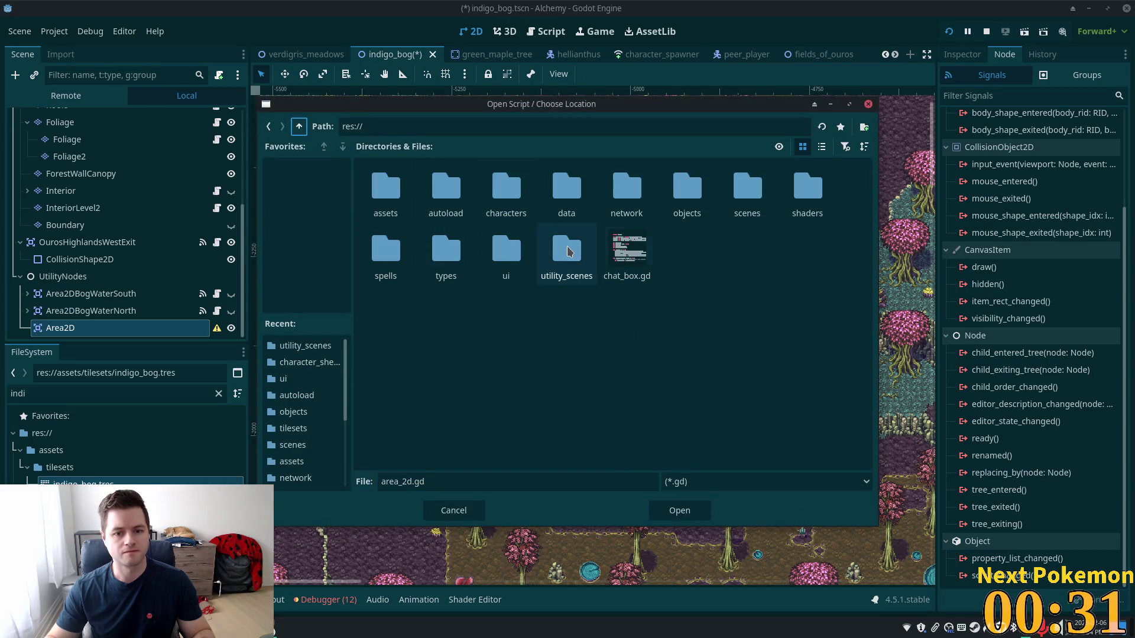
pyautogui.doubleClick(544, 271)
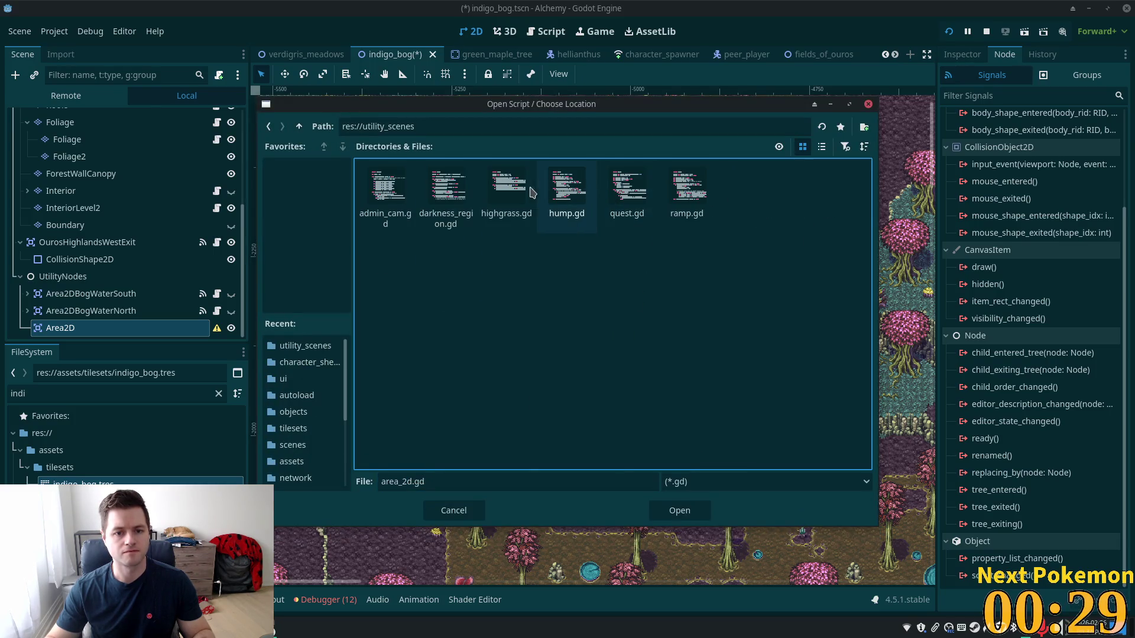
pyautogui.doubleClick(525, 221)
pyautogui.click(622, 415)
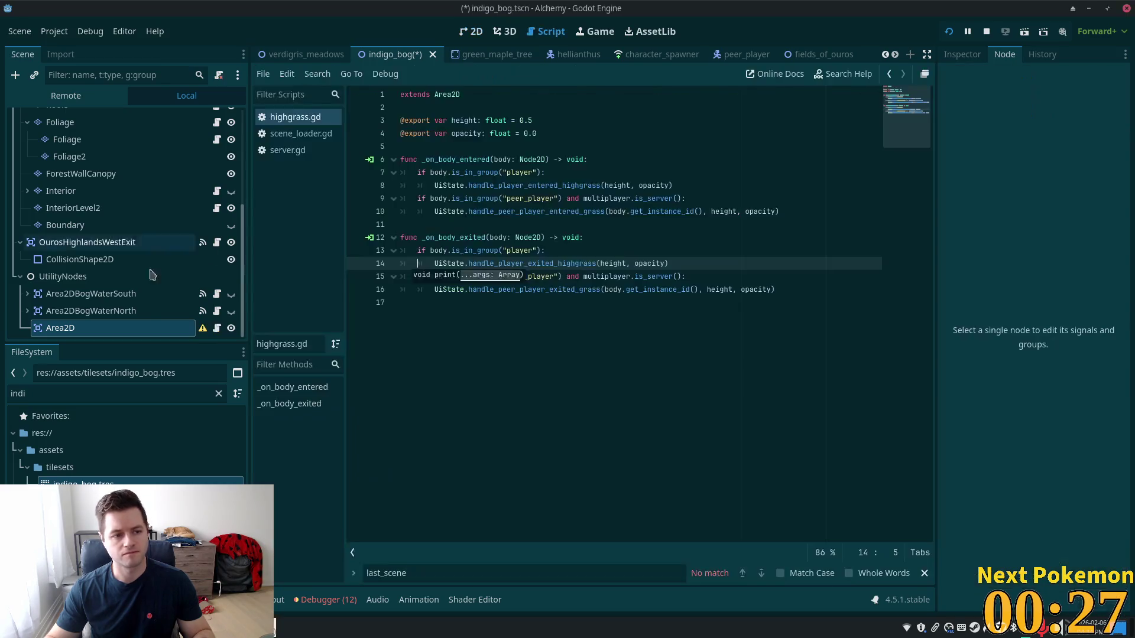
pyautogui.hotkey('ctrl', 'a')
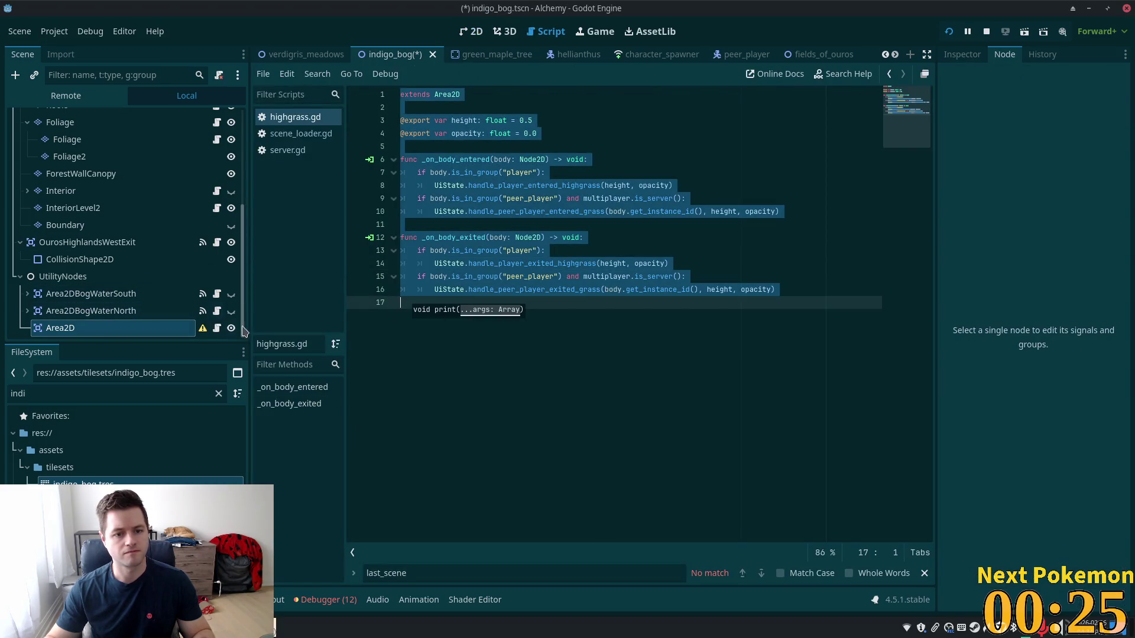
pyautogui.click(94, 328)
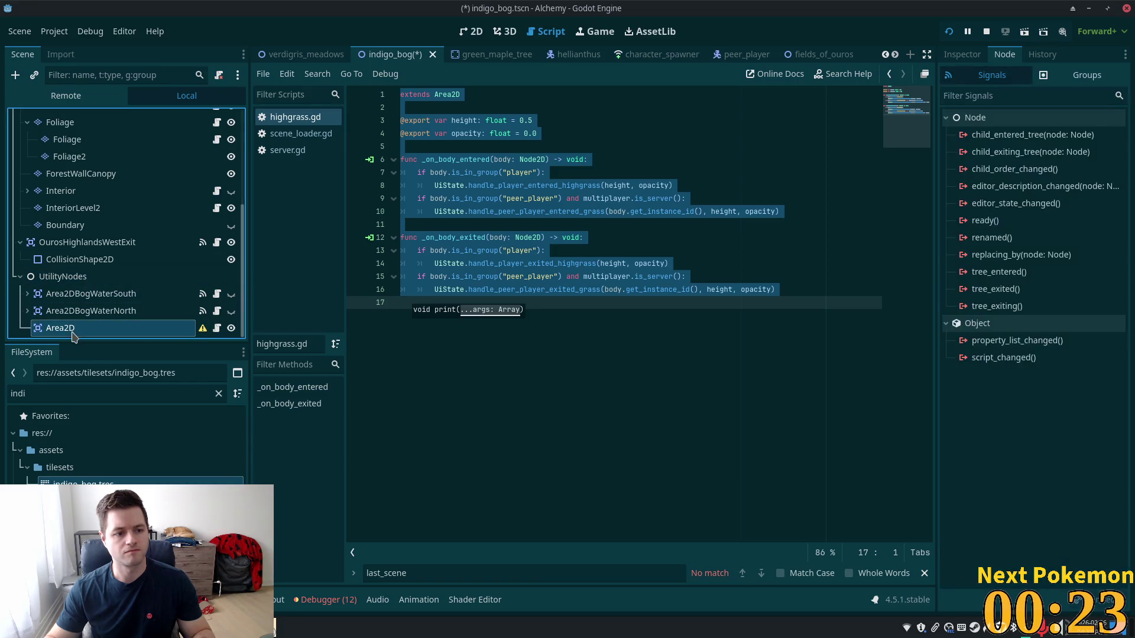
pyautogui.hotkey('ctrl', 'a')
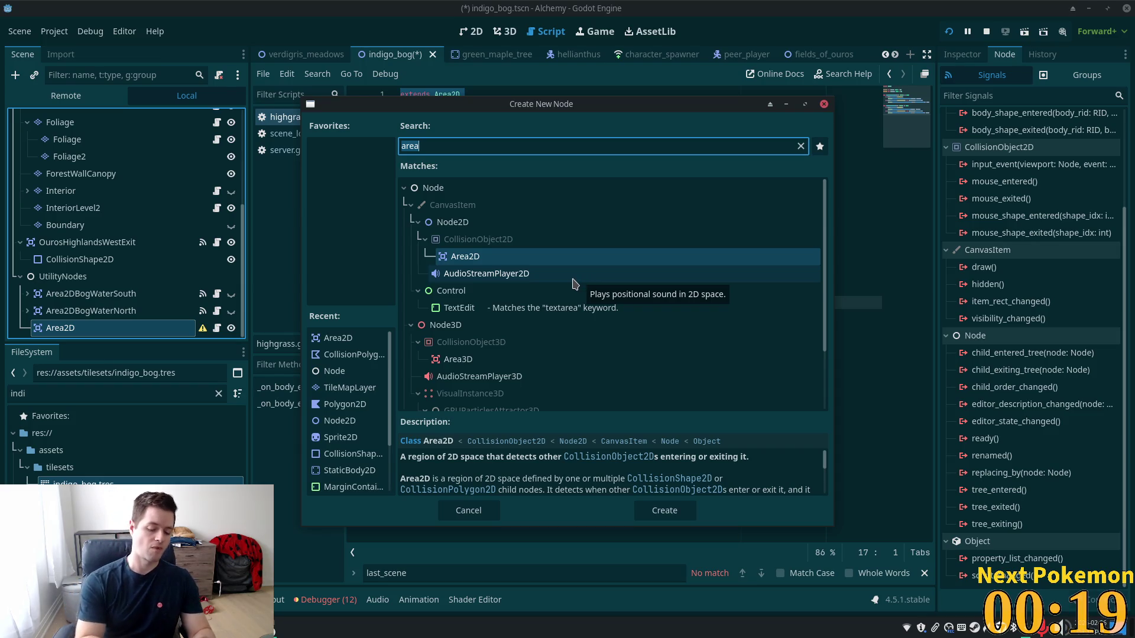
# Add a CollisionPolygon2D child, zoom the 2D view onto the mud island, and show its Inspector
pyautogui.write('poly')
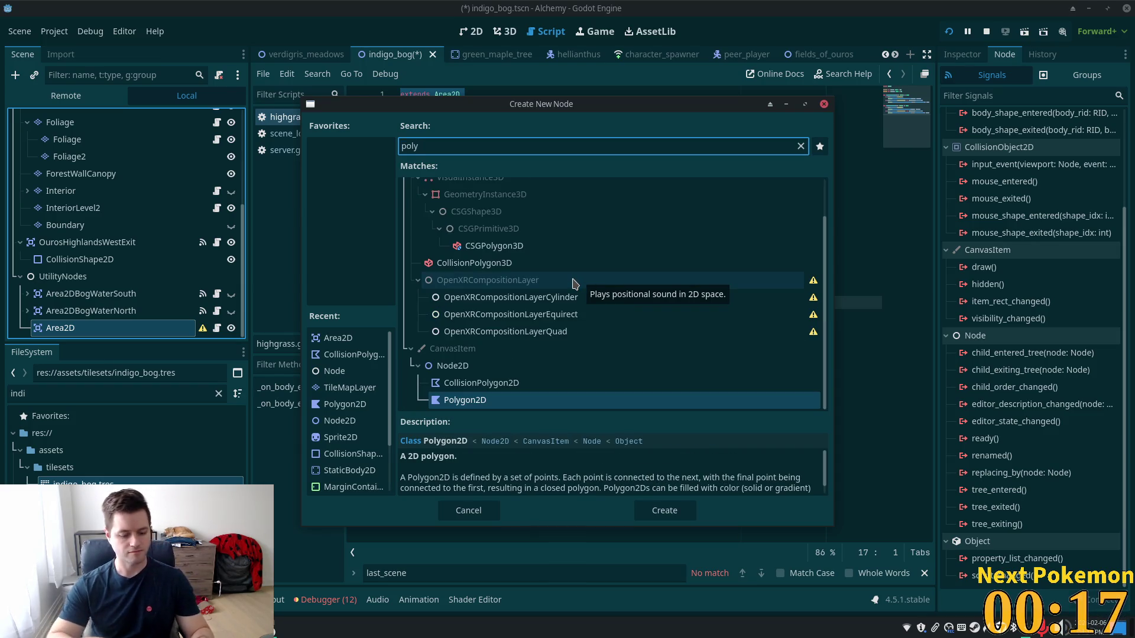
pyautogui.doubleClick(509, 383)
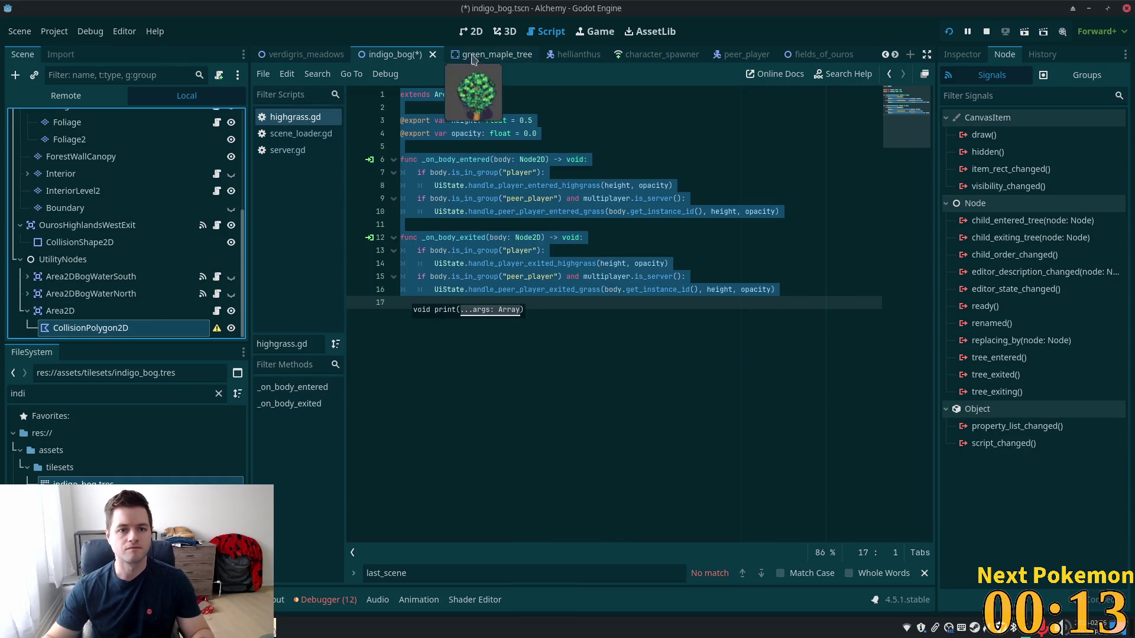
pyautogui.click(471, 31)
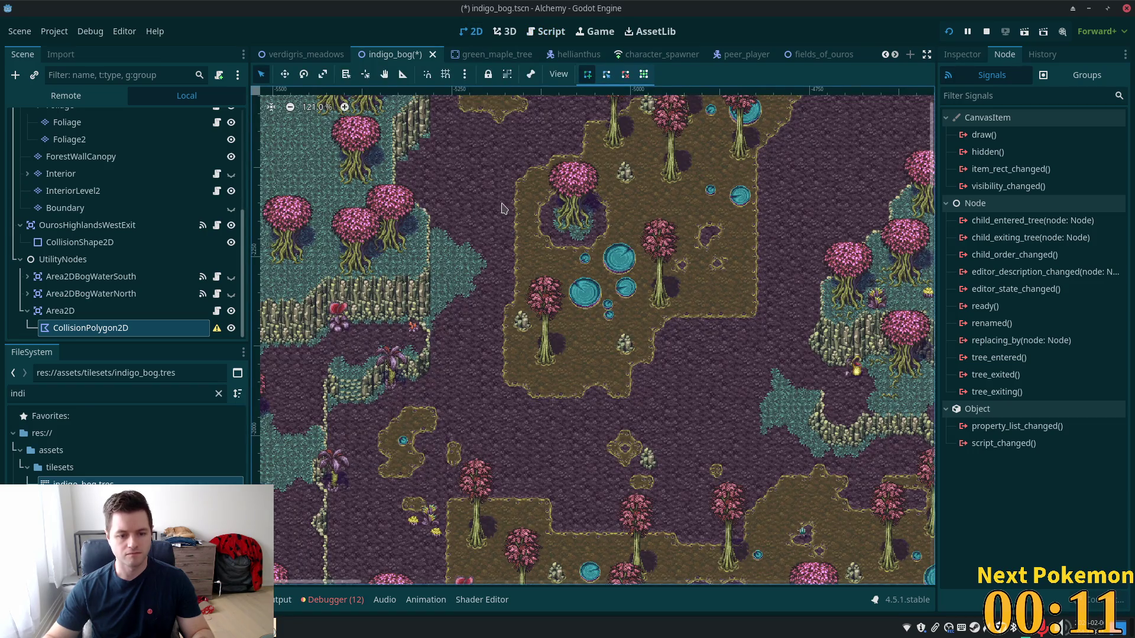
pyautogui.scroll(3, 591, 284)
pyautogui.keyDown('ctrl'); pyautogui.scroll(3, 718, 368); pyautogui.keyUp('ctrl')
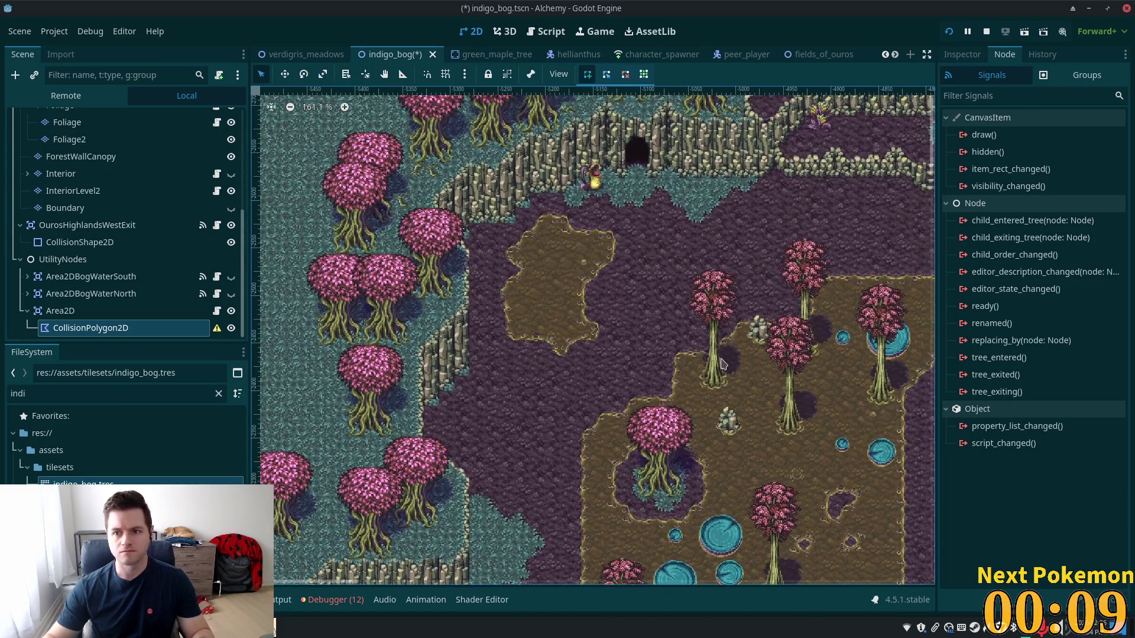
pyautogui.click(961, 54)
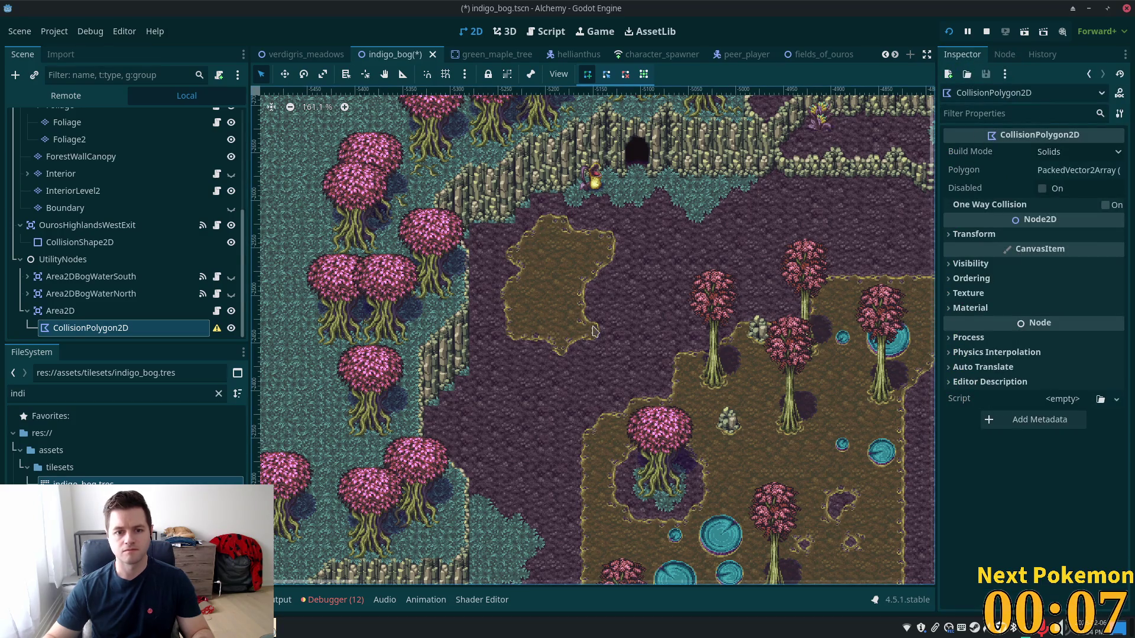
pyautogui.scroll(5, 594, 330)
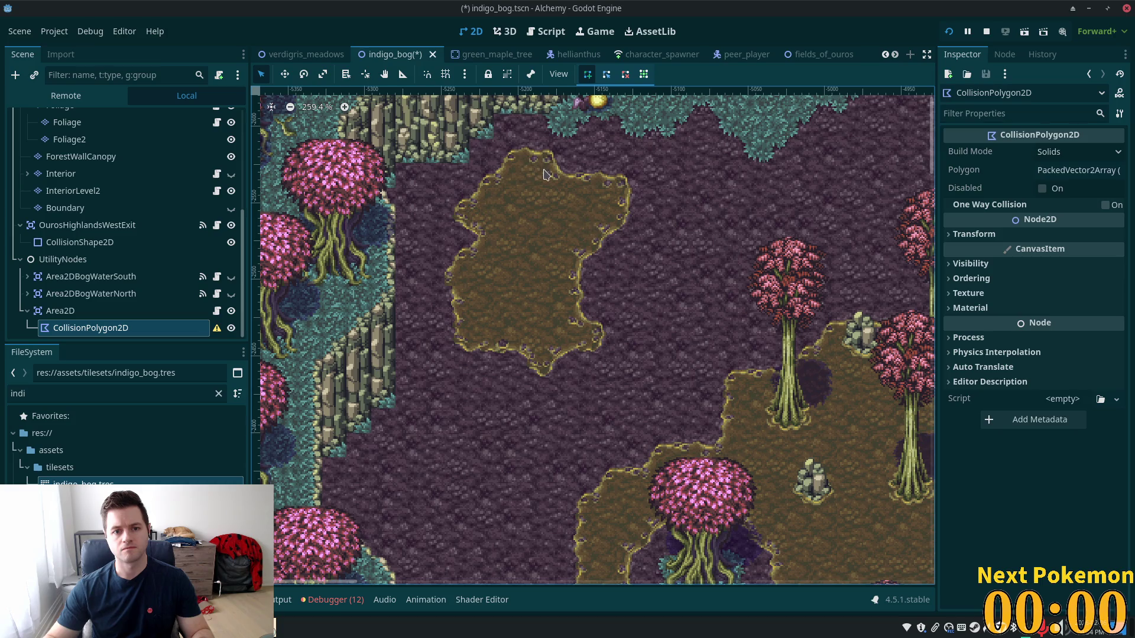
# Place five polygon points along the island's top edge, upper-left corner and left edge
pyautogui.click(544, 170)
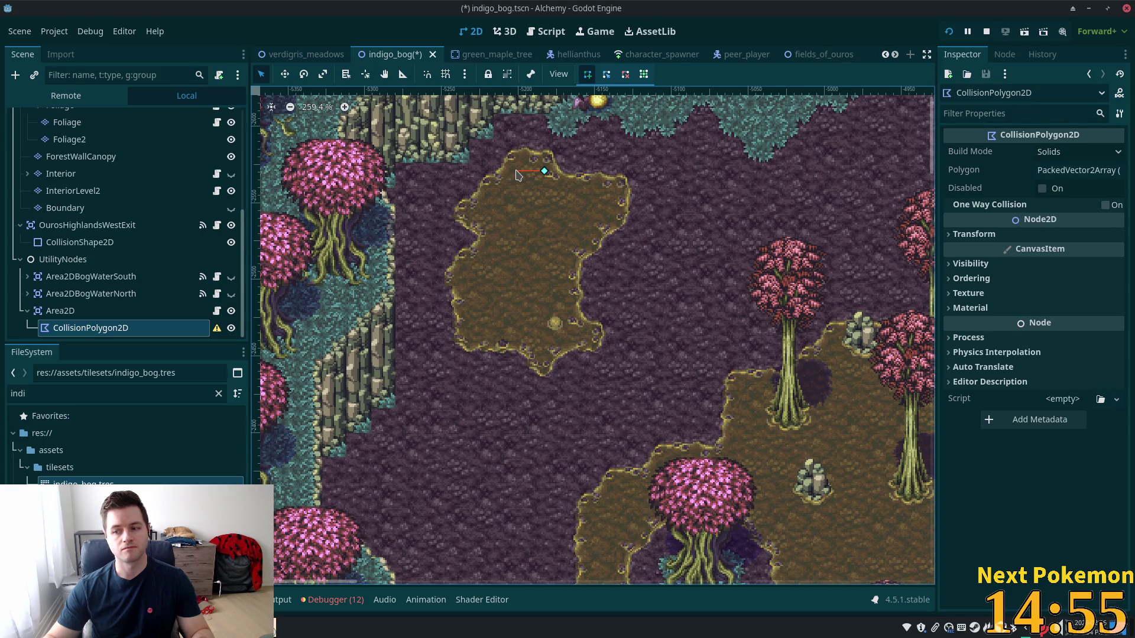
pyautogui.click(517, 172)
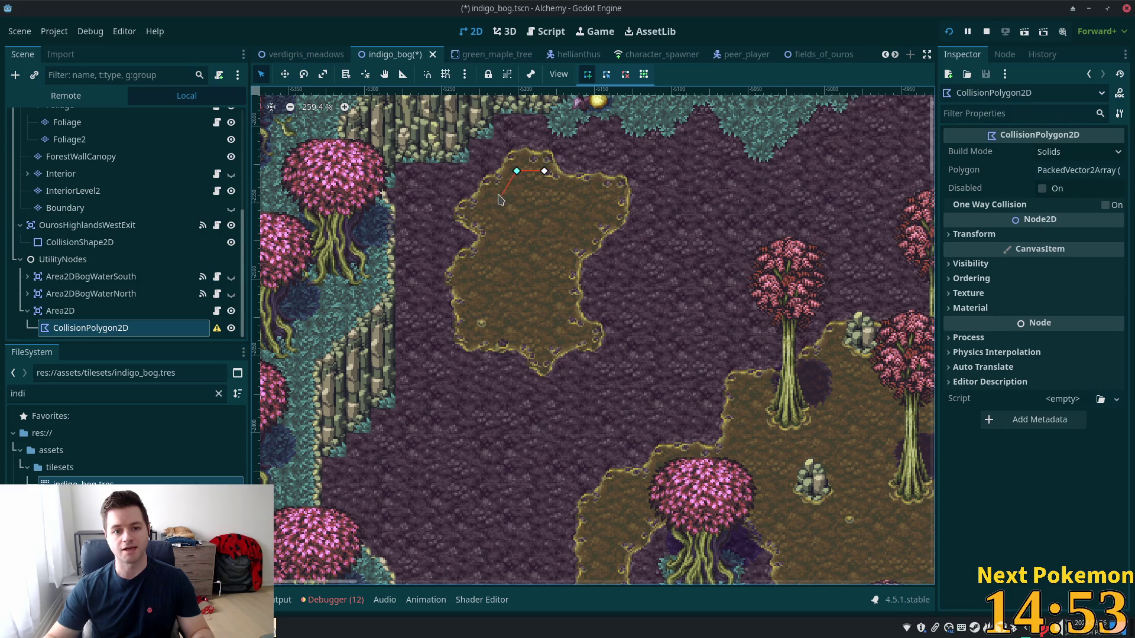
pyautogui.click(503, 190)
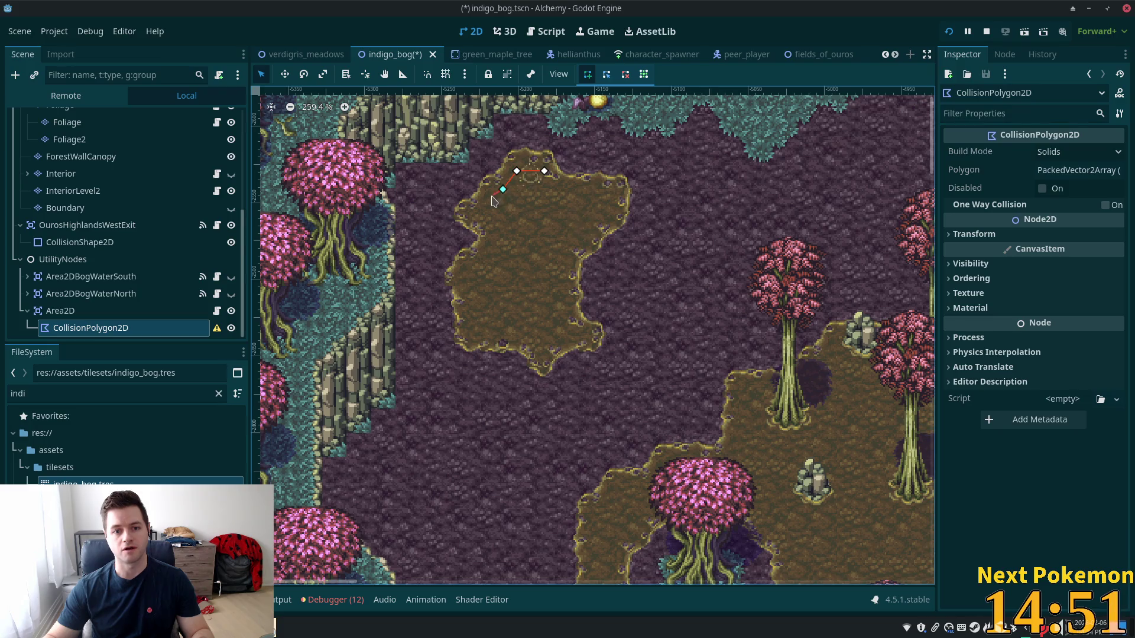
pyautogui.click(478, 211)
pyautogui.click(497, 232)
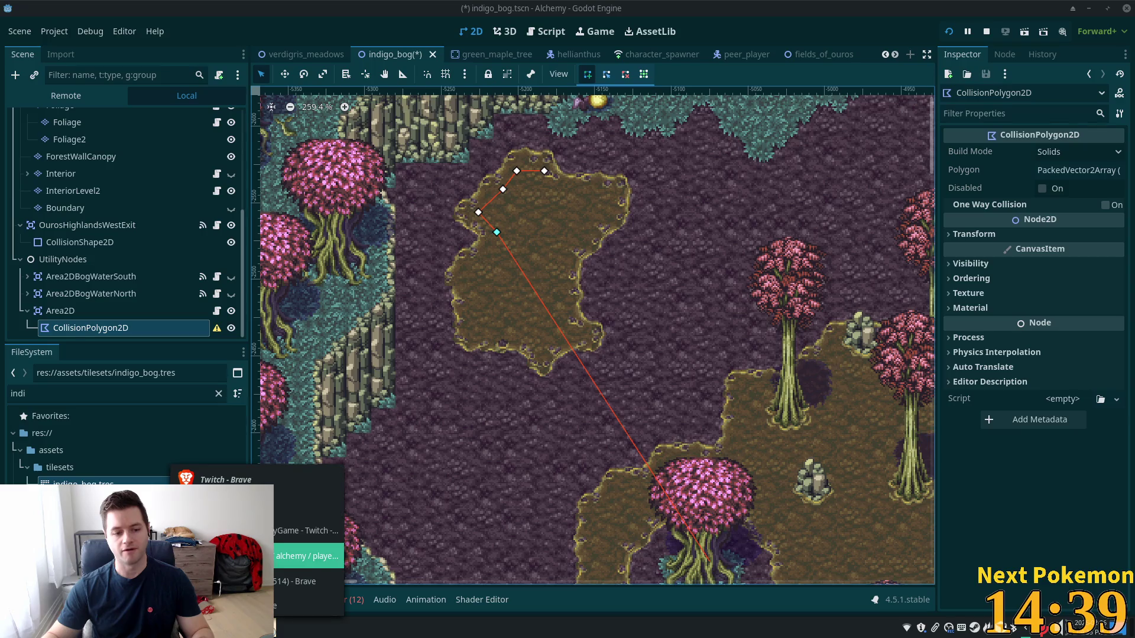
# Bring up the Pokémon game popup and clear the search to reload the full list
pyautogui.hotkey('alt', 'Tab')
pyautogui.click(278, 148)
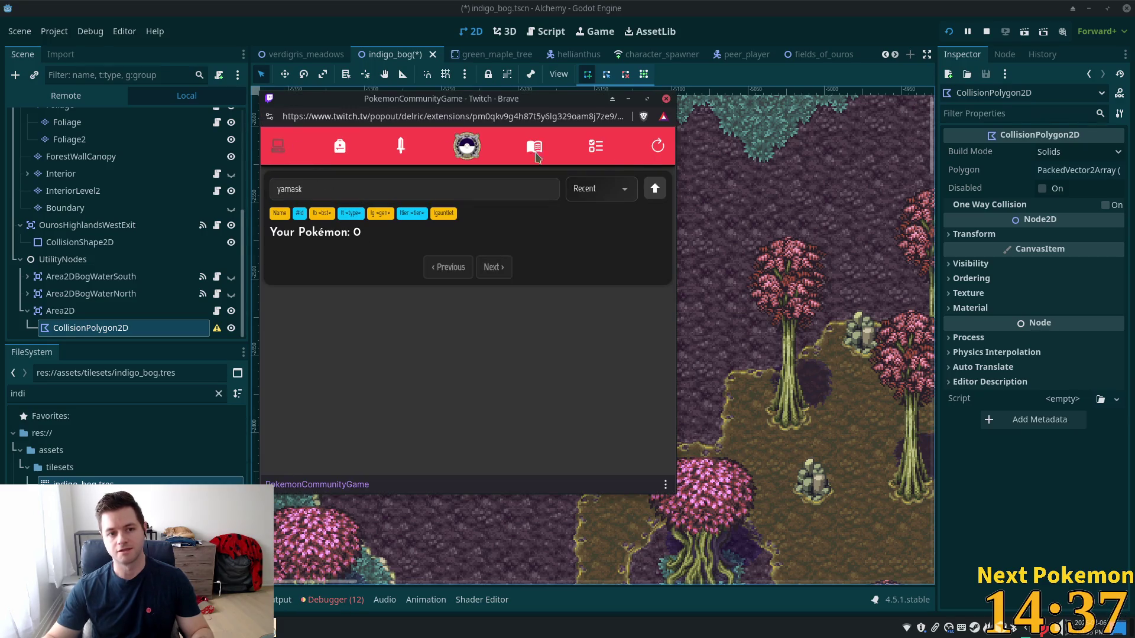
pyautogui.click(658, 146)
pyautogui.click(659, 147)
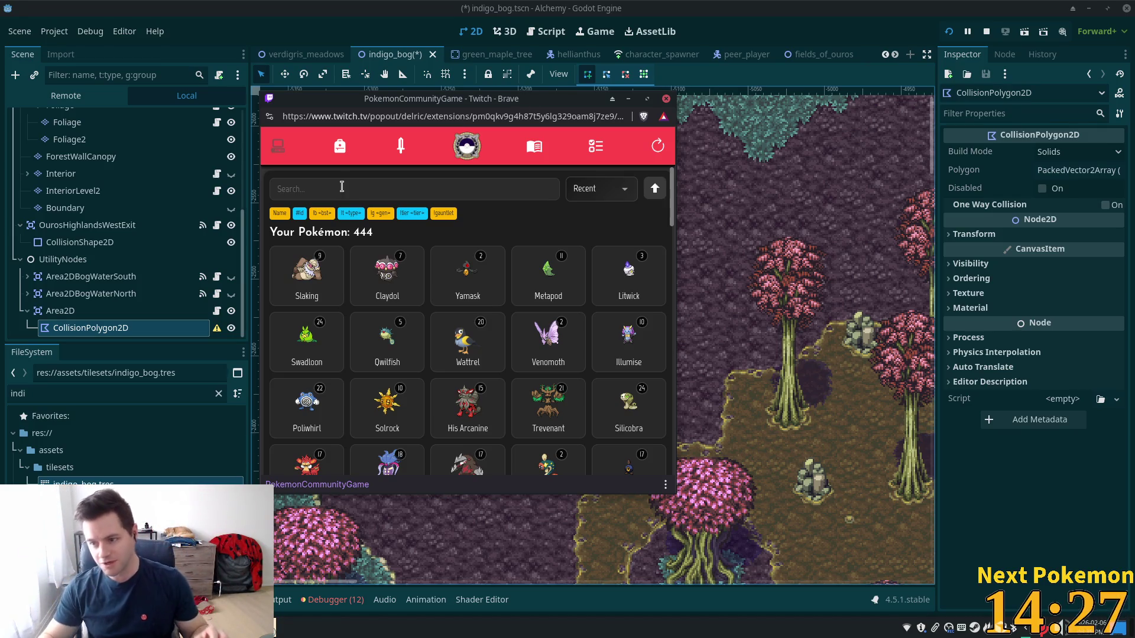
# Ban Slaking from battles and check its species info, noting base stat total 670
pyautogui.click(332, 293)
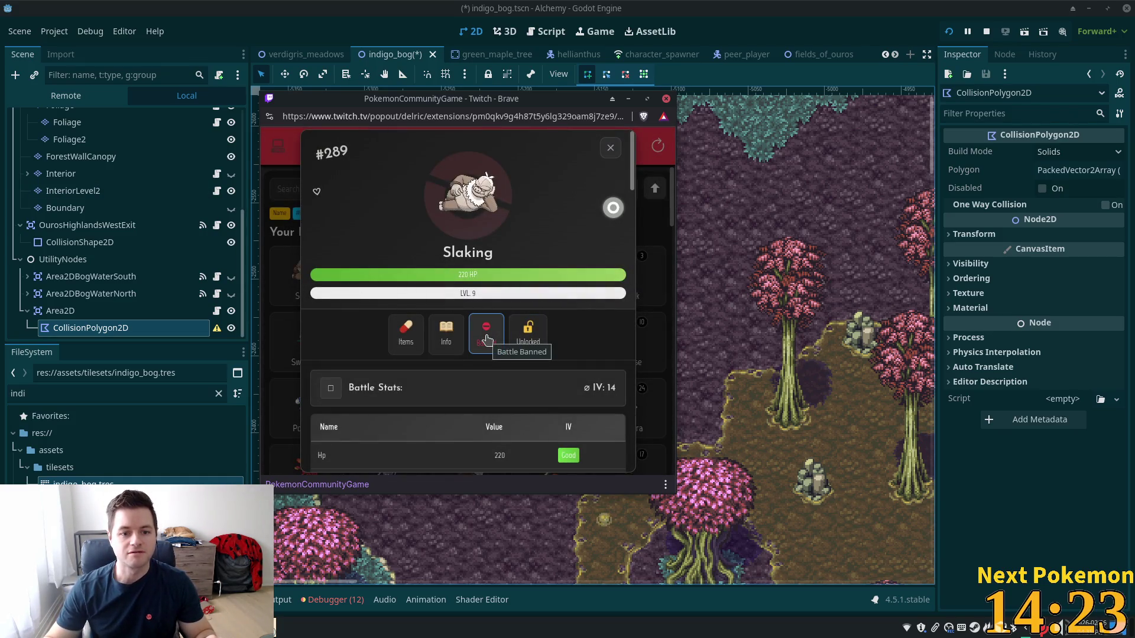
pyautogui.click(486, 337)
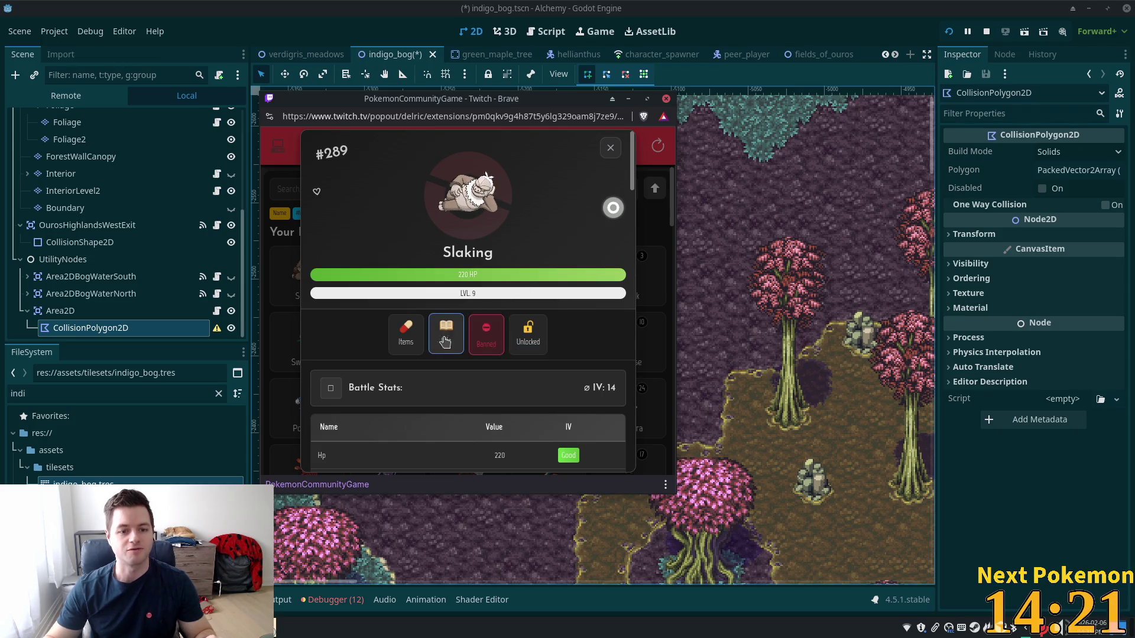
pyautogui.click(449, 340)
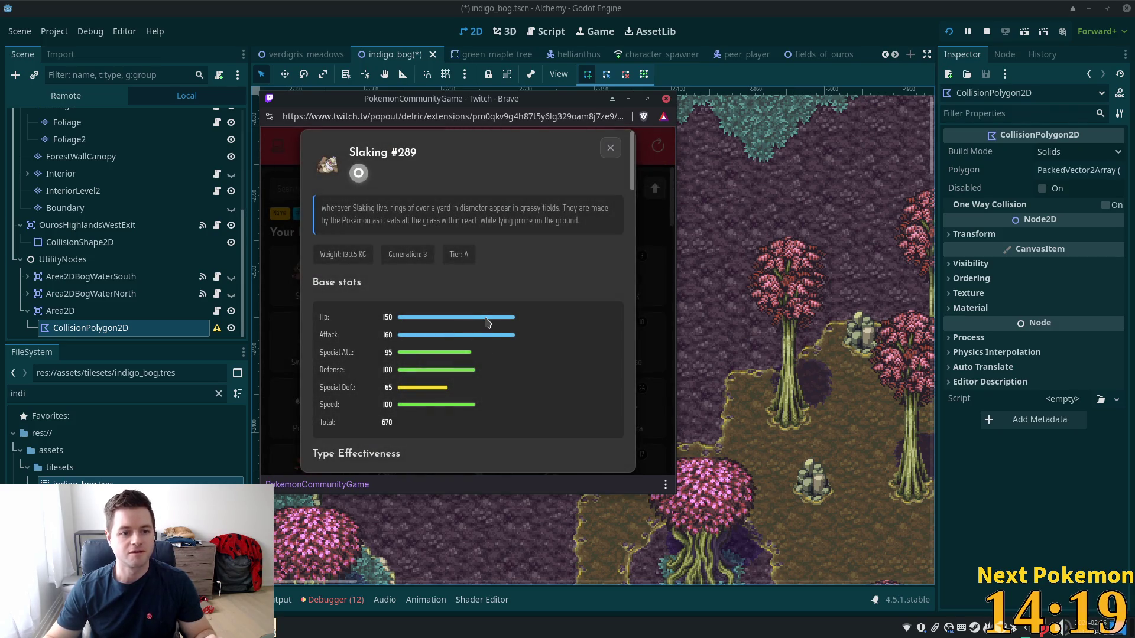
pyautogui.scroll(-2, 486, 320)
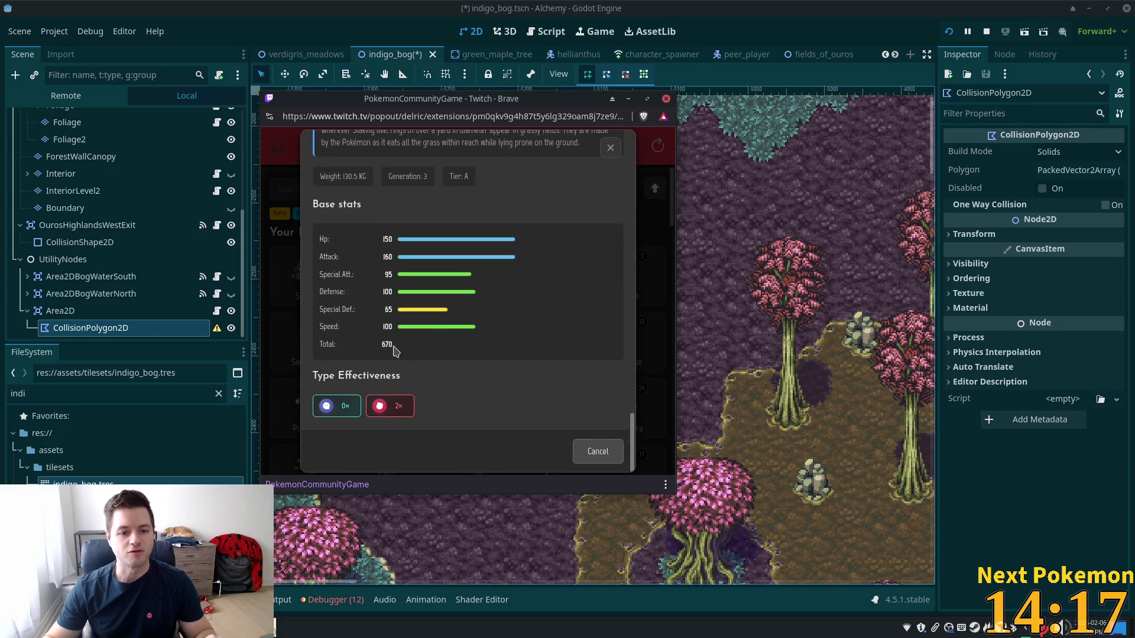
pyautogui.doubleClick(387, 345)
pyautogui.scroll(2, 500, 329)
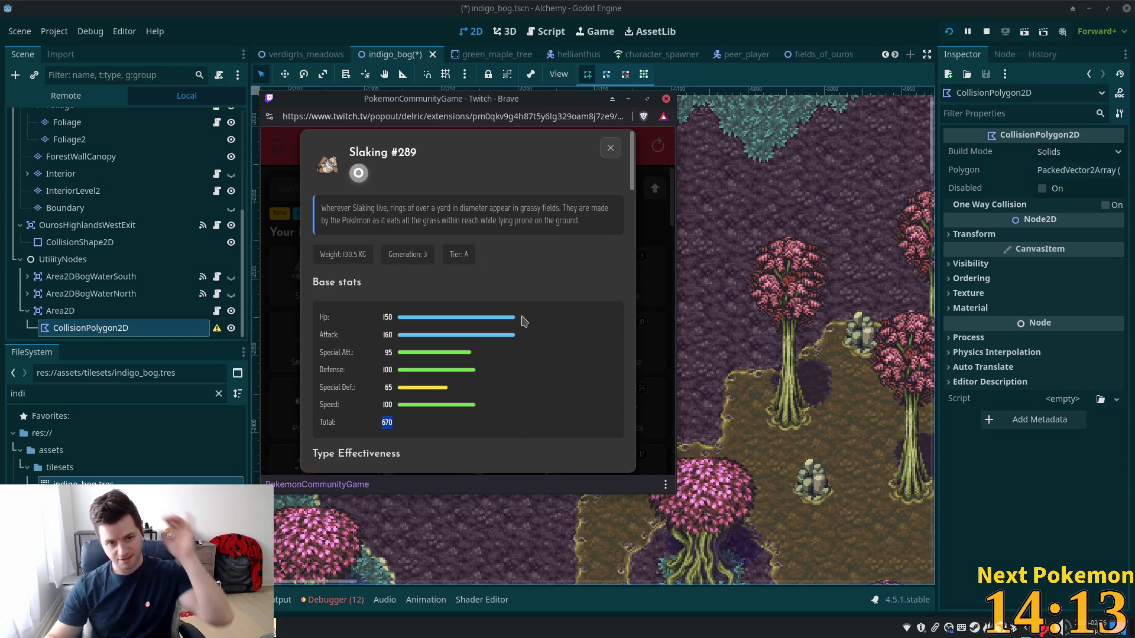
pyautogui.click(610, 147)
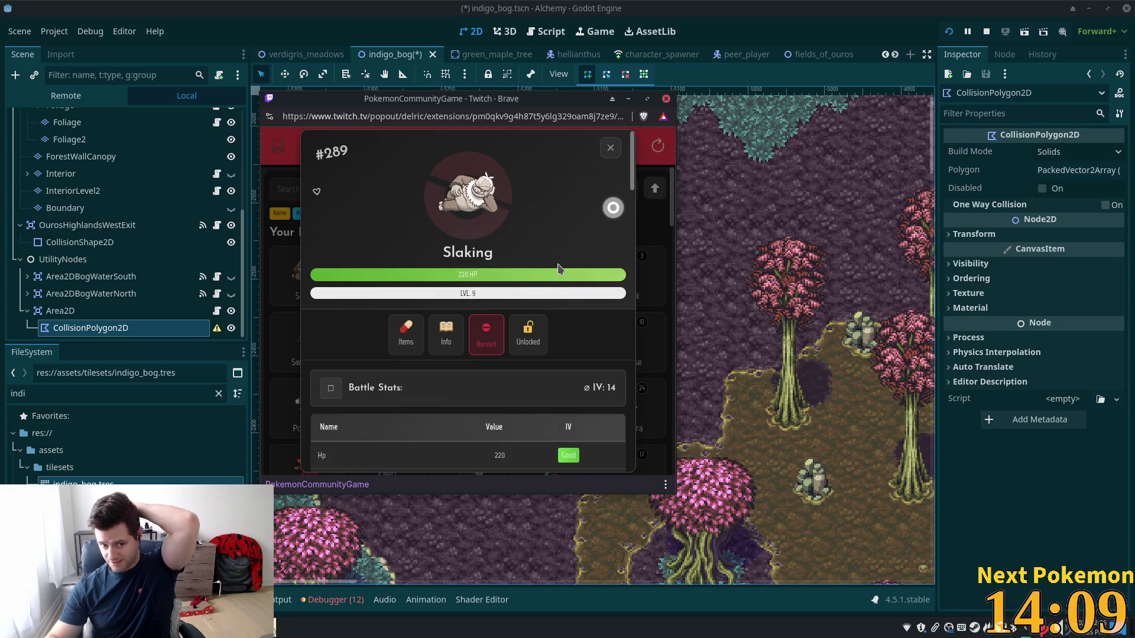
# Review and close Slaking's details, then open the list's sort options
pyautogui.scroll(-3, 558, 265)
pyautogui.scroll(-3, 557, 268)
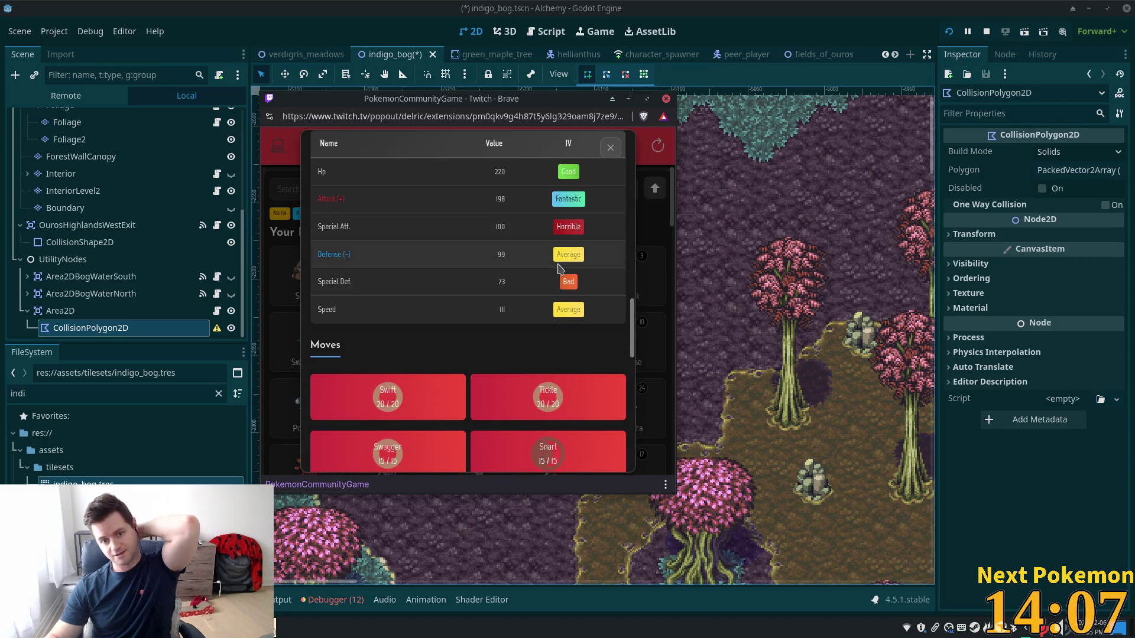
pyautogui.scroll(-4, 549, 279)
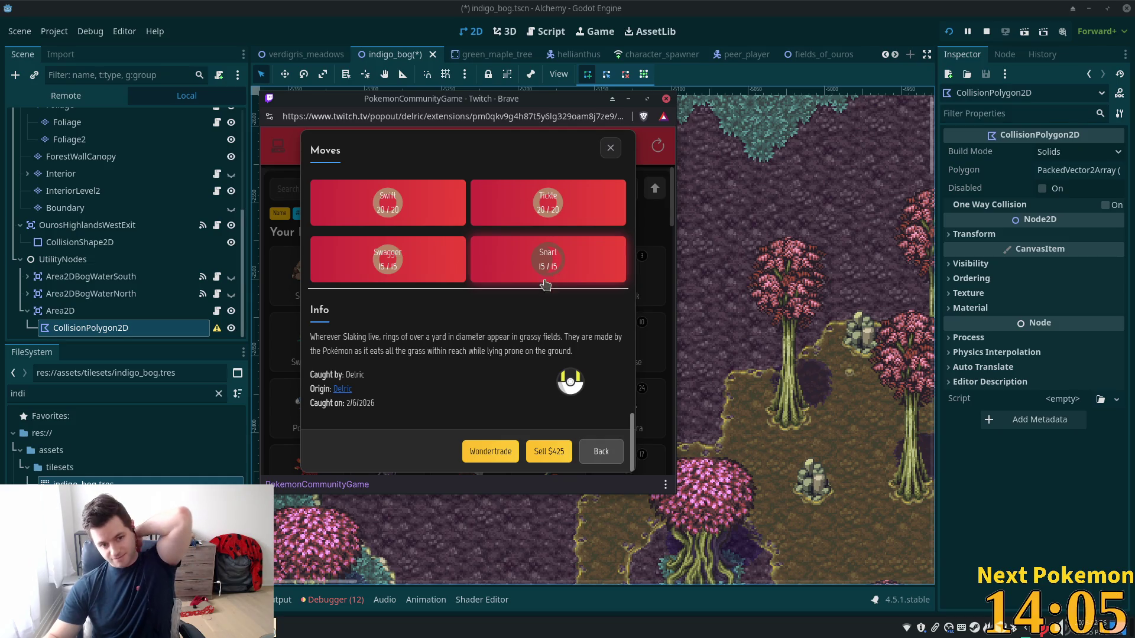
pyautogui.scroll(6, 532, 319)
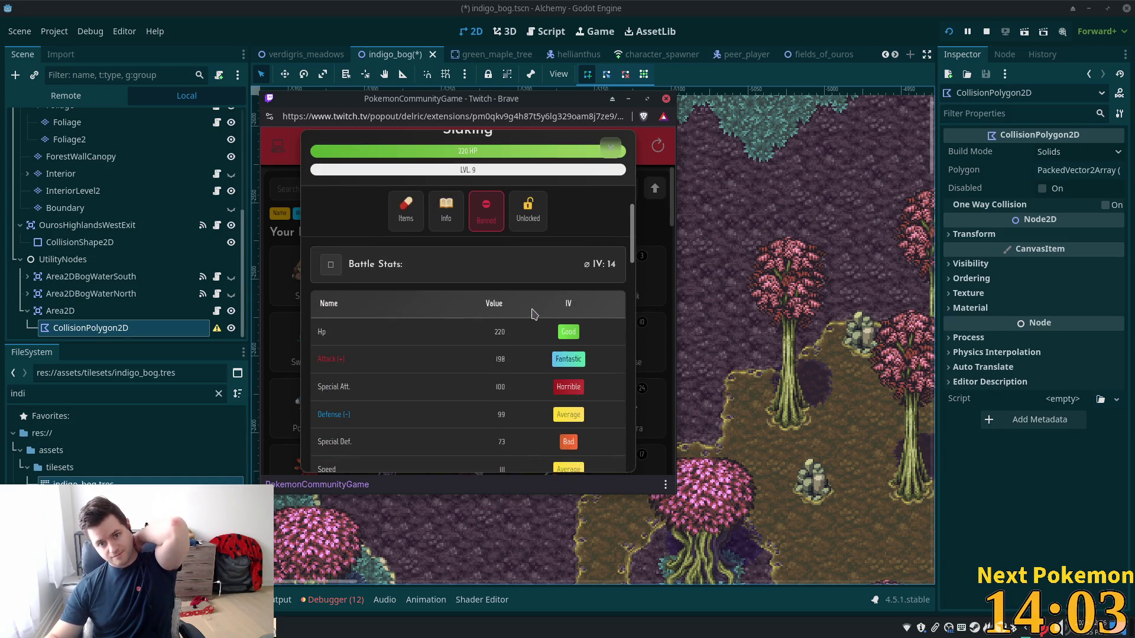
pyautogui.scroll(3, 532, 313)
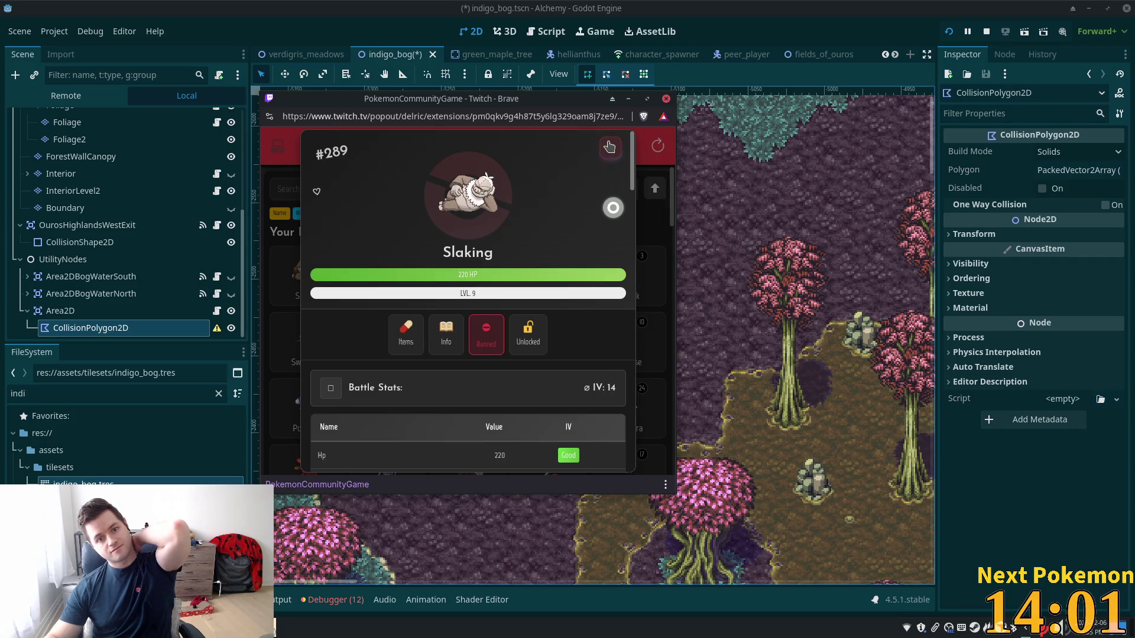
pyautogui.click(606, 148)
pyautogui.click(599, 188)
pyautogui.scroll(-3, 609, 272)
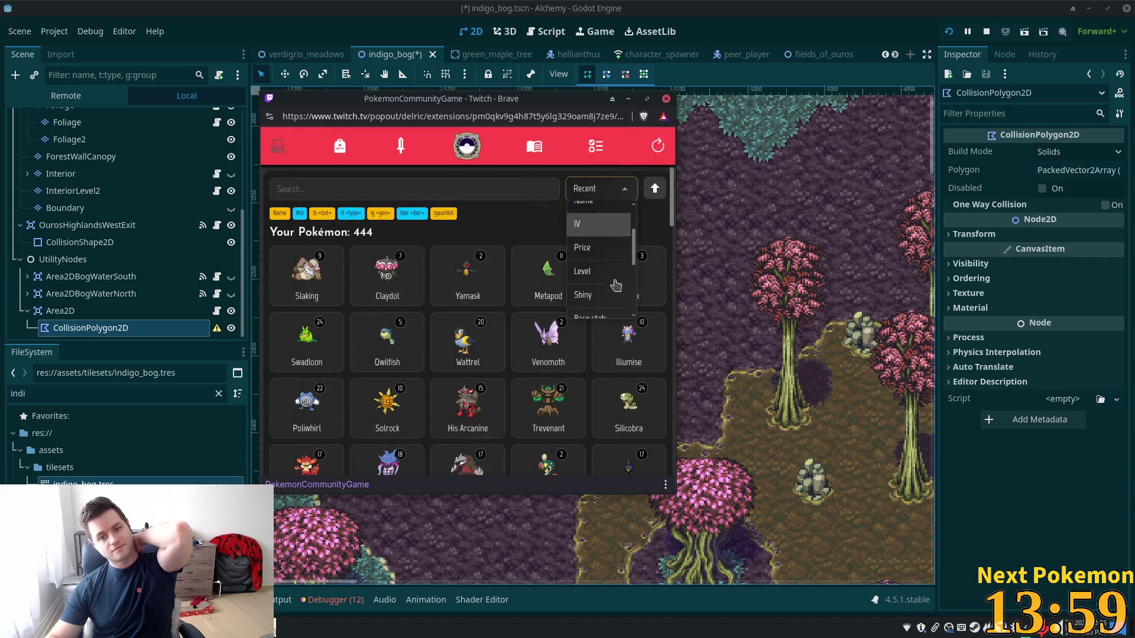
# Sort the 444 Pokémon by base stats, recheck Slaking's info, then close the card and Twitch popup
pyautogui.click(609, 243)
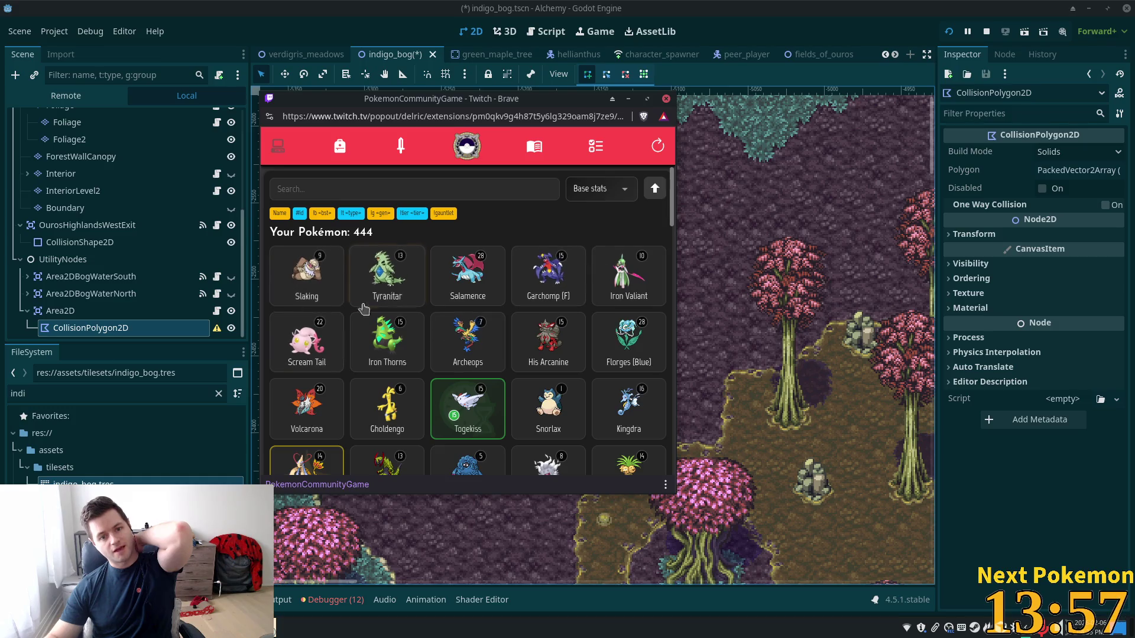
pyautogui.click(324, 289)
pyautogui.click(434, 335)
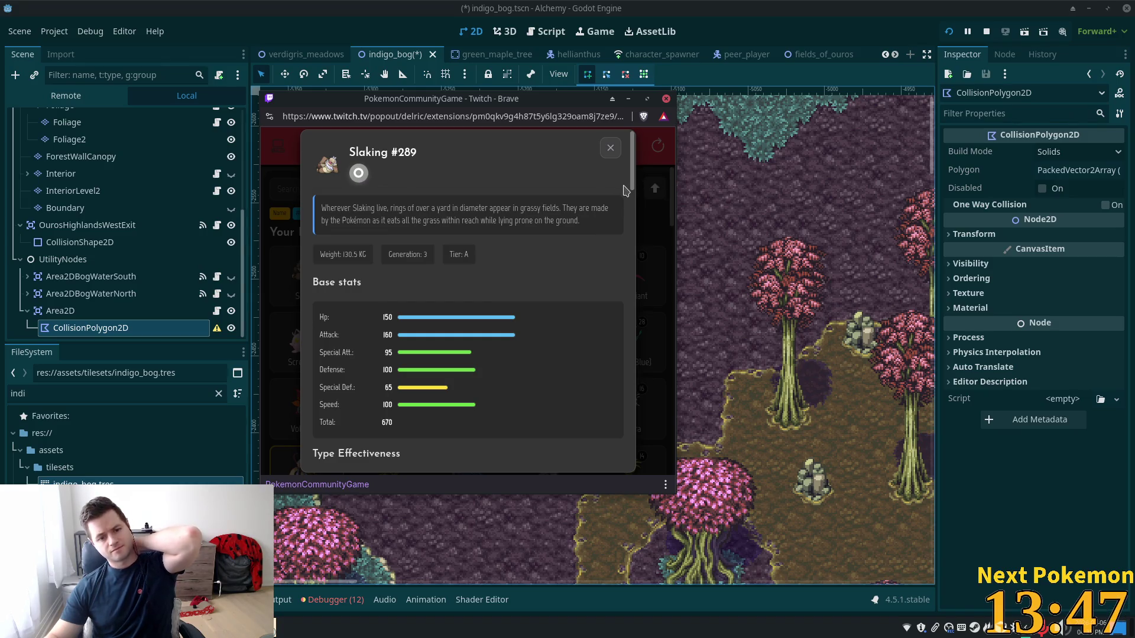
pyautogui.click(610, 147)
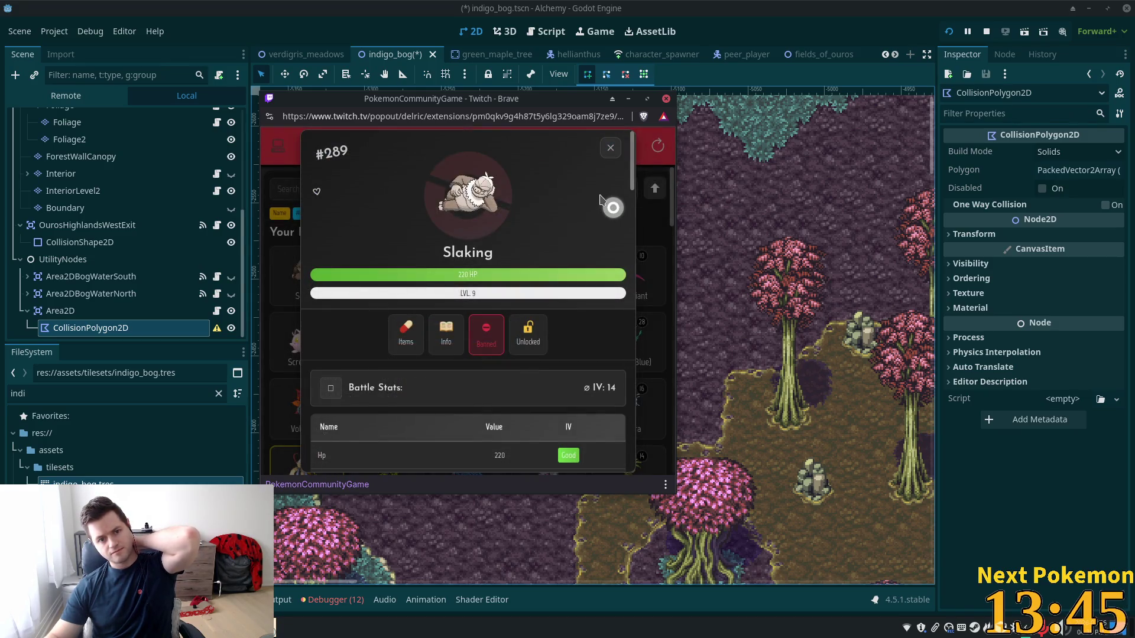
pyautogui.click(609, 149)
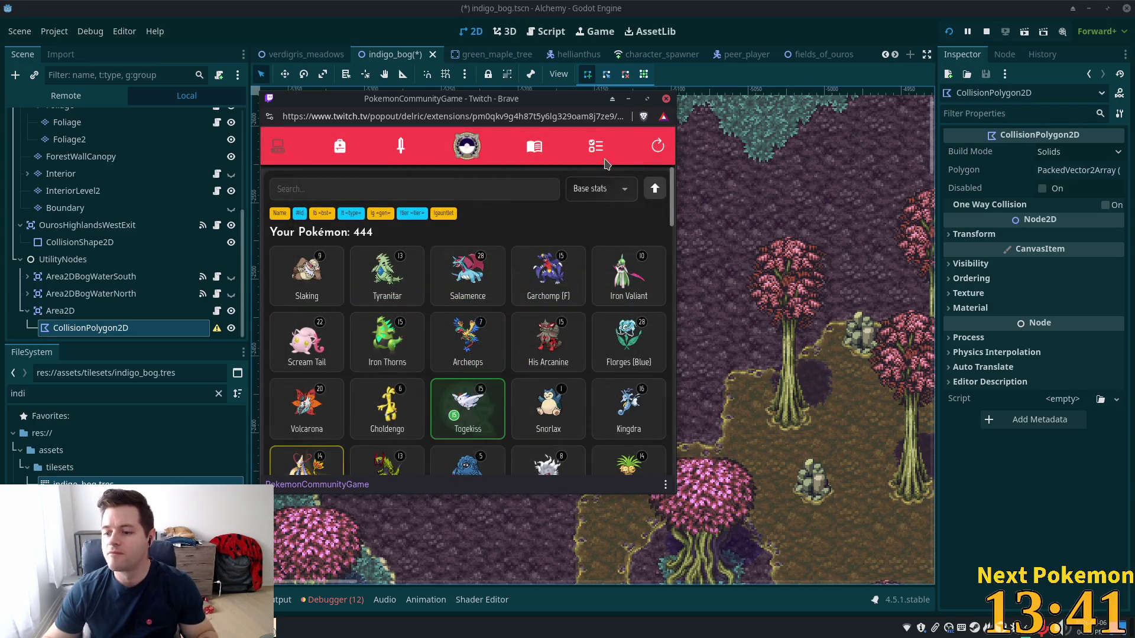
pyautogui.click(765, 39)
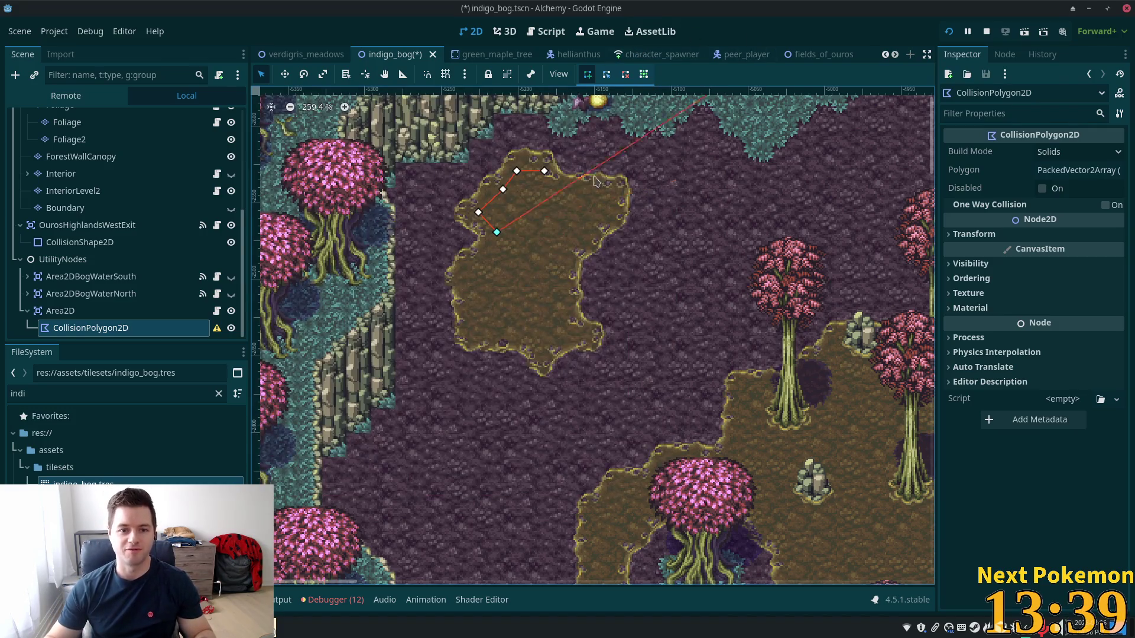
# Add eight more vertices around the mud island's left, bottom and right edges, then close on the first vertex
pyautogui.click(489, 254)
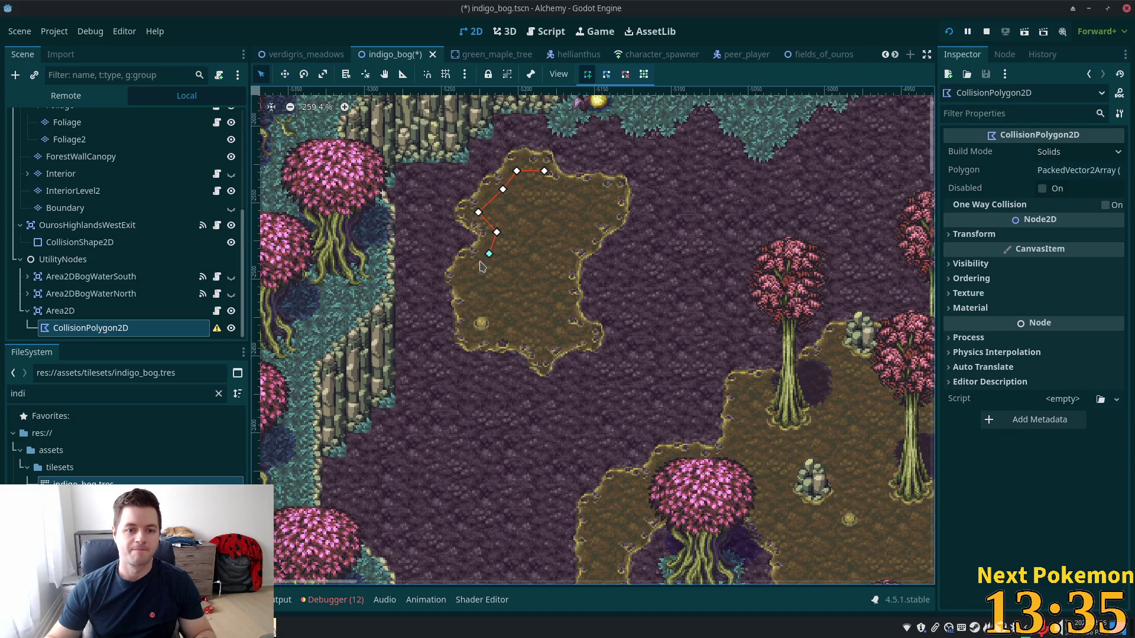
pyautogui.click(466, 275)
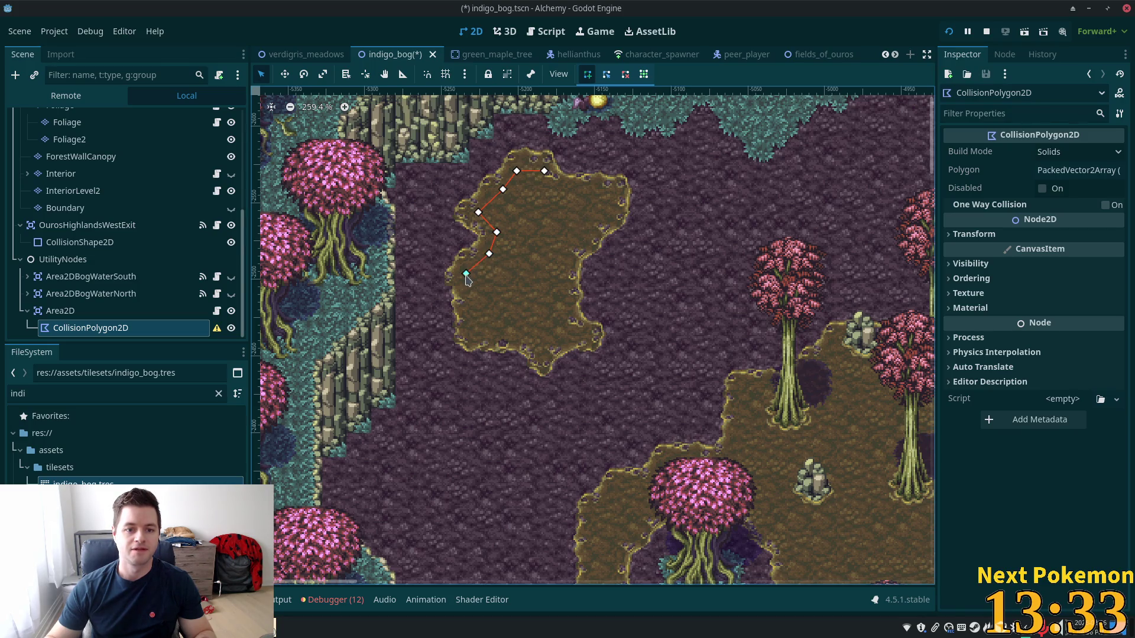
pyautogui.click(472, 334)
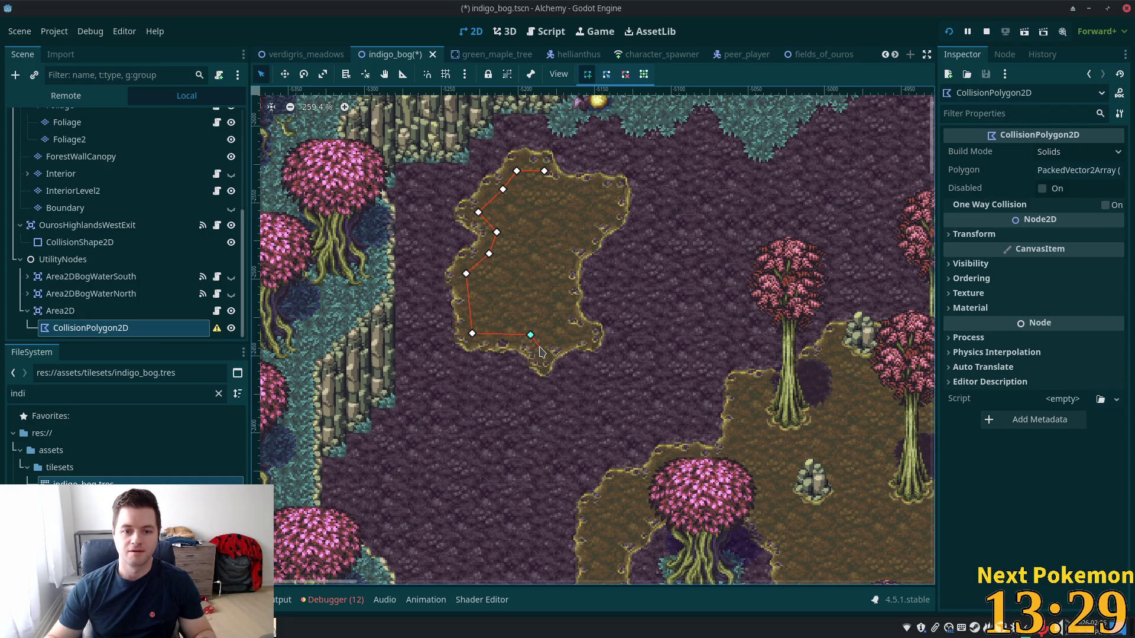
pyautogui.click(576, 336)
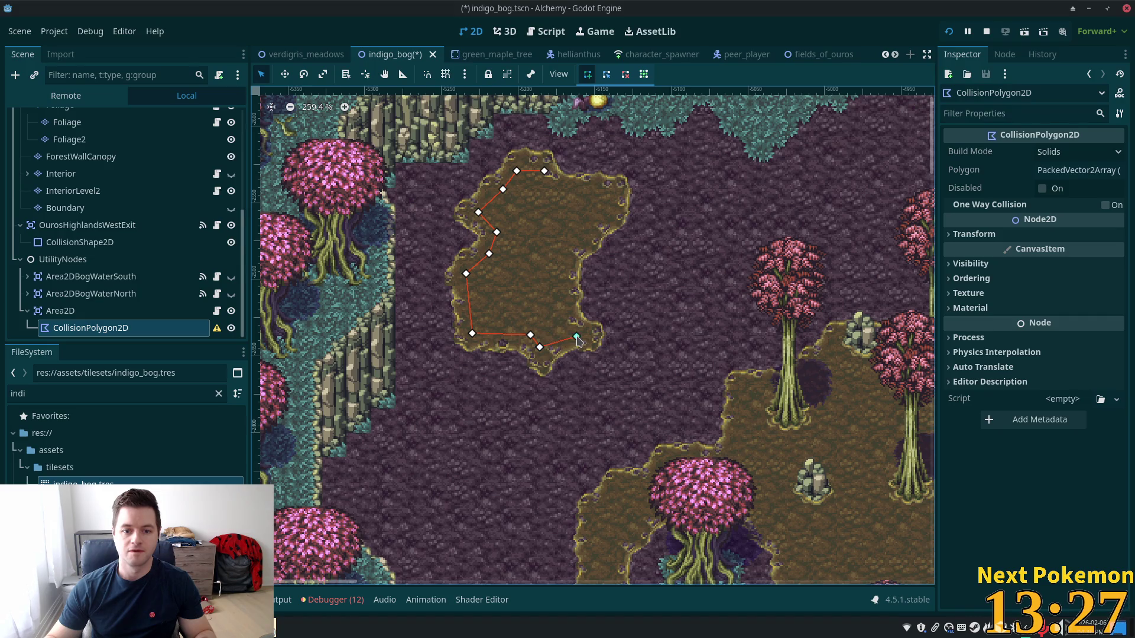
pyautogui.click(558, 304)
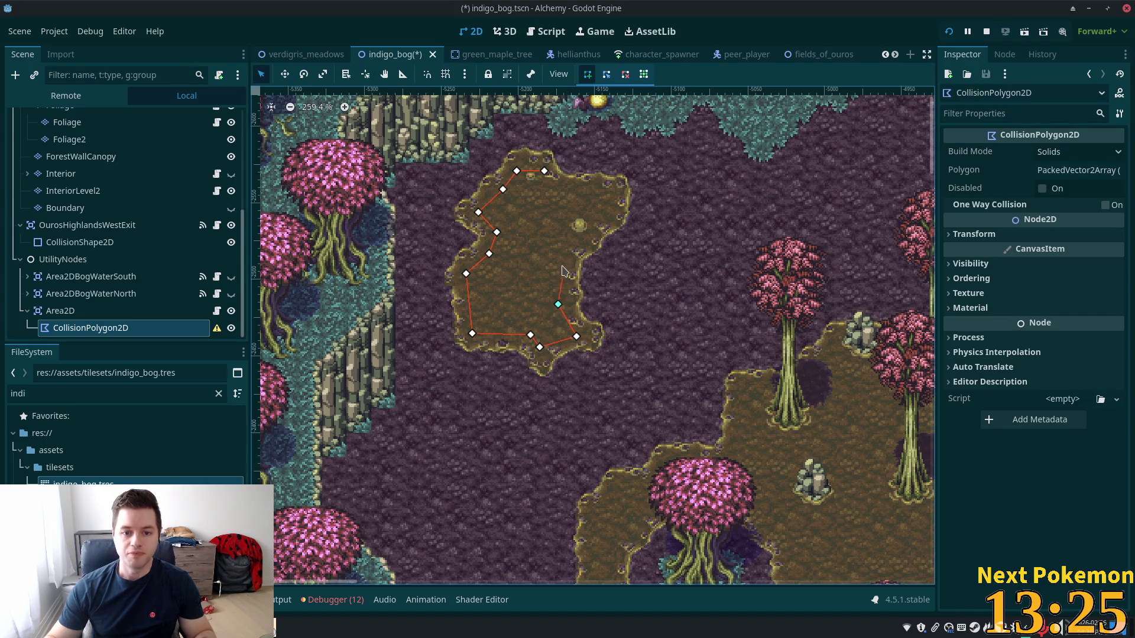
pyautogui.click(562, 254)
pyautogui.click(611, 219)
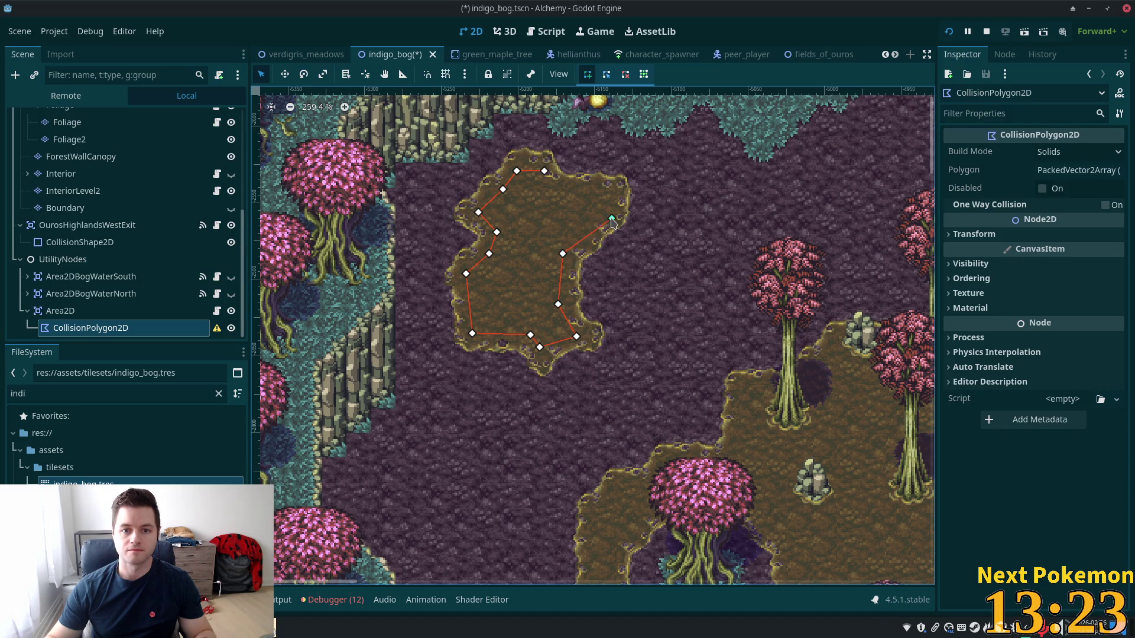
pyautogui.click(614, 191)
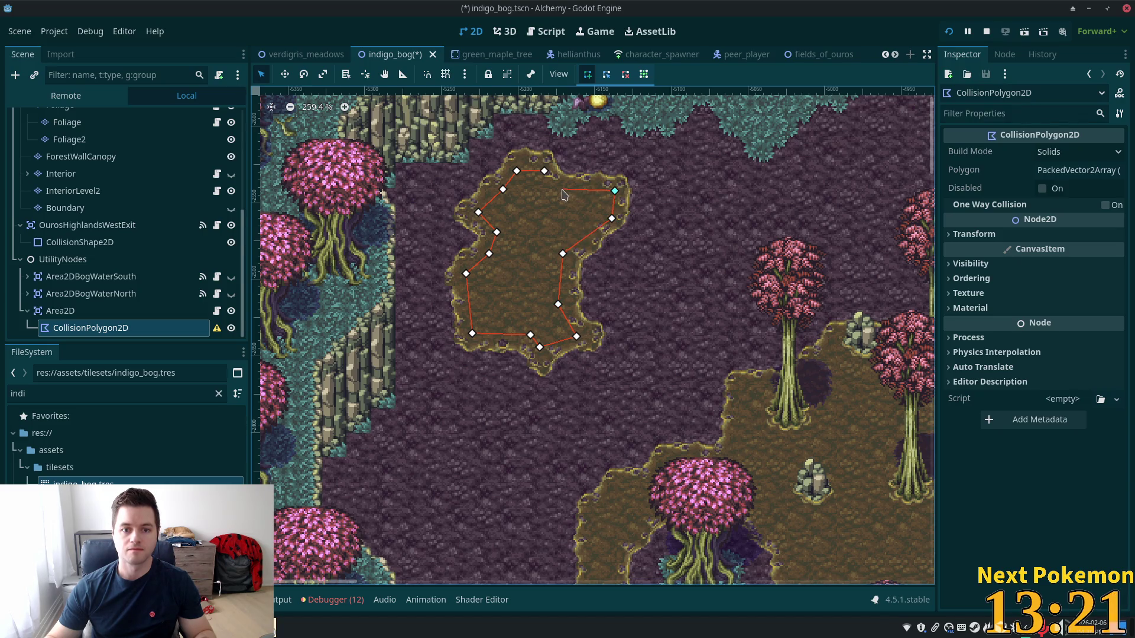
pyautogui.click(543, 172)
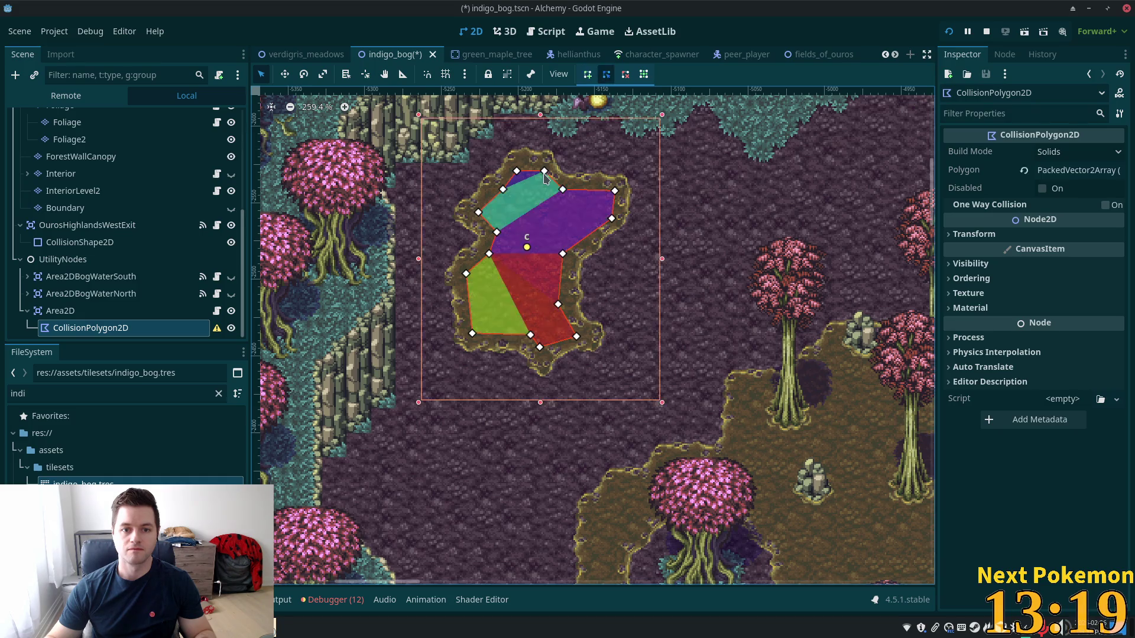
# Zoom to the blue-pool island and reselect the CollisionPolygon2D node in the Scene tree
pyautogui.scroll(-6, 652, 474)
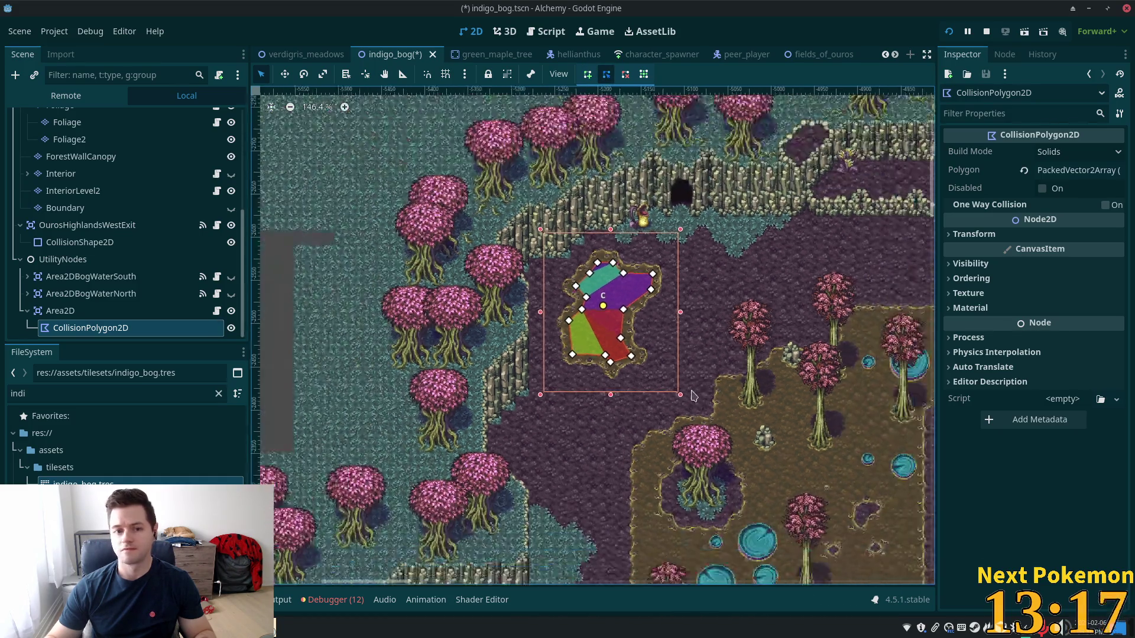
pyautogui.scroll(-5, 651, 474)
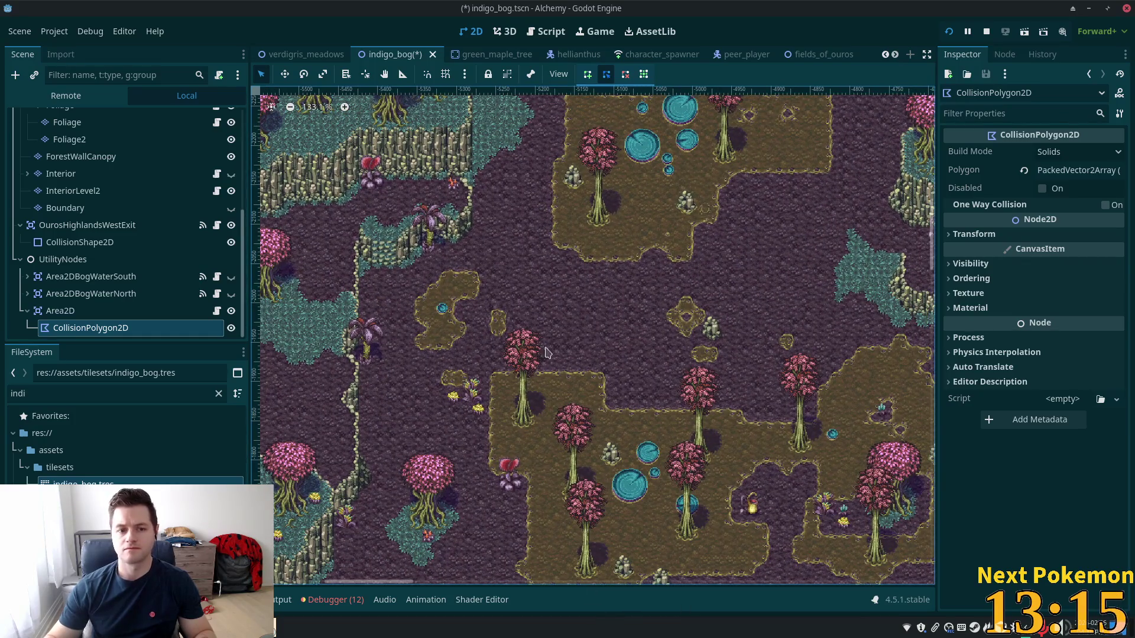
pyautogui.scroll(1, 396, 281)
pyautogui.scroll(11, 434, 286)
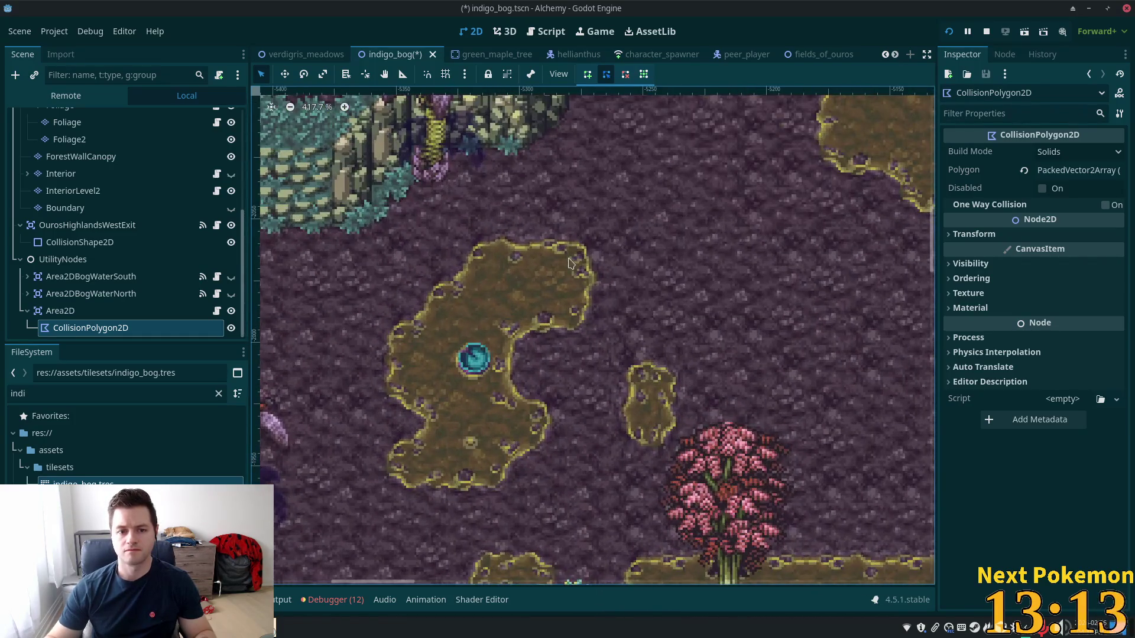
pyautogui.click(552, 272)
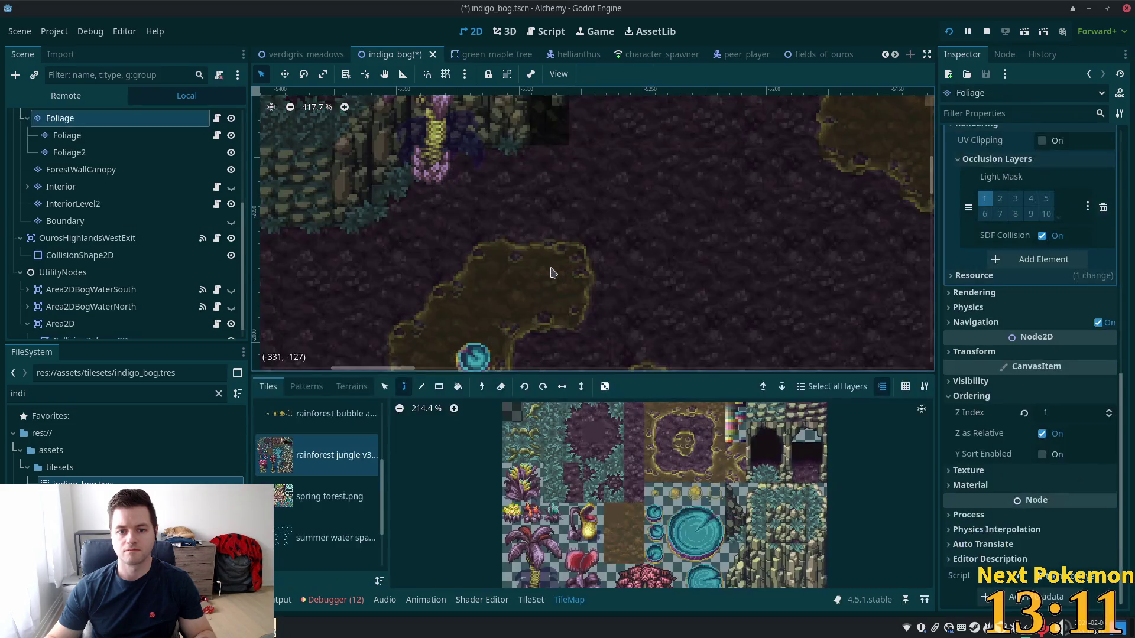
pyautogui.scroll(5, 223, 186)
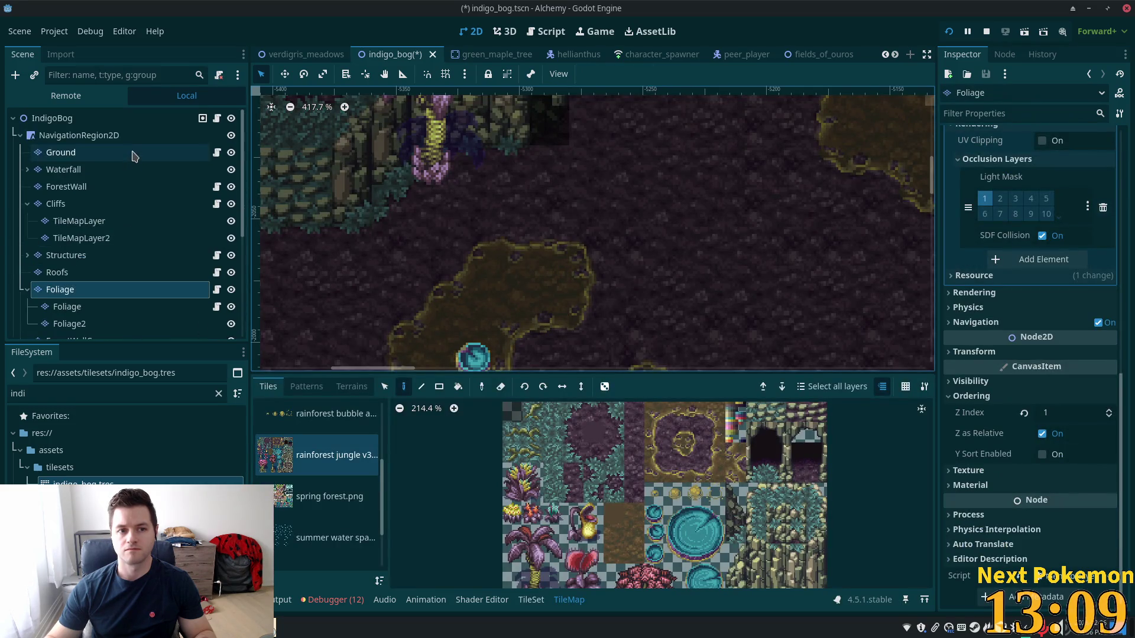
pyautogui.click(95, 118)
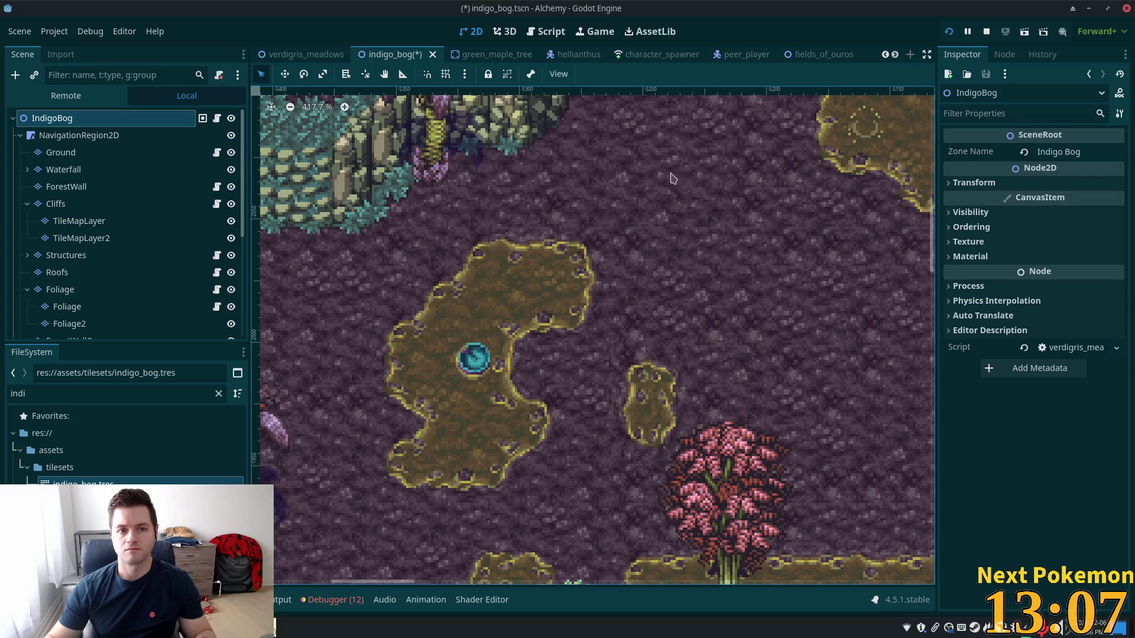
pyautogui.scroll(-5, 119, 236)
pyautogui.click(89, 328)
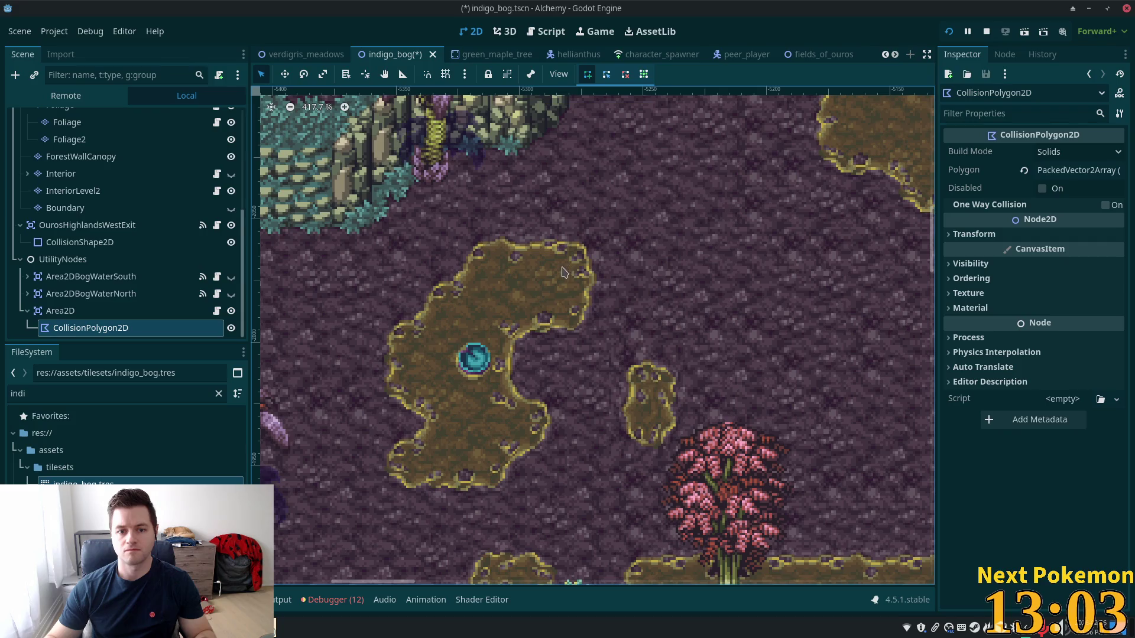
# Trace ten vertices around the blue-pool island, including its inner notch, and close on the first point
pyautogui.click(463, 303)
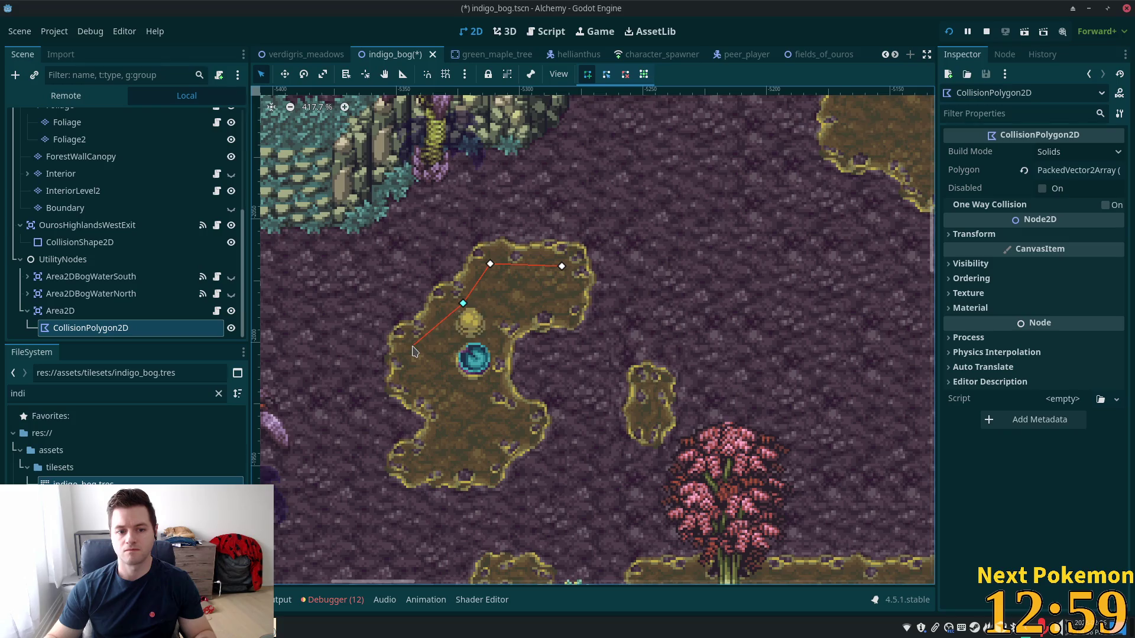
pyautogui.click(411, 345)
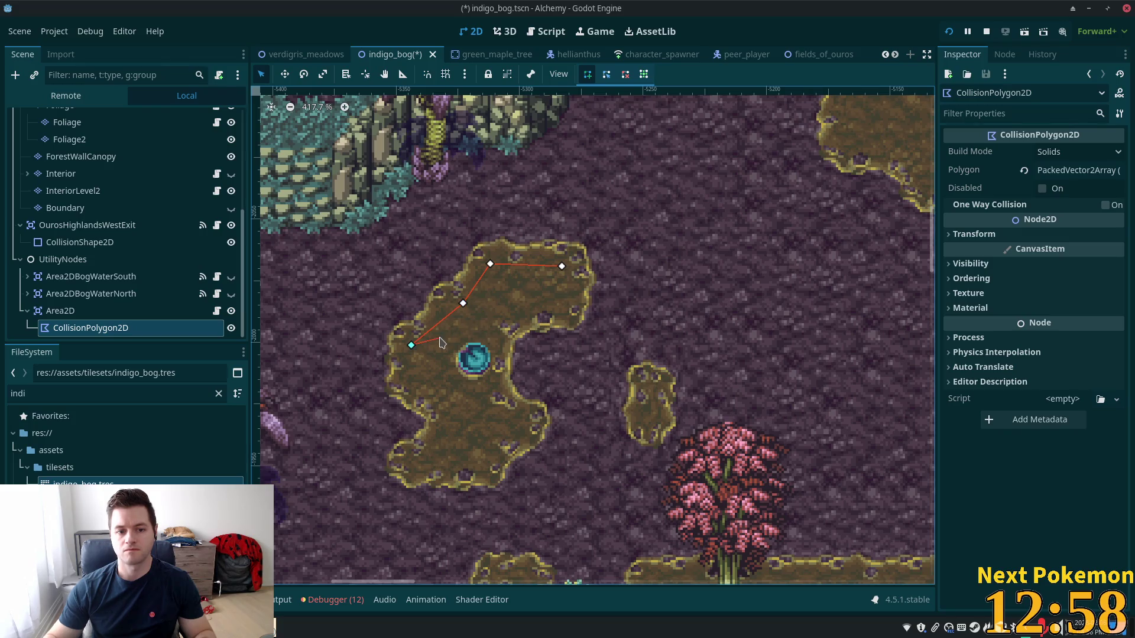
pyautogui.click(408, 377)
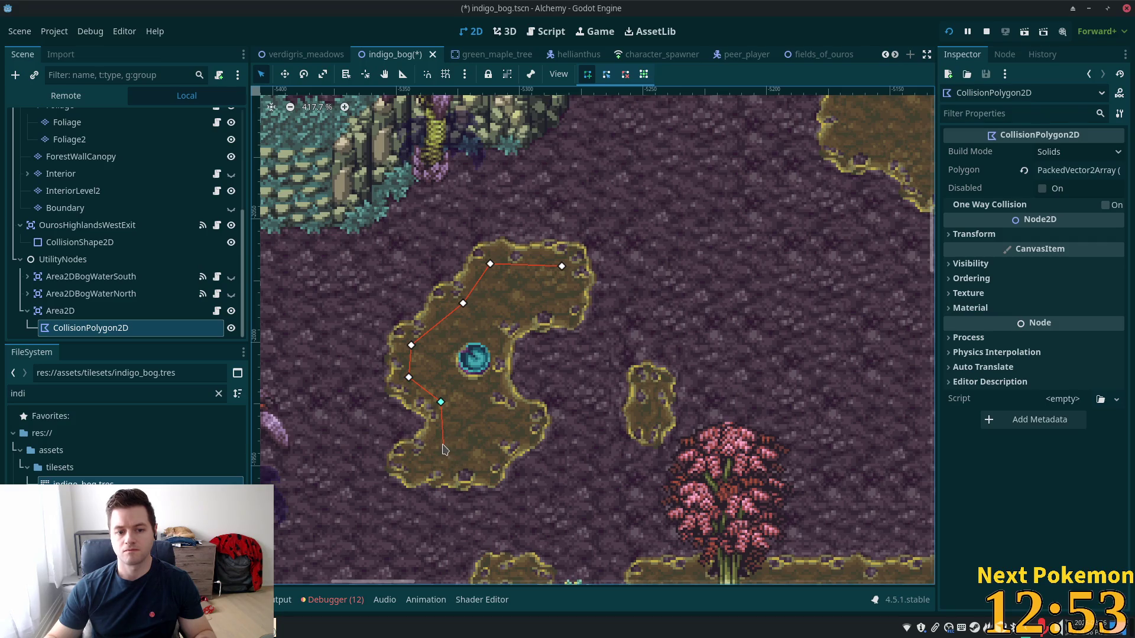
pyautogui.click(406, 459)
pyautogui.click(416, 468)
pyautogui.click(488, 464)
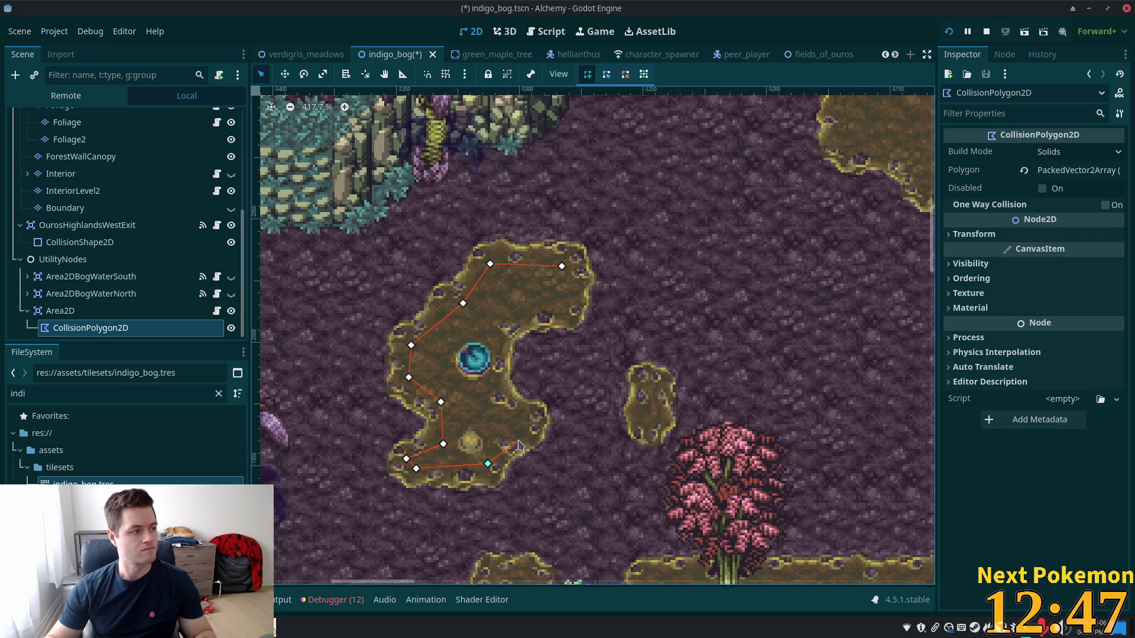
pyautogui.click(523, 431)
pyautogui.click(520, 419)
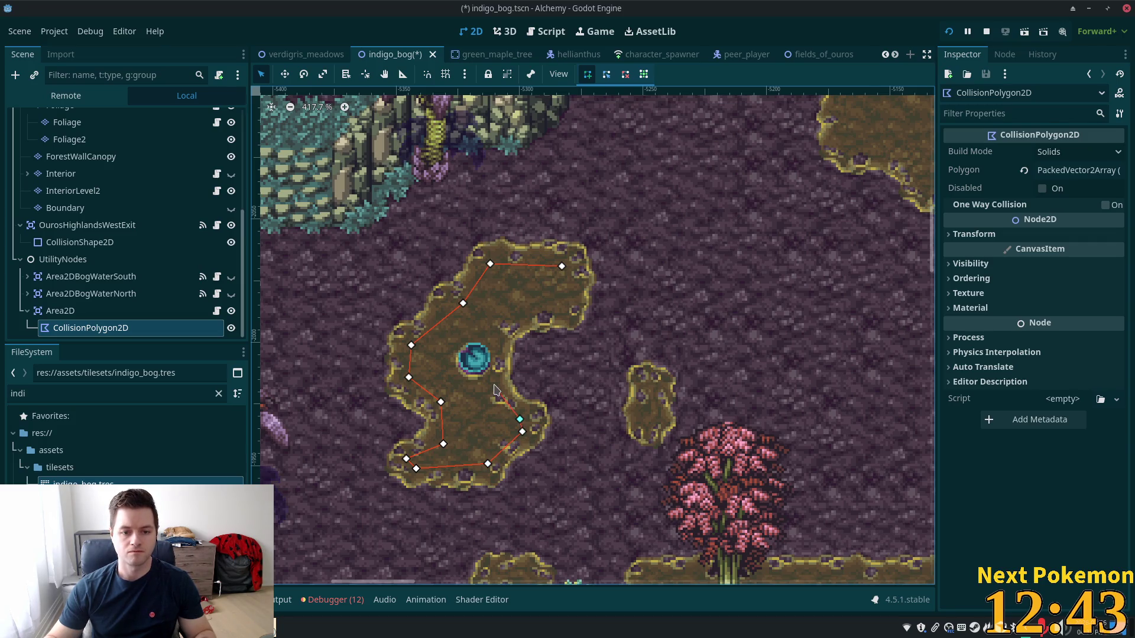
pyautogui.click(493, 385)
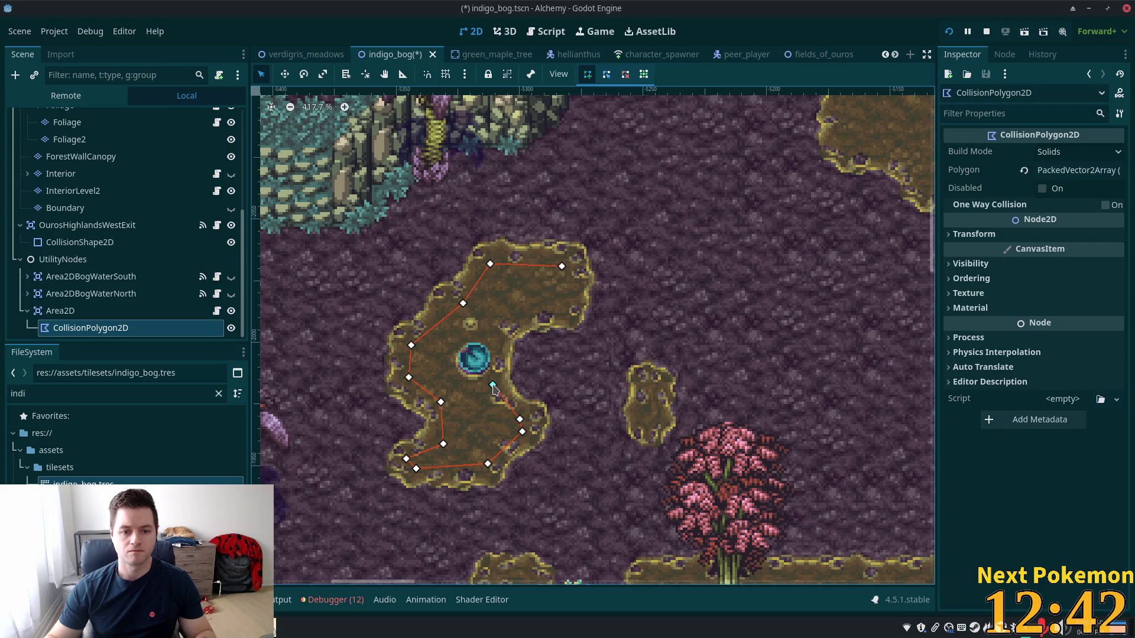
pyautogui.click(493, 331)
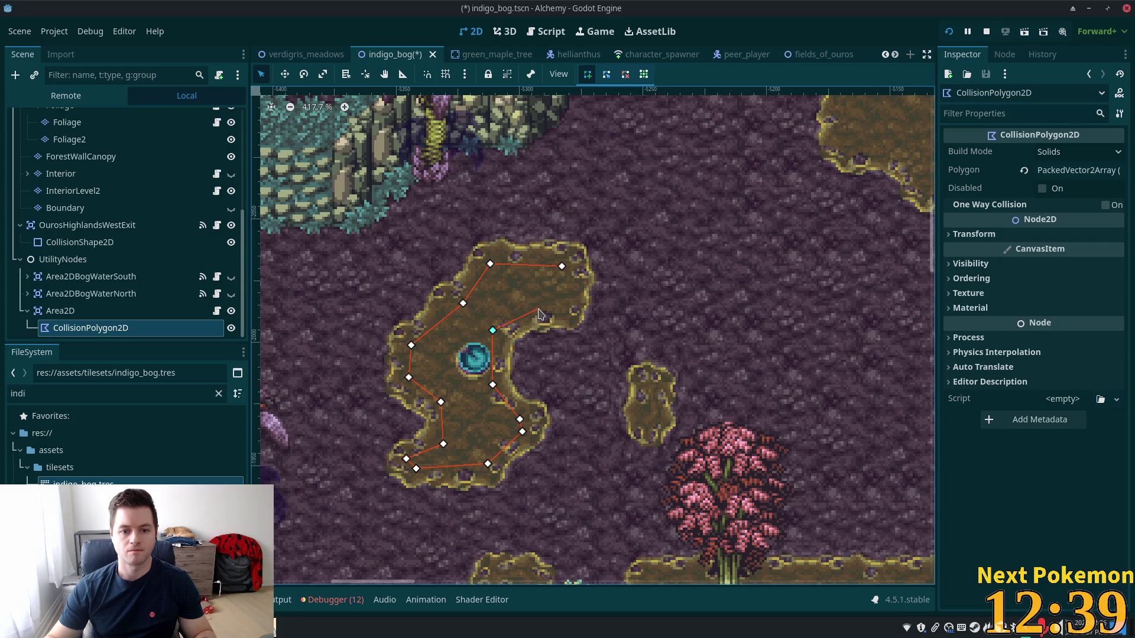
pyautogui.click(562, 270)
pyautogui.scroll(-12, 733, 378)
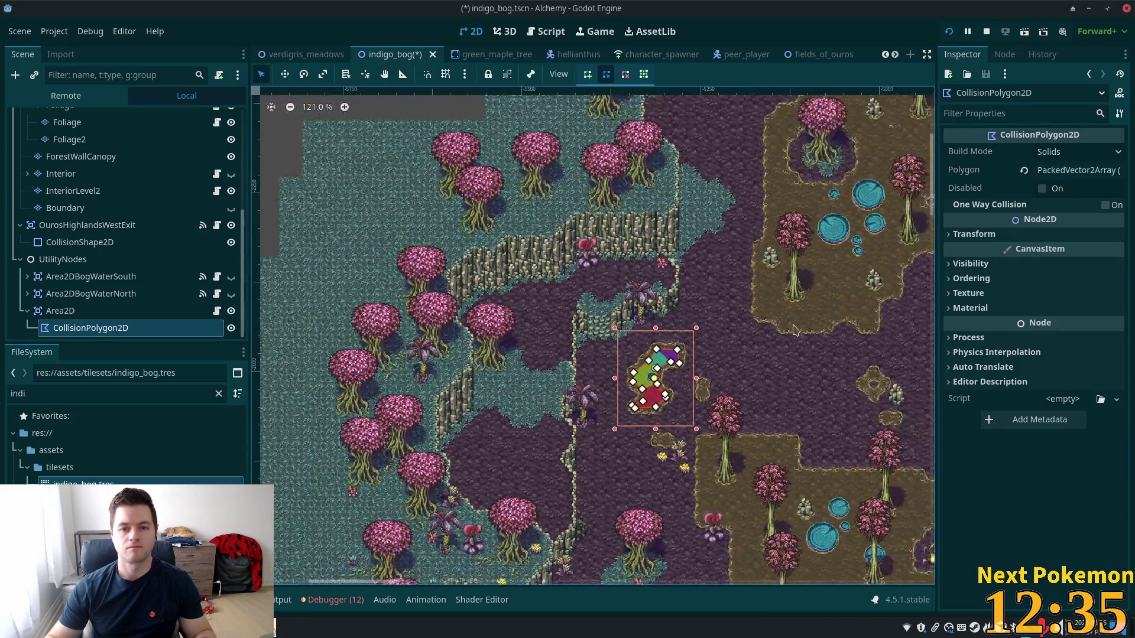
pyautogui.scroll(-5, 794, 329)
pyautogui.moveTo(722, 374); pyautogui.dragTo(644, 397)
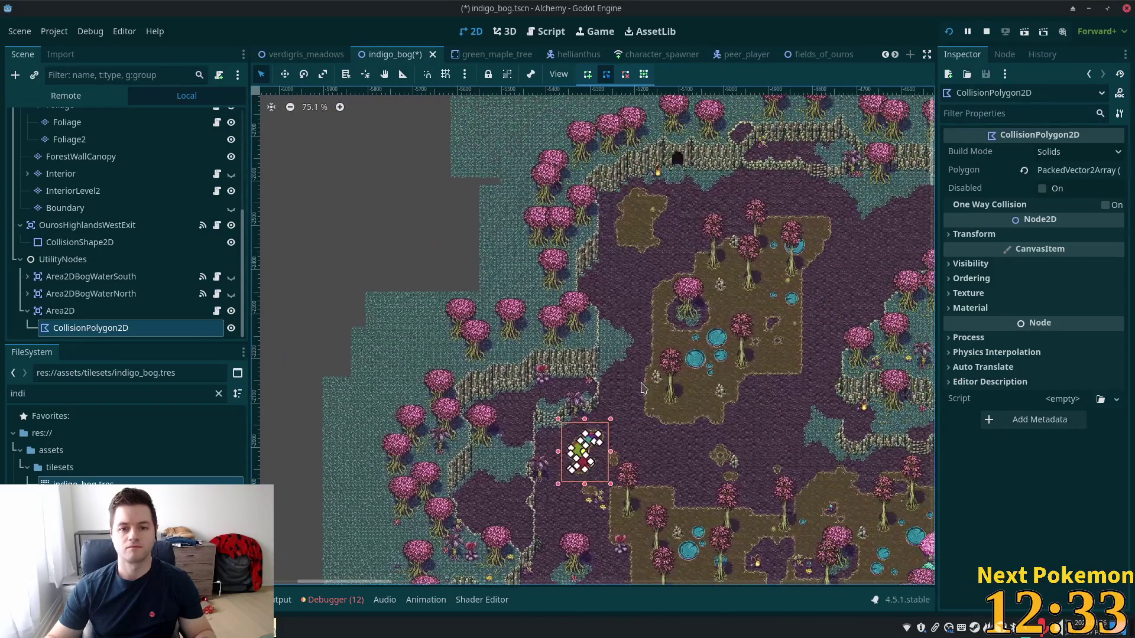
# Pan toward the bog's north end, reselect the collision polygon node and enable Create Points
pyautogui.moveTo(647, 254); pyautogui.dragTo(565, 285)
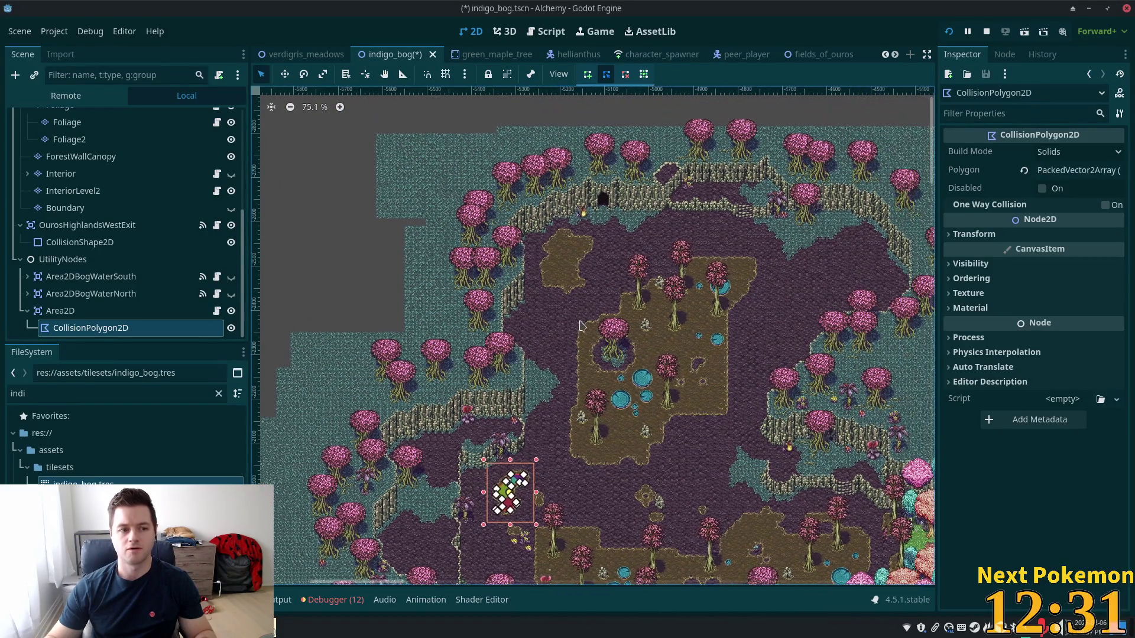
pyautogui.click(554, 247)
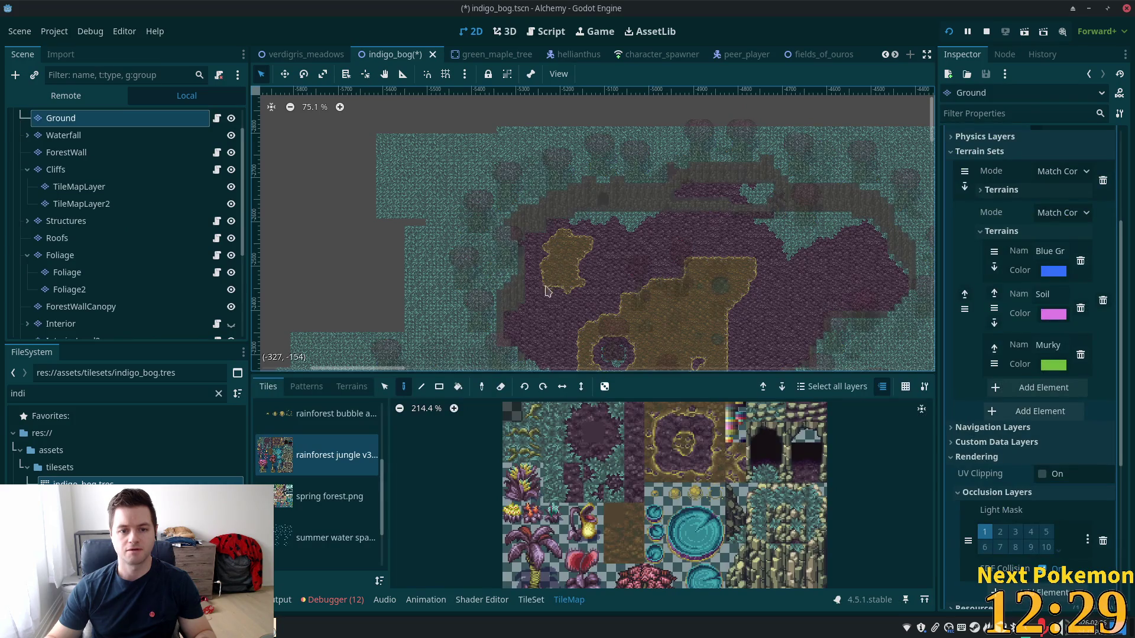
pyautogui.scroll(-5, 134, 333)
pyautogui.click(118, 328)
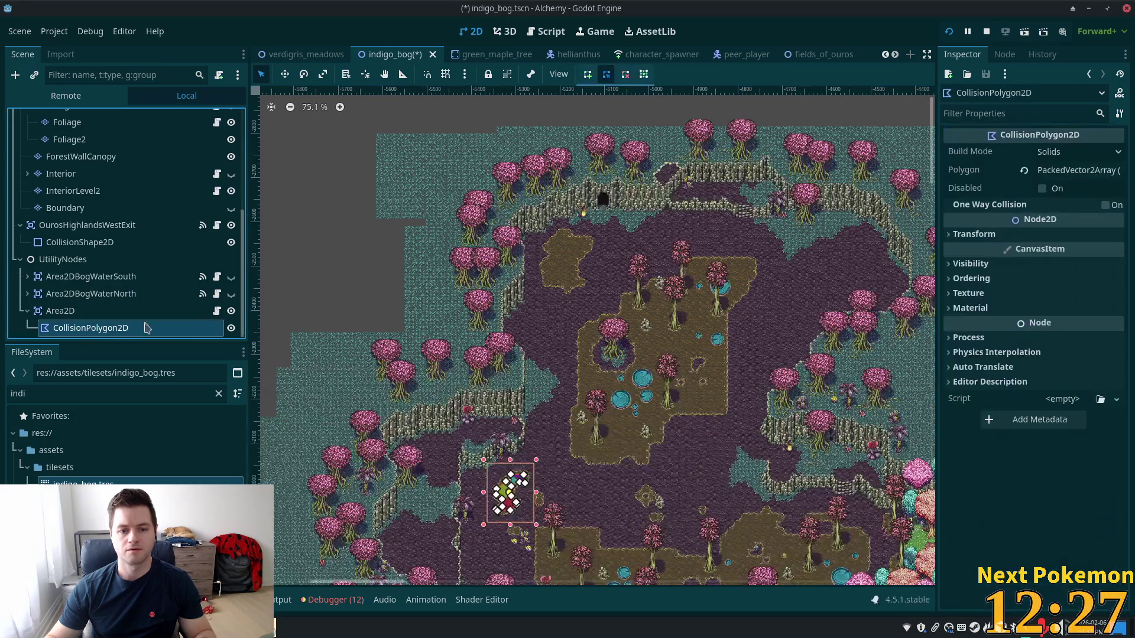
pyautogui.moveTo(590, 265); pyautogui.dragTo(577, 250)
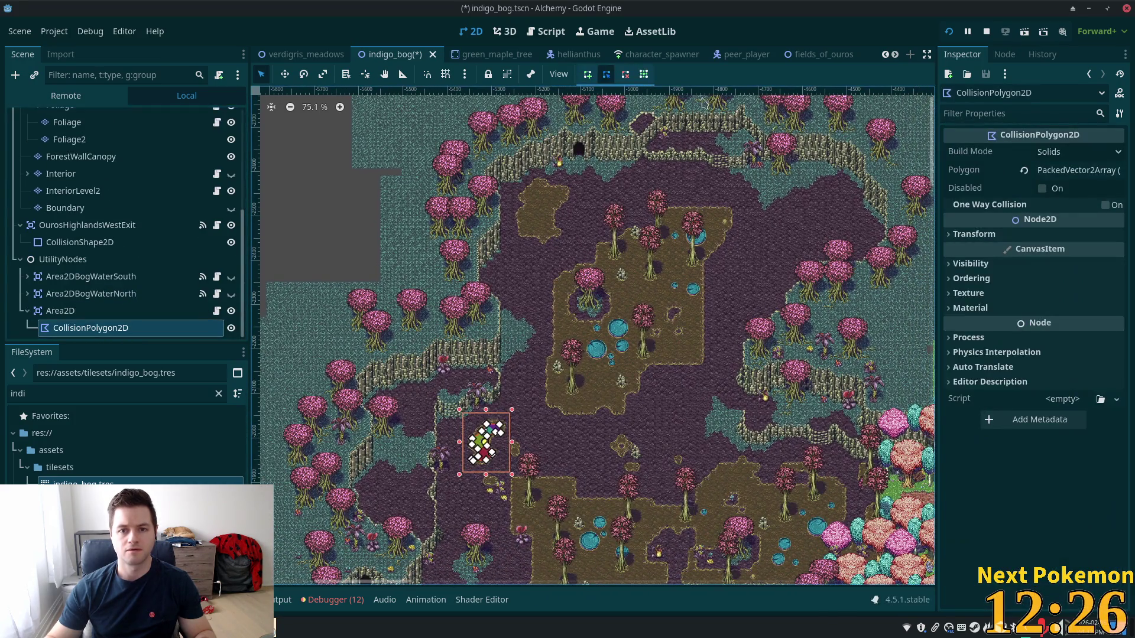
pyautogui.click(588, 76)
# Begin outlining the northern mud island with six vertices along its edge
pyautogui.click(538, 189)
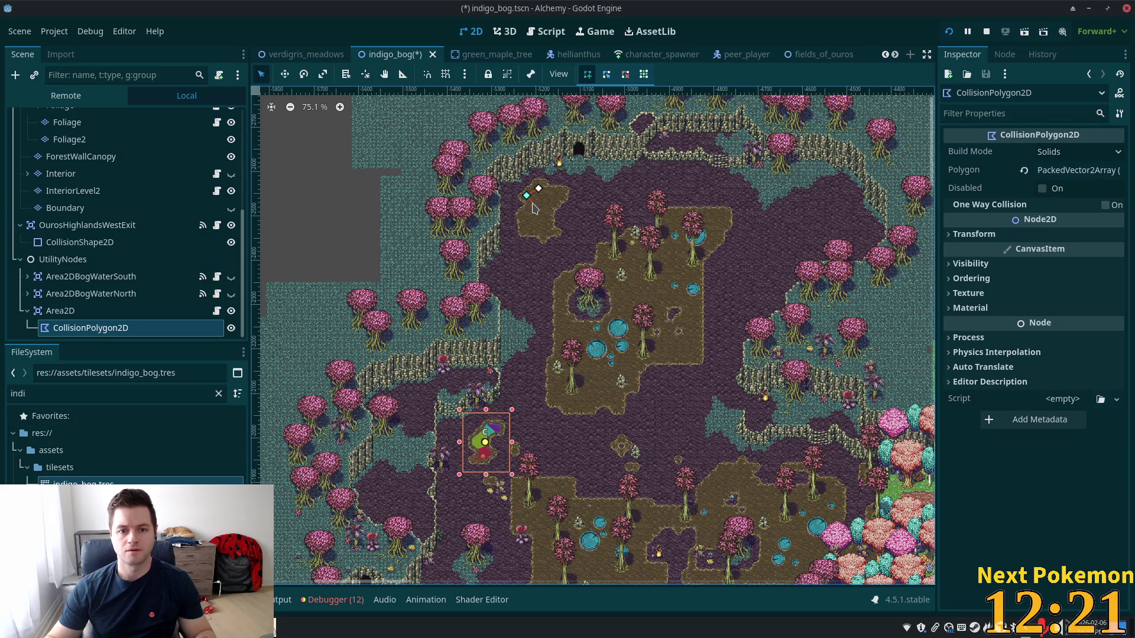
pyautogui.click(531, 204)
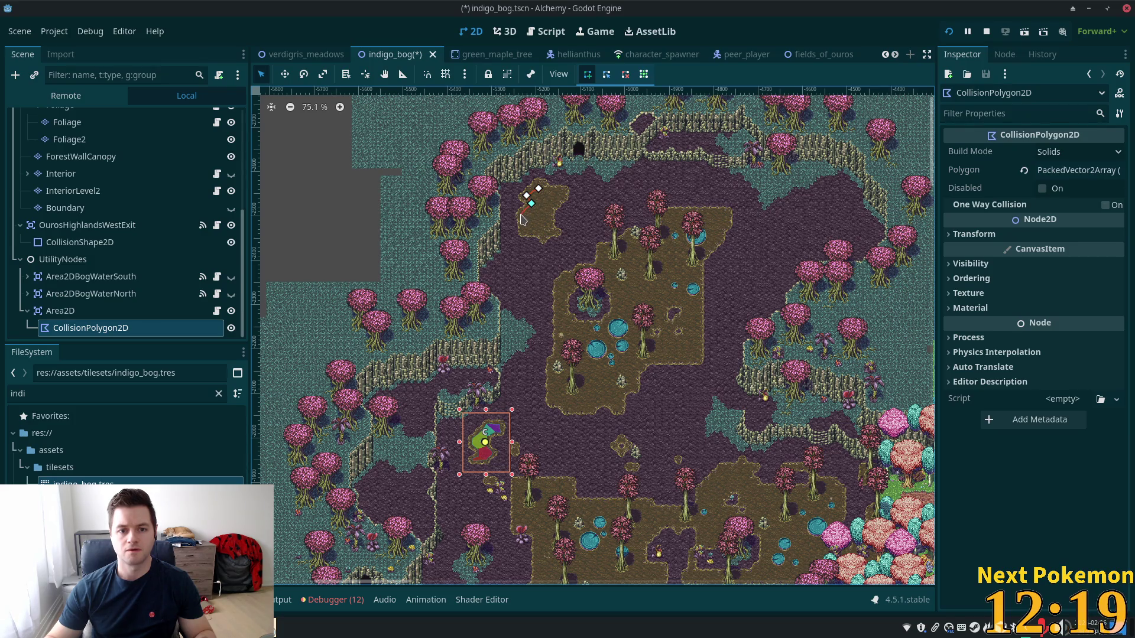
pyautogui.click(556, 236)
pyautogui.click(550, 214)
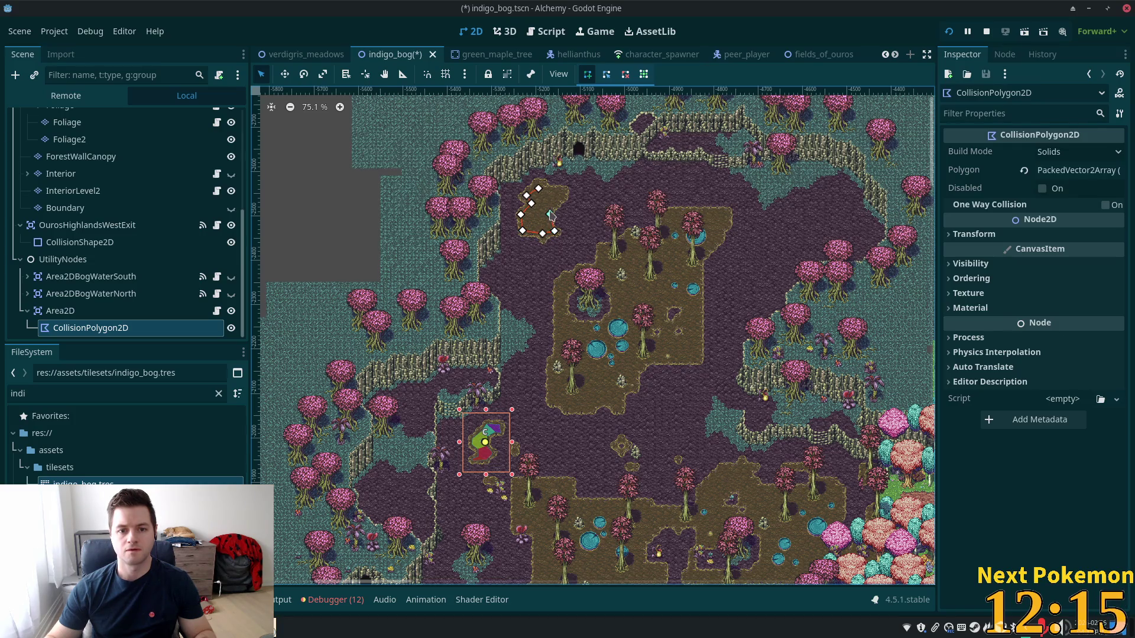
pyautogui.click(556, 200)
pyautogui.click(564, 194)
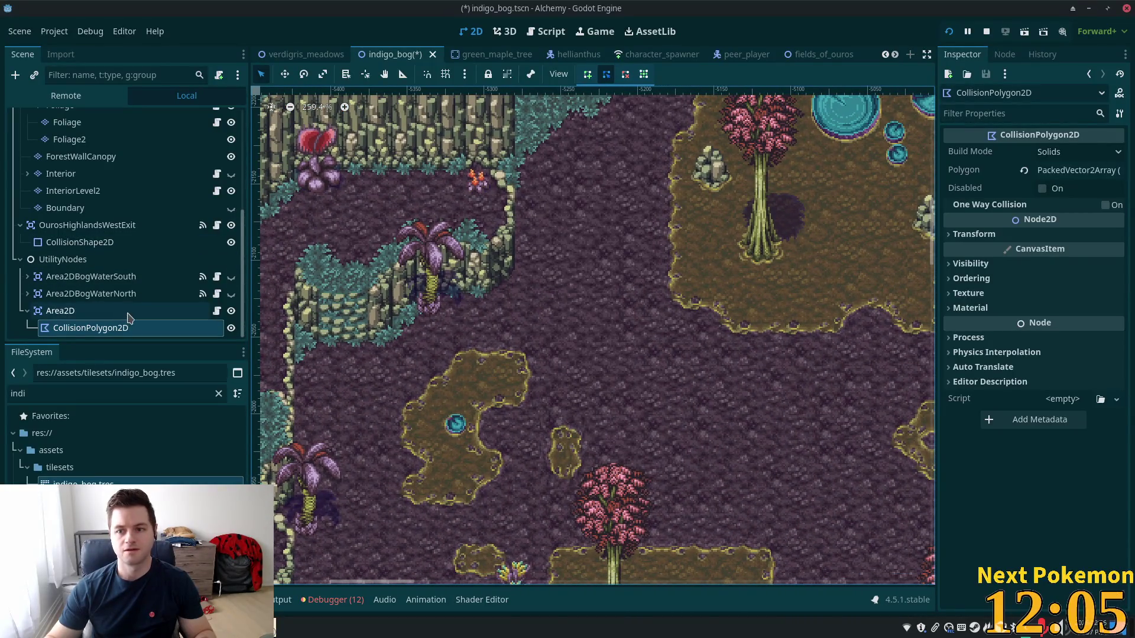
# Expand the Inspector's Polygon array, revert it to zero points, and re-enable Create Points
pyautogui.click(1083, 174)
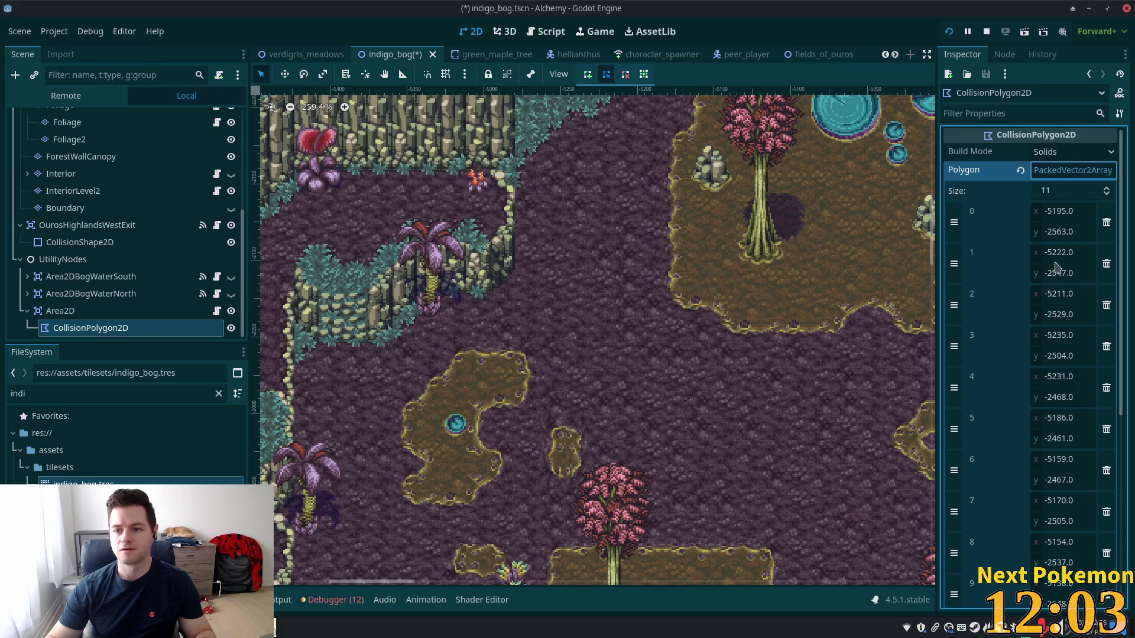
pyautogui.scroll(-5, 1055, 278)
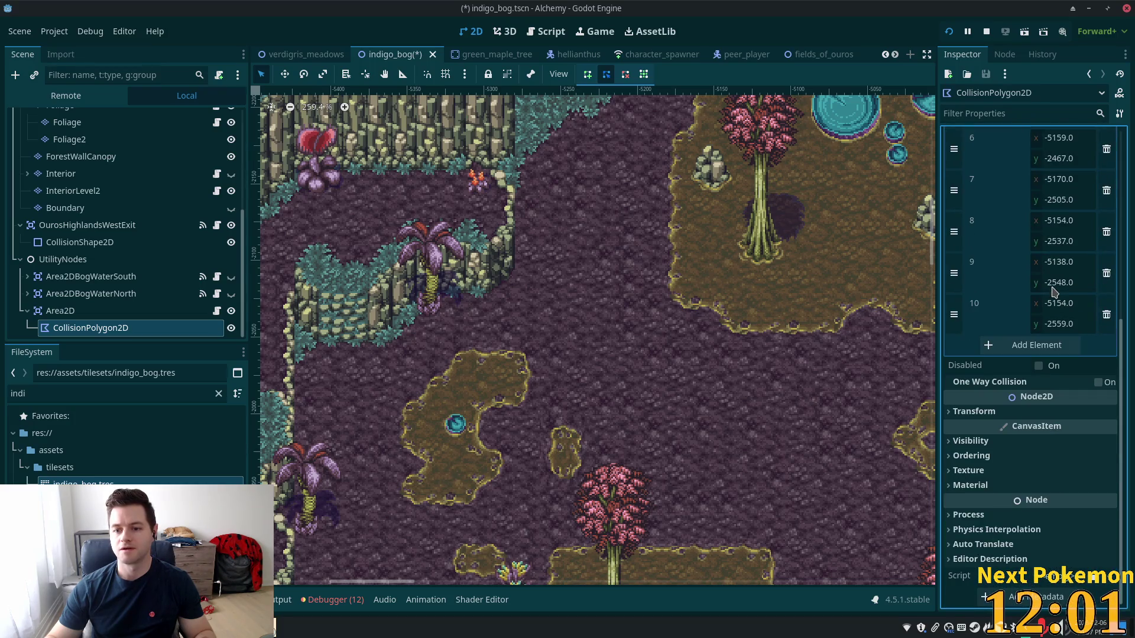
pyautogui.scroll(5, 1055, 290)
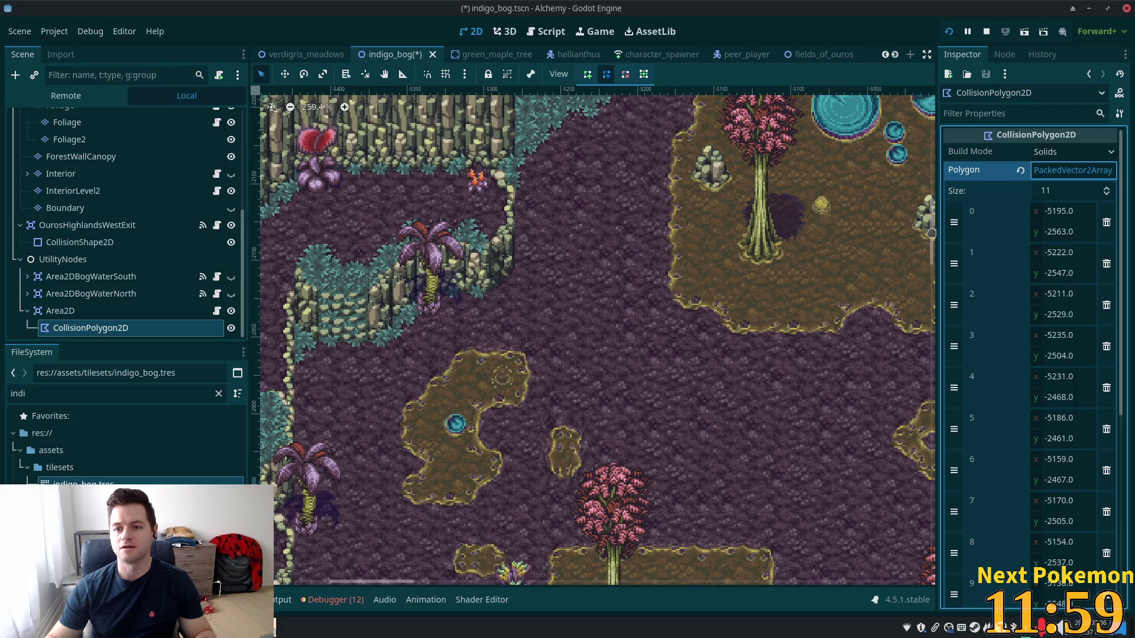
pyautogui.scroll(-1, 682, 184)
pyautogui.scroll(-4, 682, 183)
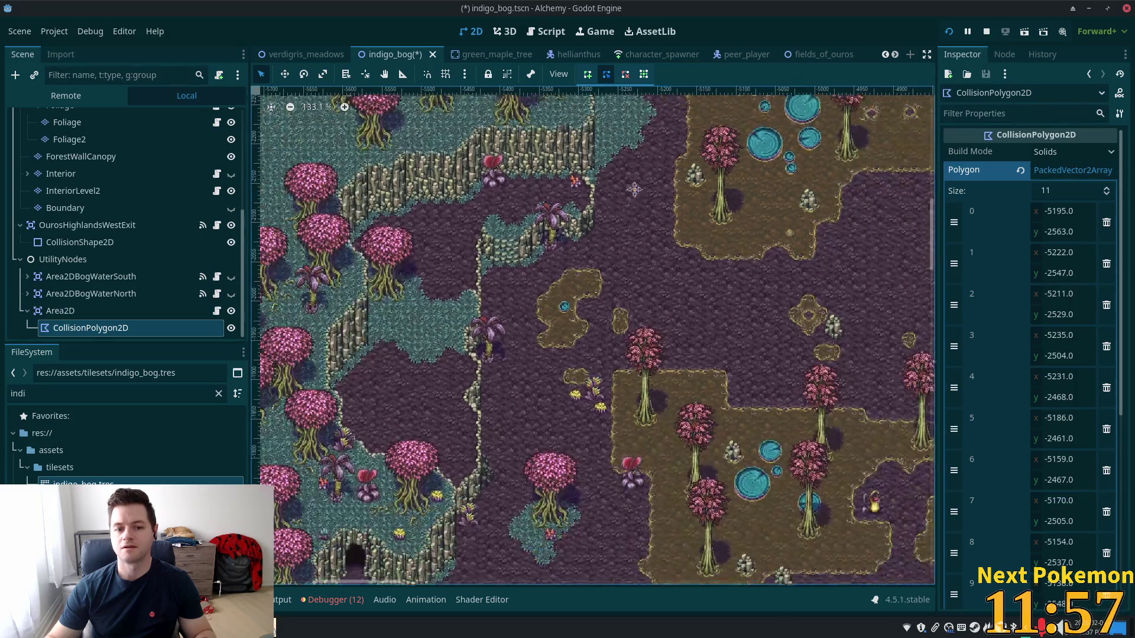
pyautogui.scroll(2, 654, 309)
pyautogui.scroll(13, 654, 310)
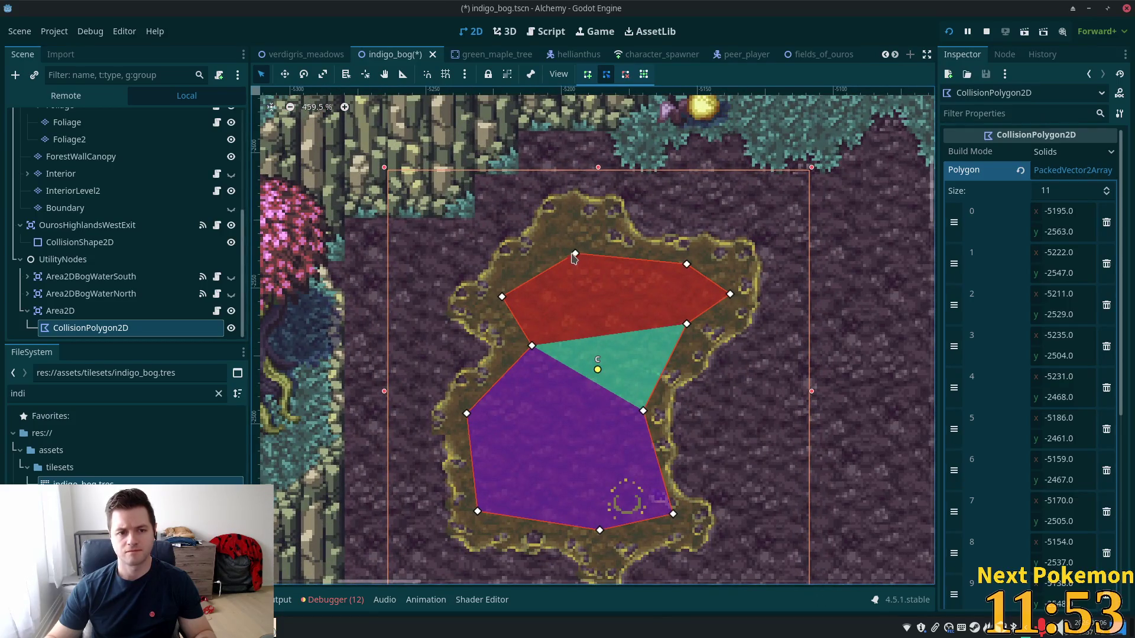
pyautogui.click(1020, 170)
pyautogui.click(588, 75)
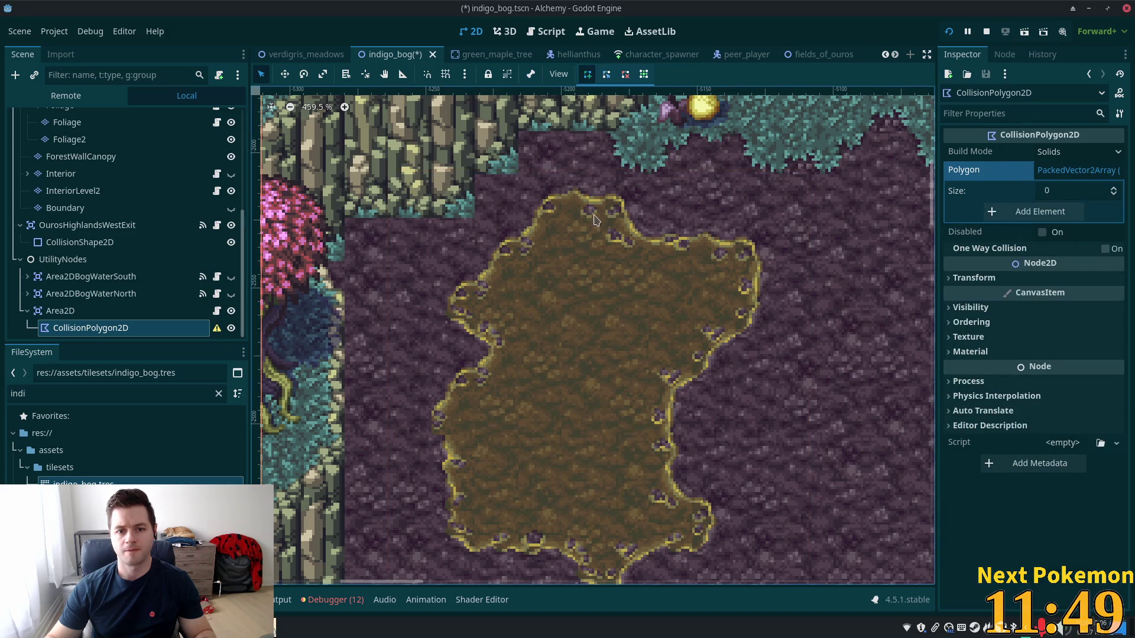
# Place vertices from the island's top edge down its left shore to the bottom edge
pyautogui.click(604, 223)
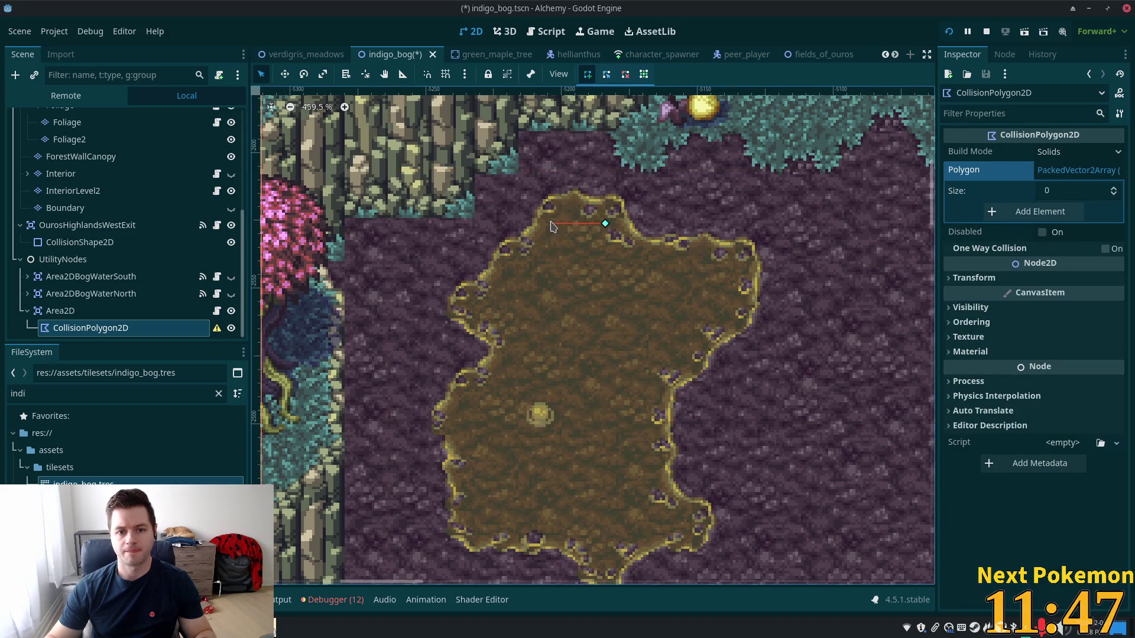
pyautogui.click(536, 256)
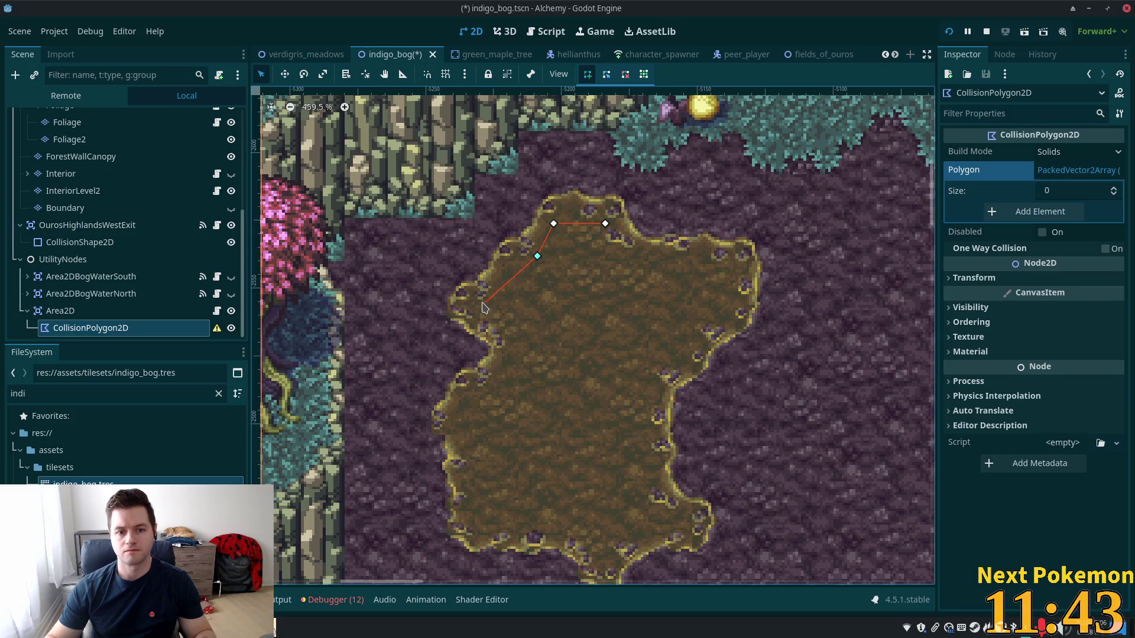
pyautogui.click(513, 337)
pyautogui.click(512, 373)
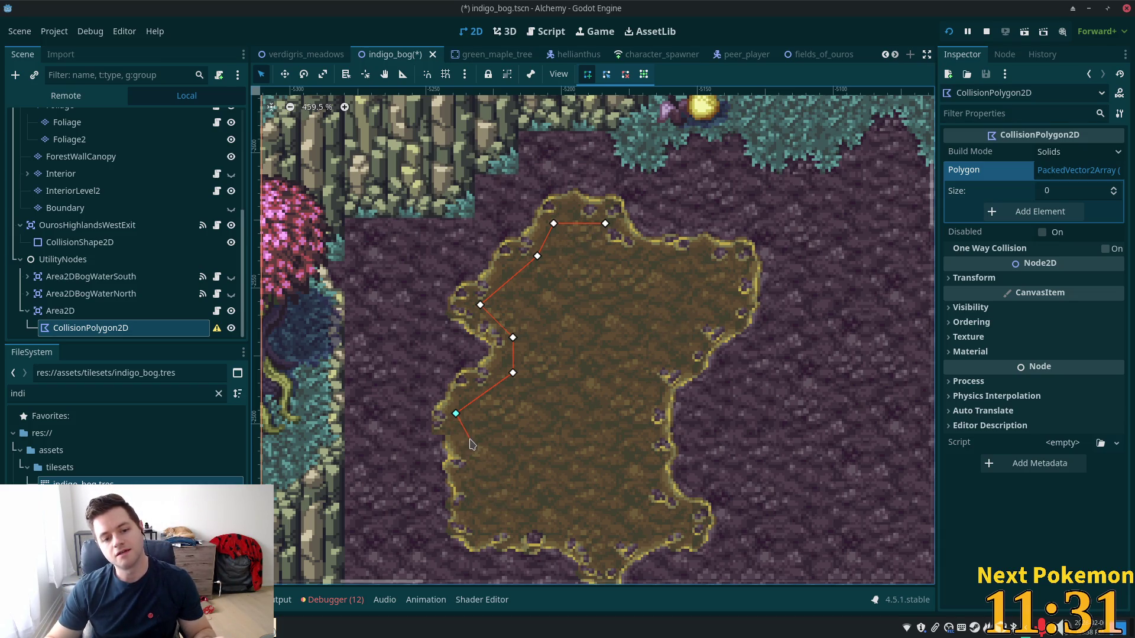
pyautogui.click(469, 443)
pyautogui.click(470, 530)
pyautogui.click(575, 525)
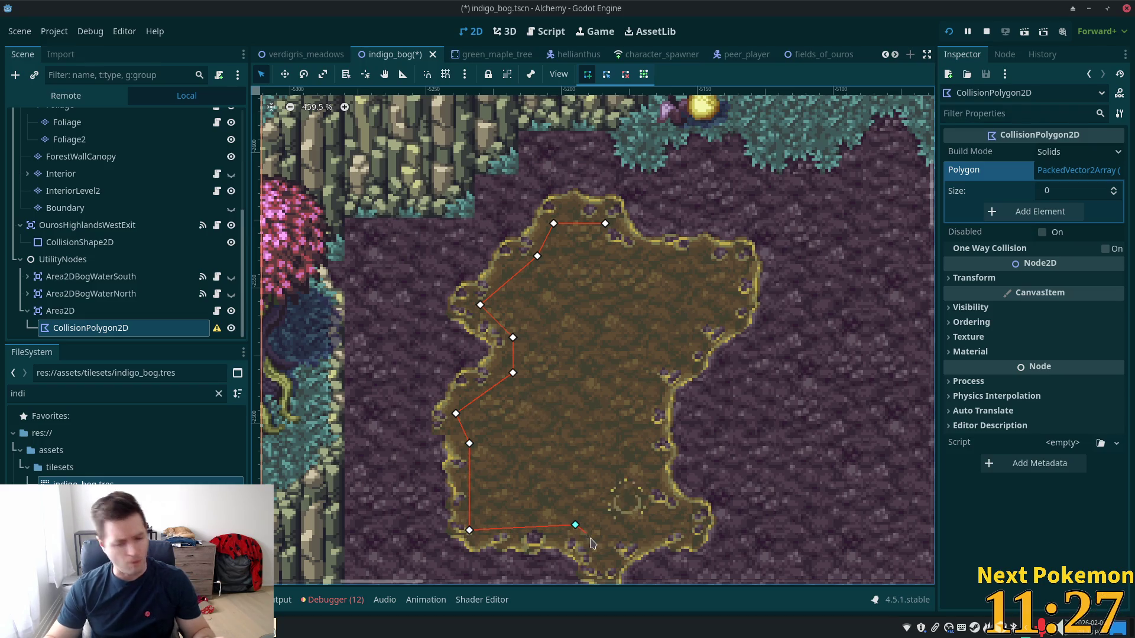
# Continue vertices around the southern tip and up the right shore, closing the 18-point polygon with Enter
pyautogui.click(602, 563)
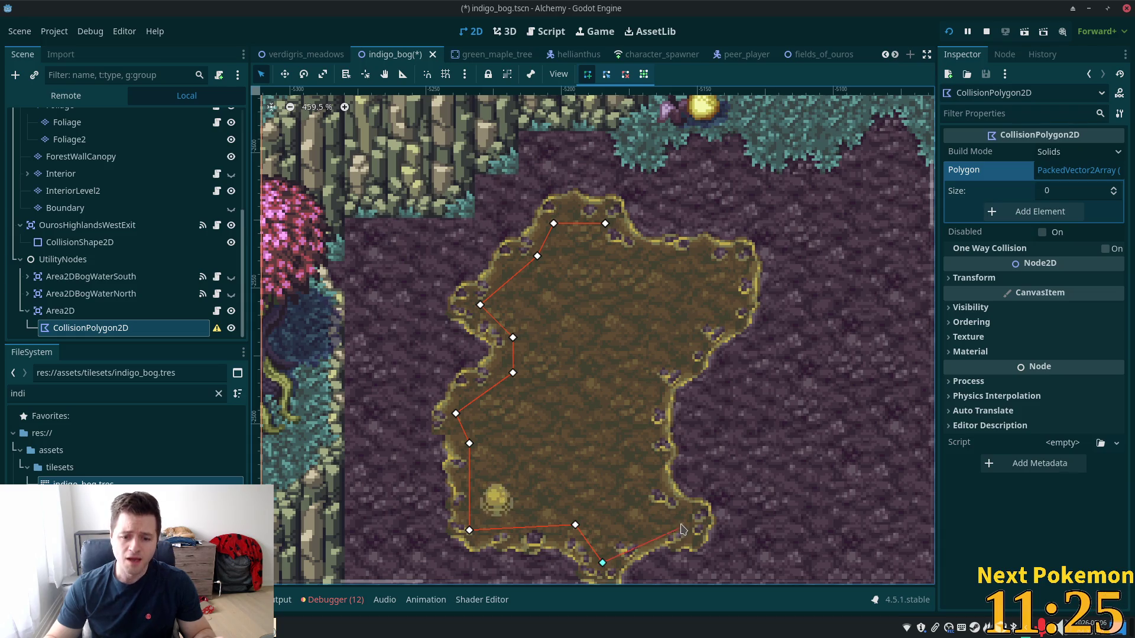
pyautogui.click(675, 519)
pyautogui.click(643, 487)
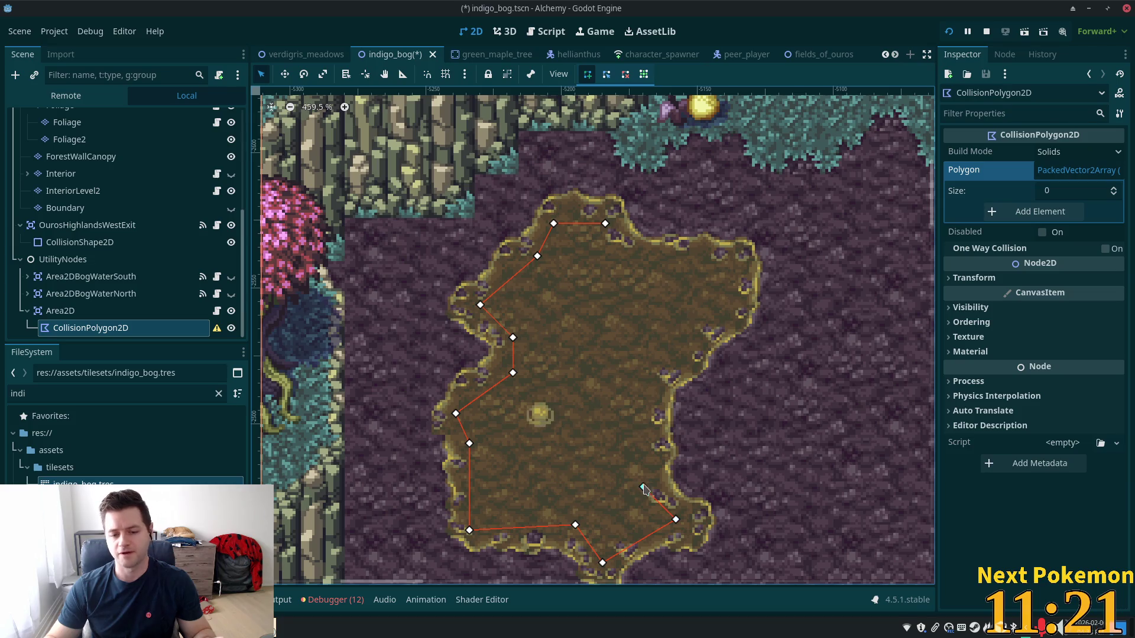
pyautogui.click(648, 373)
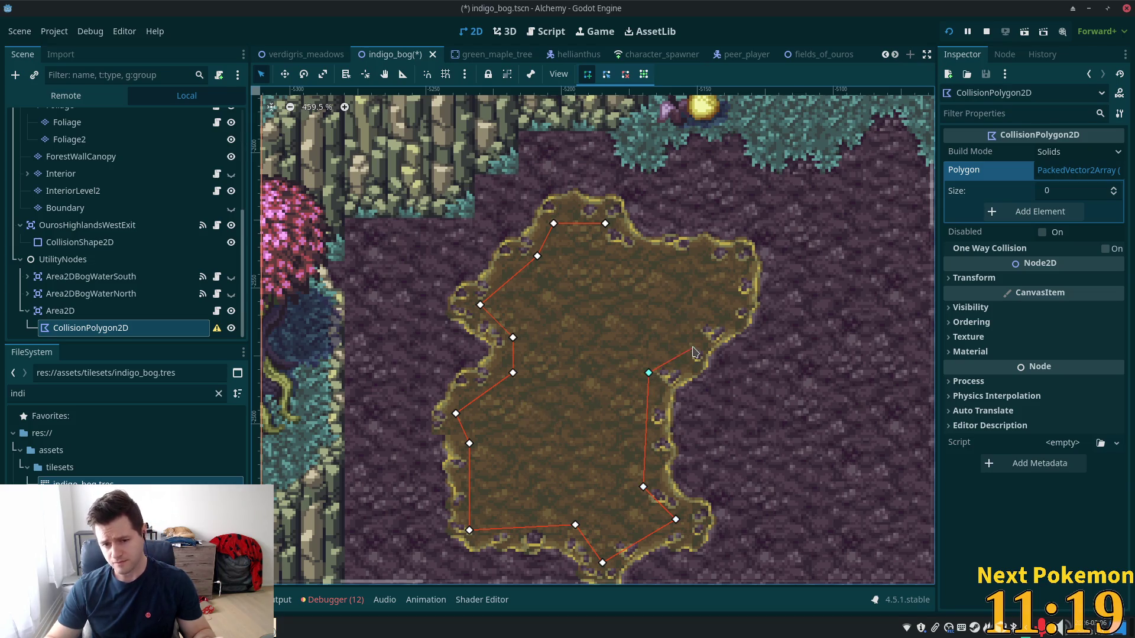
pyautogui.click(692, 349)
pyautogui.click(732, 308)
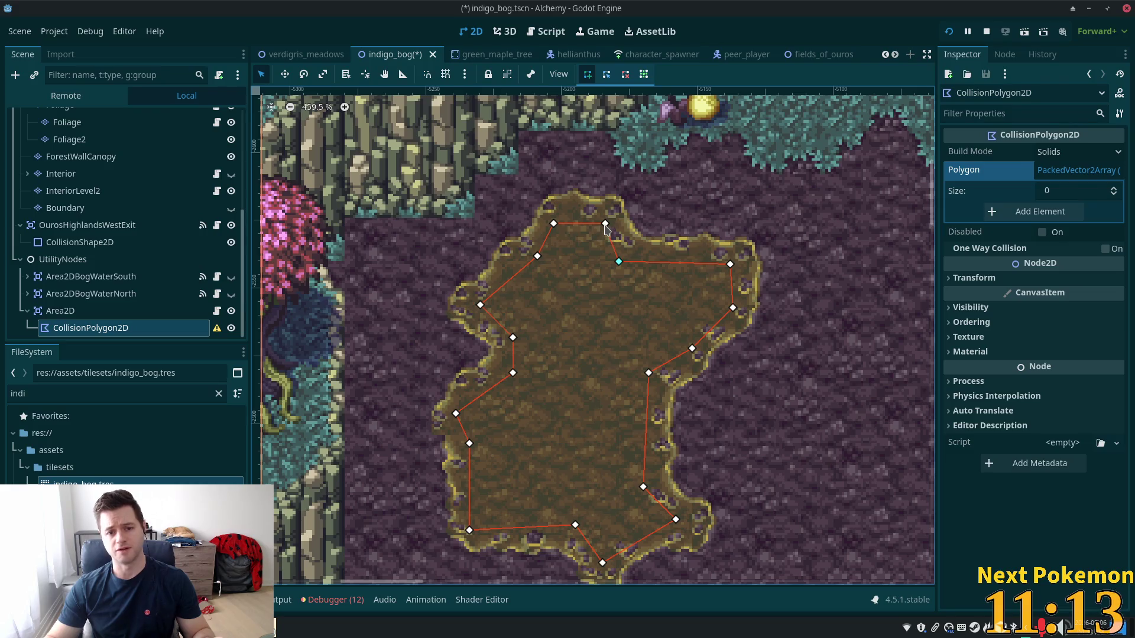
pyautogui.press('Return')
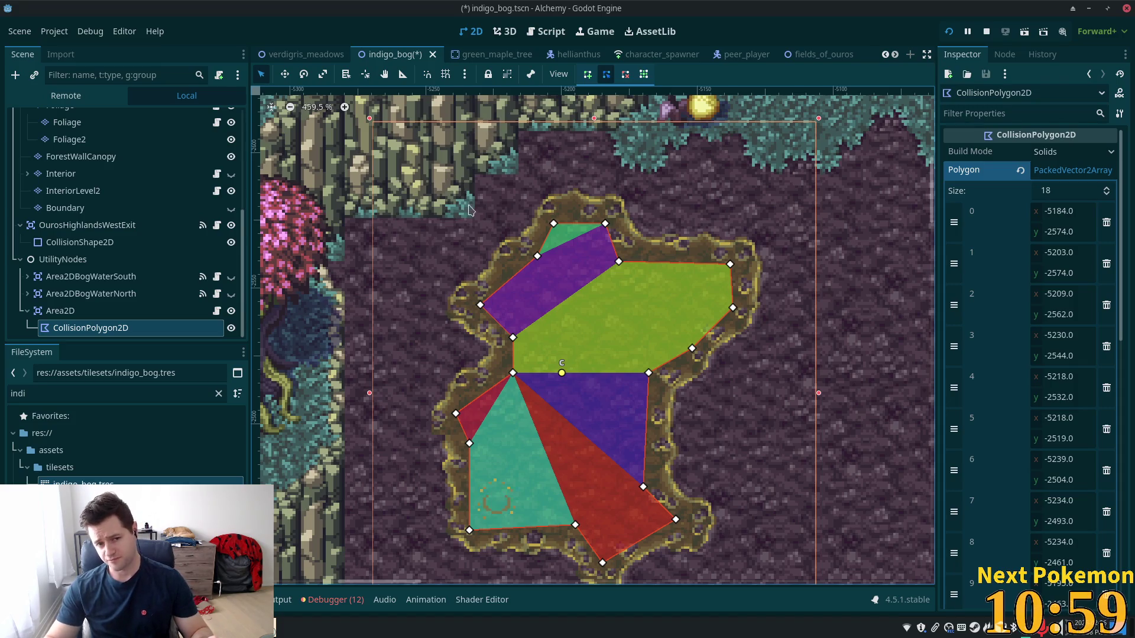
pyautogui.scroll(5, 566, 176)
pyautogui.scroll(1, 616, 293)
pyautogui.scroll(-5, 616, 294)
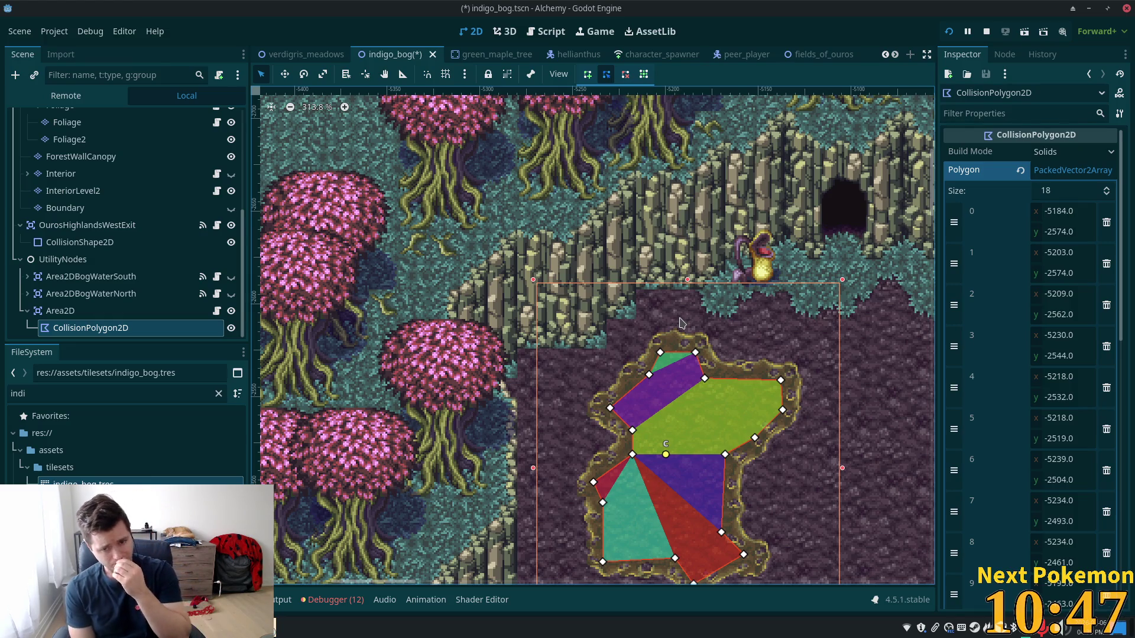
# Rename the Area2D holding the island polygon to 'Area2DBogPuddleNorth' in the Scene dock
pyautogui.click(69, 311)
pyautogui.click(103, 311)
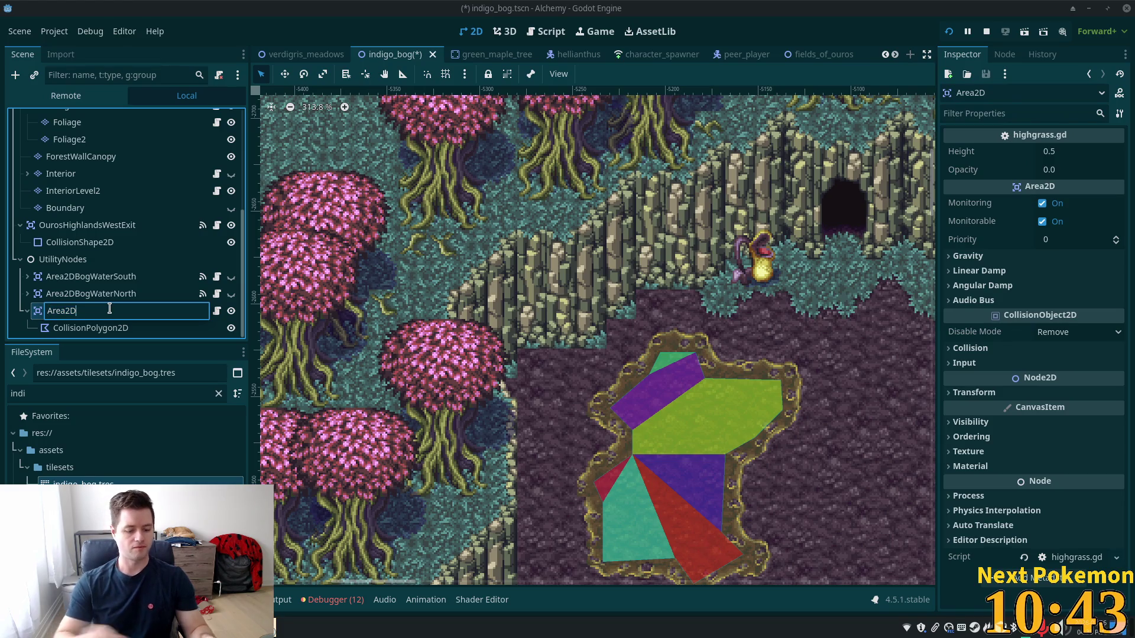
pyautogui.write('Bog')
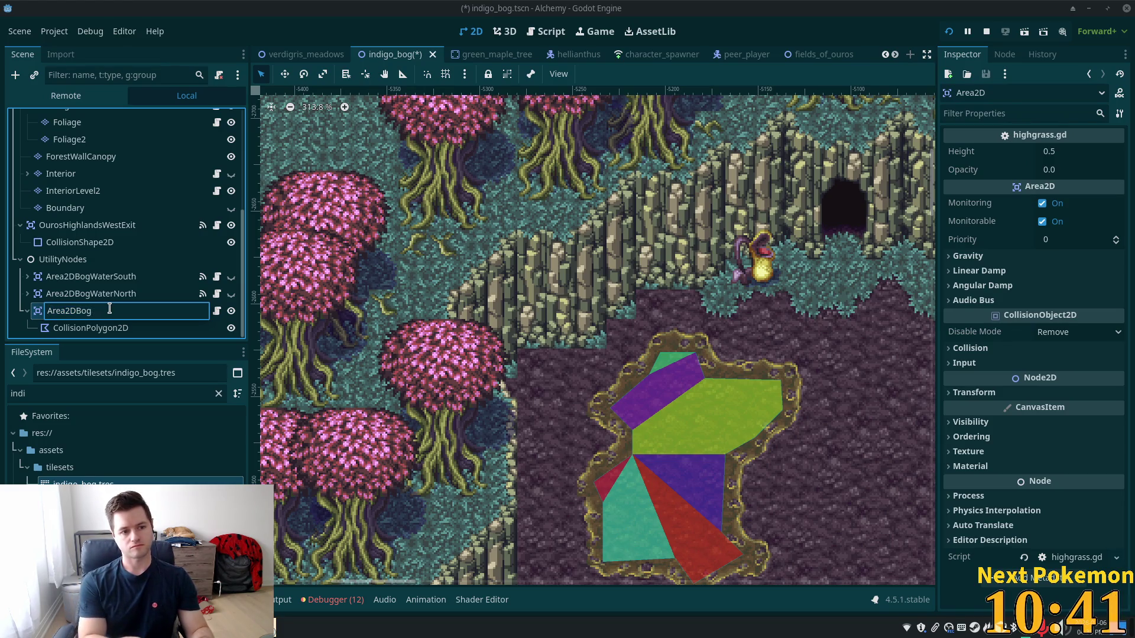
pyautogui.write('WA')
pyautogui.press('BackSpace')
pyautogui.press('BackSpace')
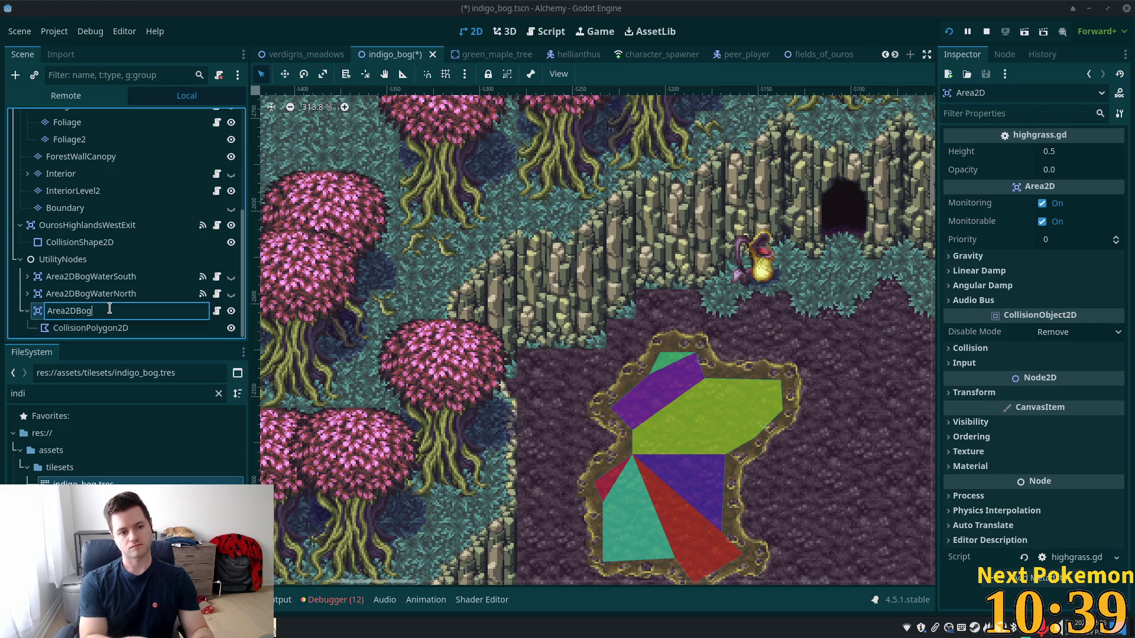
pyautogui.write('Puddle')
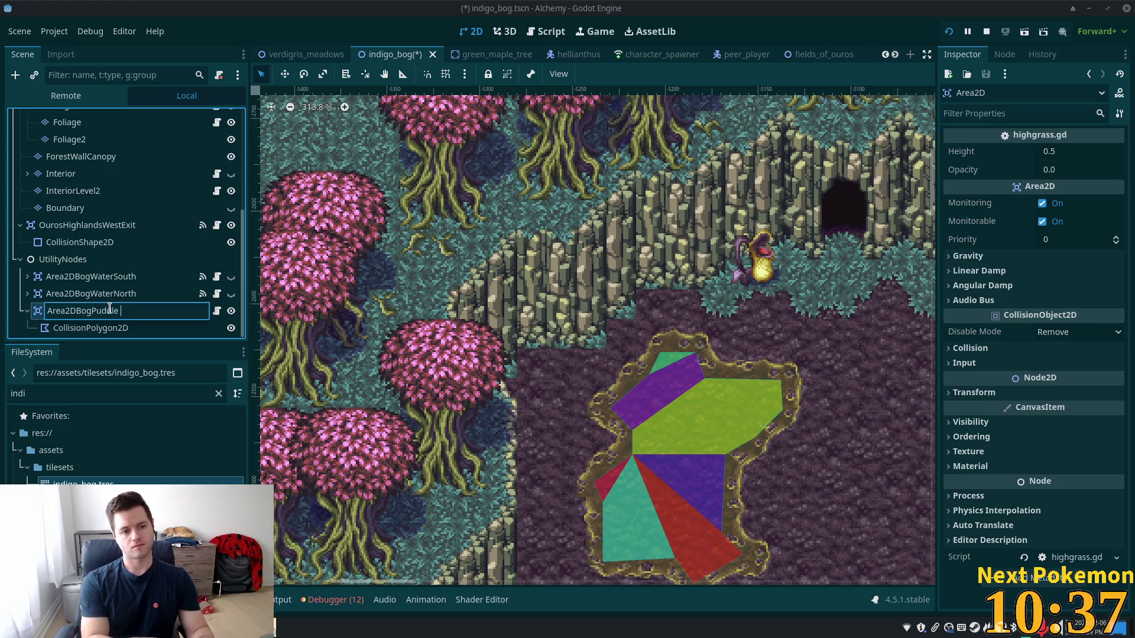
pyautogui.write('North')
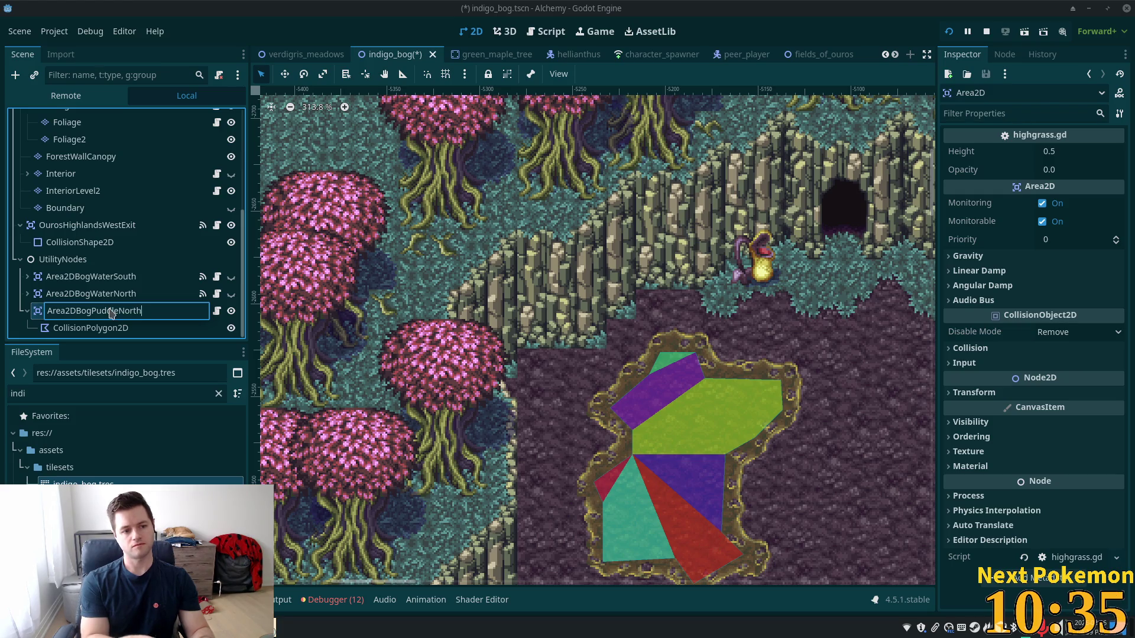
pyautogui.press('Return')
pyautogui.scroll(-6, 644, 421)
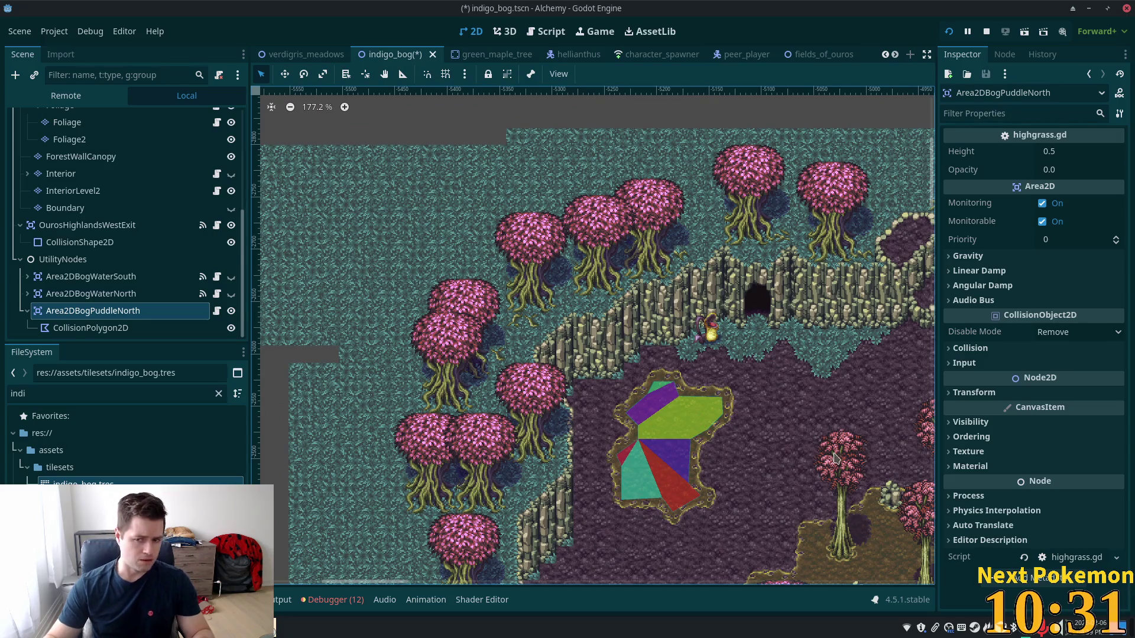
# Select the Ground layer and choose the Blue Grass terrain in the Terrains palette
pyautogui.scroll(-2, 810, 452)
pyautogui.scroll(-4, 809, 452)
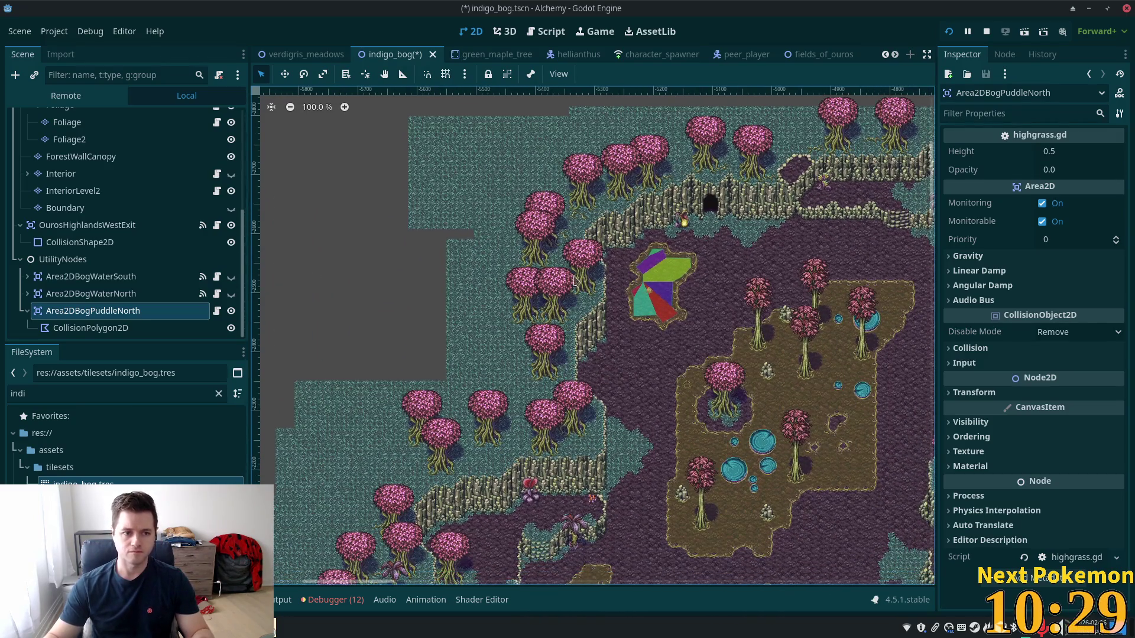
pyautogui.scroll(5, 81, 148)
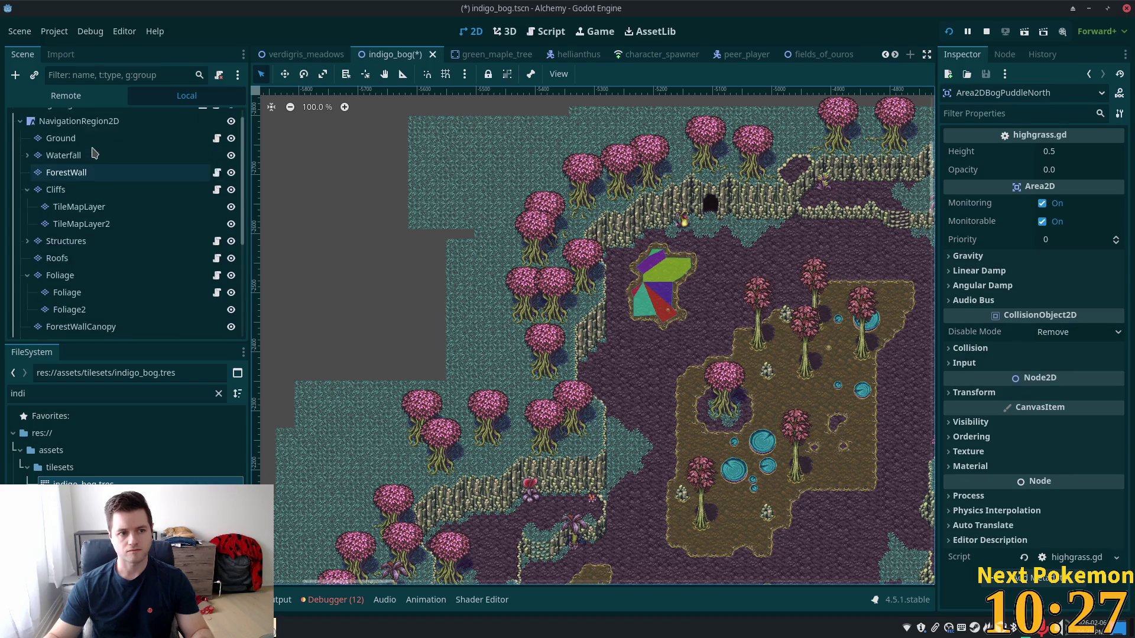
pyautogui.click(61, 152)
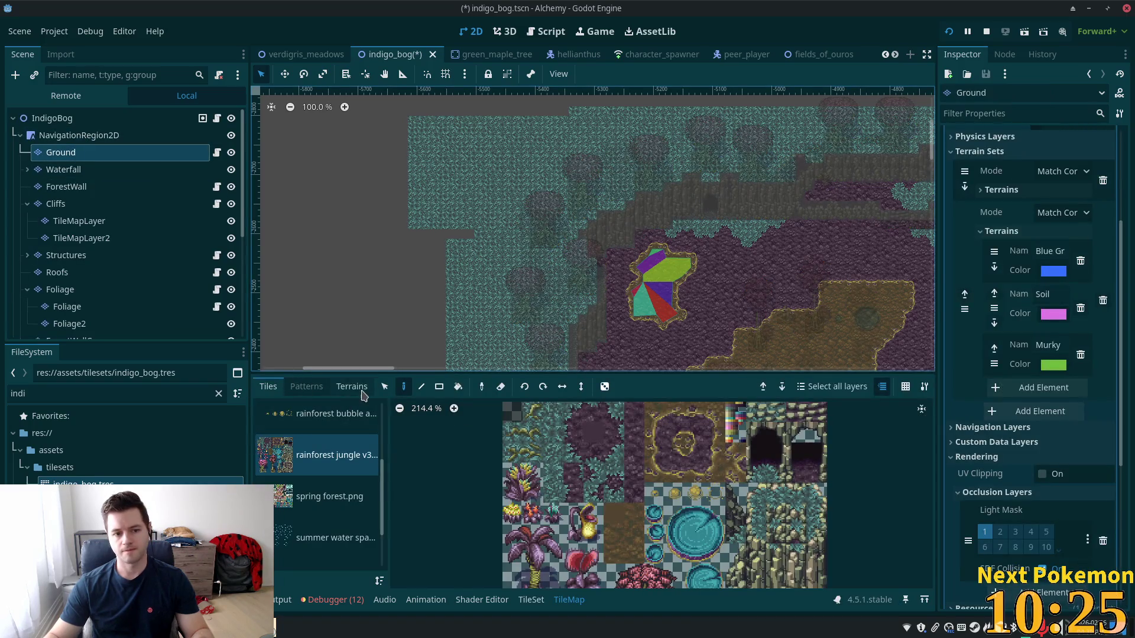
pyautogui.click(355, 387)
pyautogui.click(322, 534)
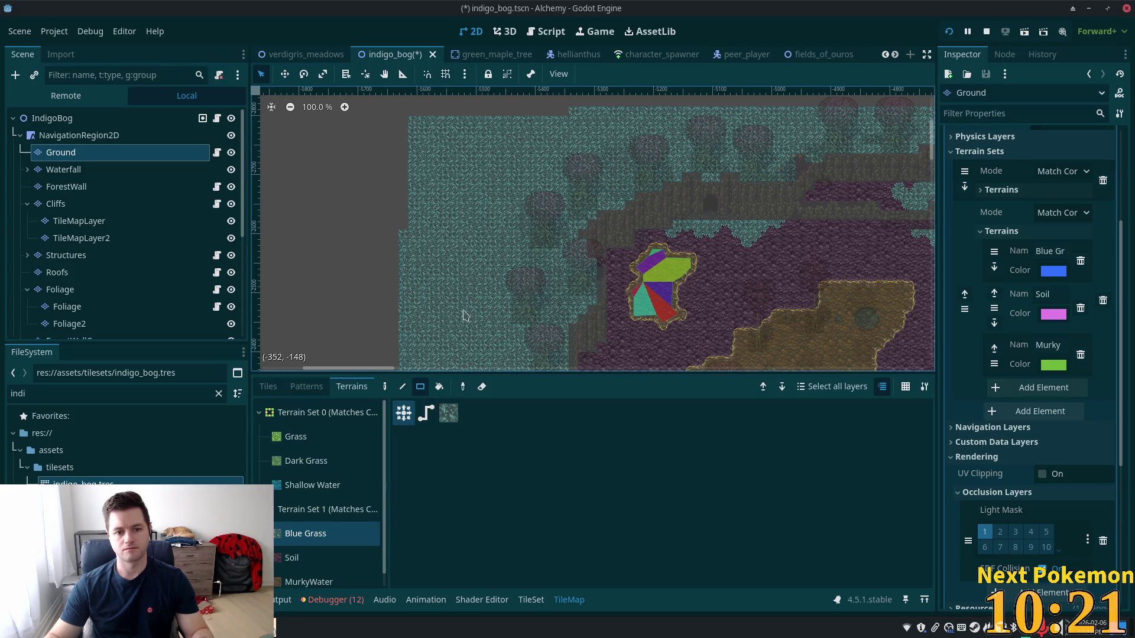
# Save the indigo_bog scene with Ctrl+S and zoom out to view the whole bog
pyautogui.moveTo(526, 260); pyautogui.dragTo(562, 95)
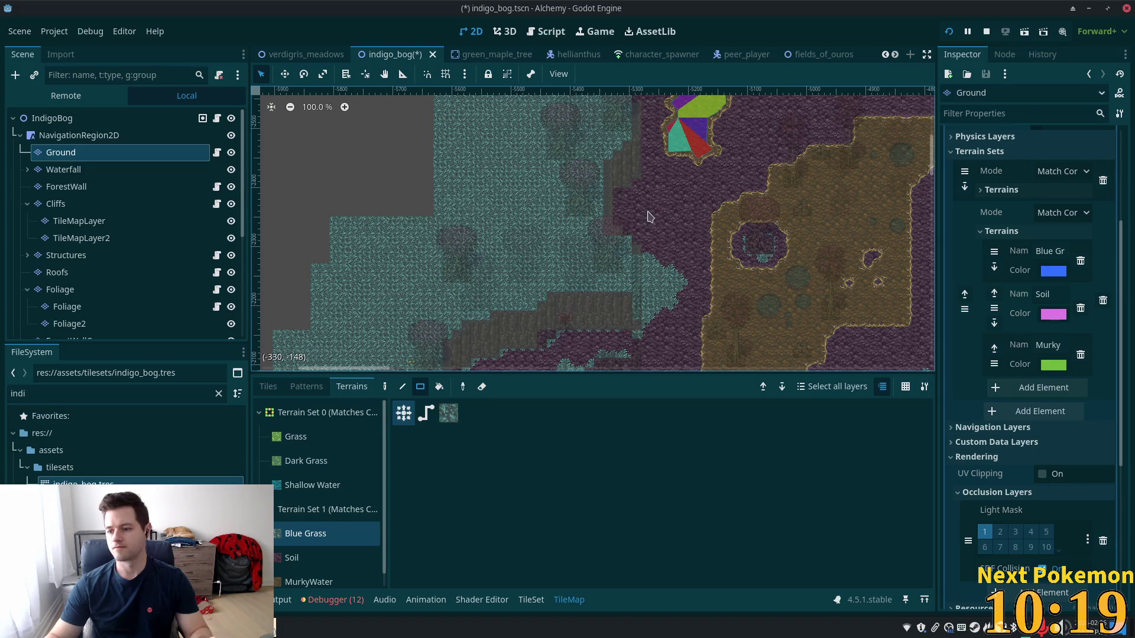
pyautogui.hotkey('ctrl', 's')
pyautogui.scroll(-4, 830, 253)
pyautogui.moveTo(830, 253); pyautogui.dragTo(549, 345)
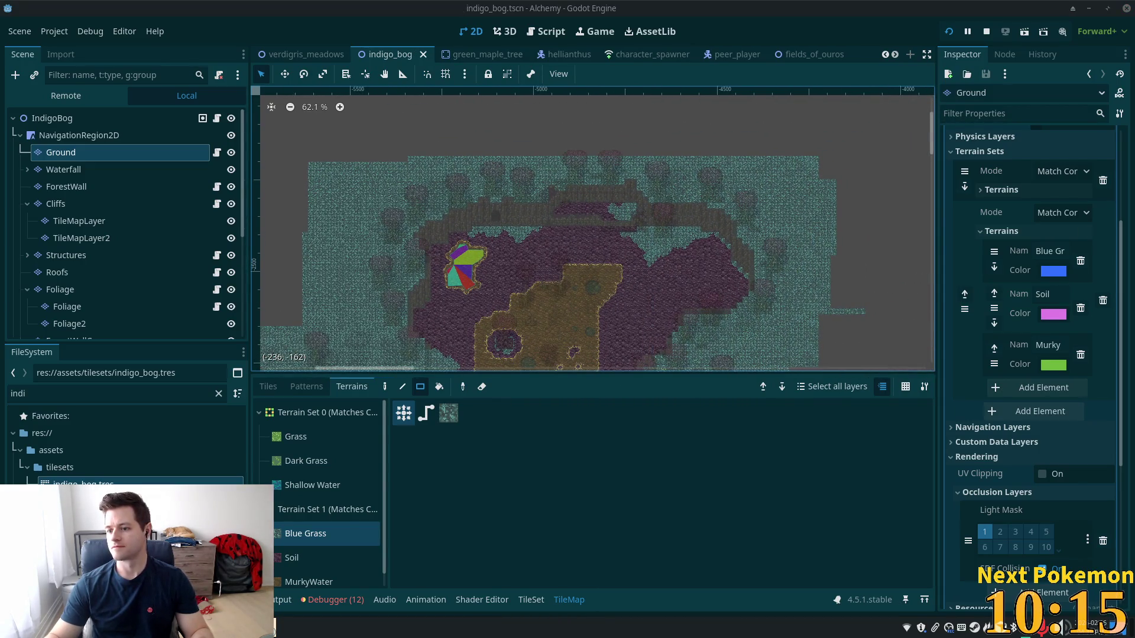